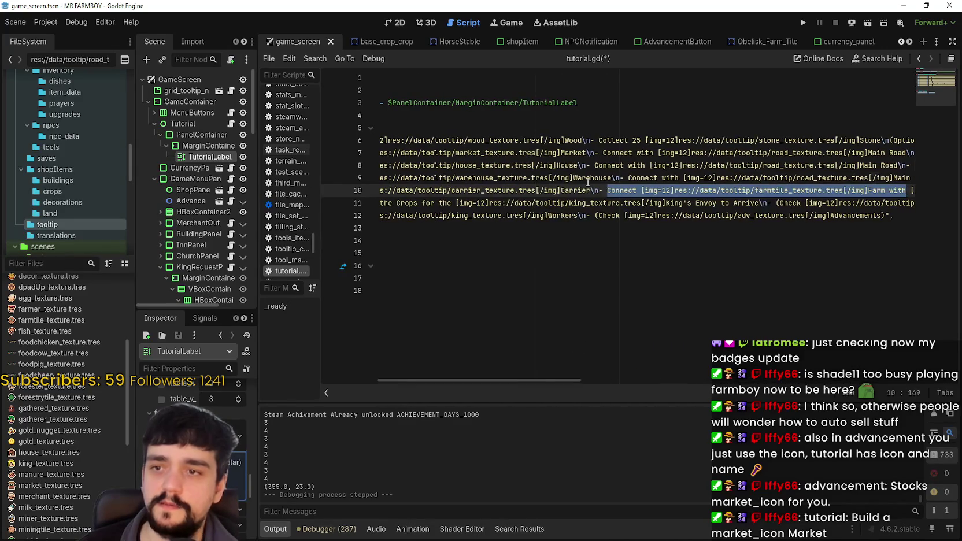
Step: Scroll to line 10's Connect instruction and select 'farmtile' in its icon texture path
left_click(586, 178)
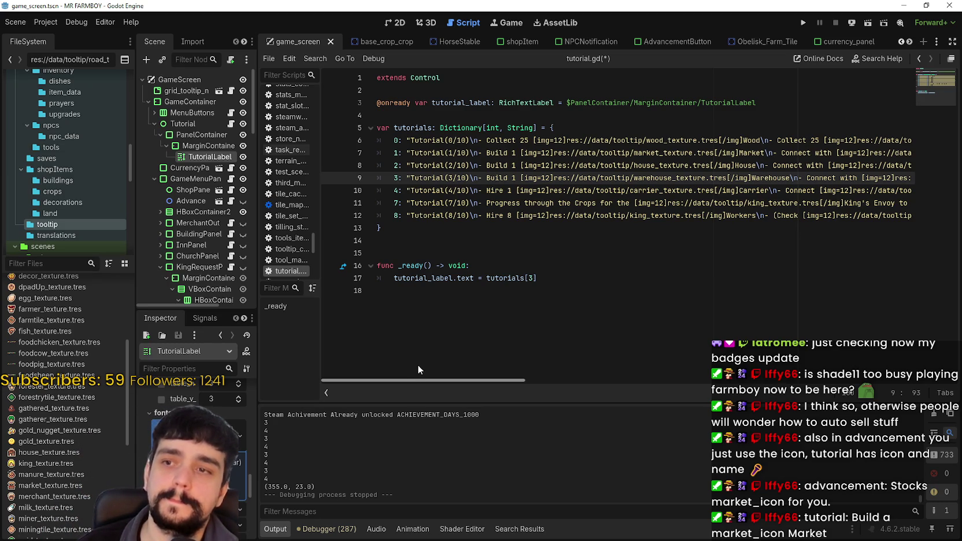
scroll(540, 379, "right", 5)
mouse_move(542, 381)
left_mouse_down()
mouse_move(609, 379)
mouse_move(496, 374)
mouse_move(597, 376)
left_mouse_up()
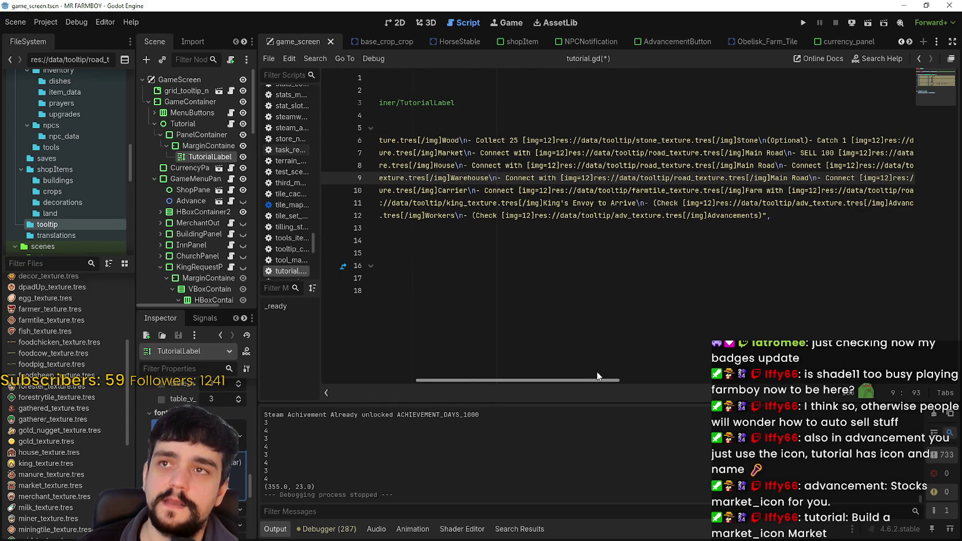
left_click(517, 191)
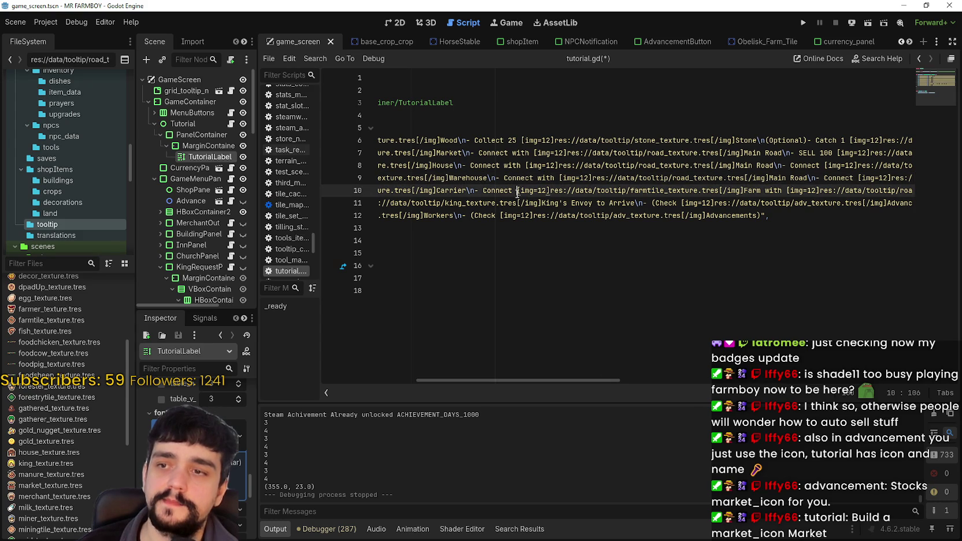
key("Right")
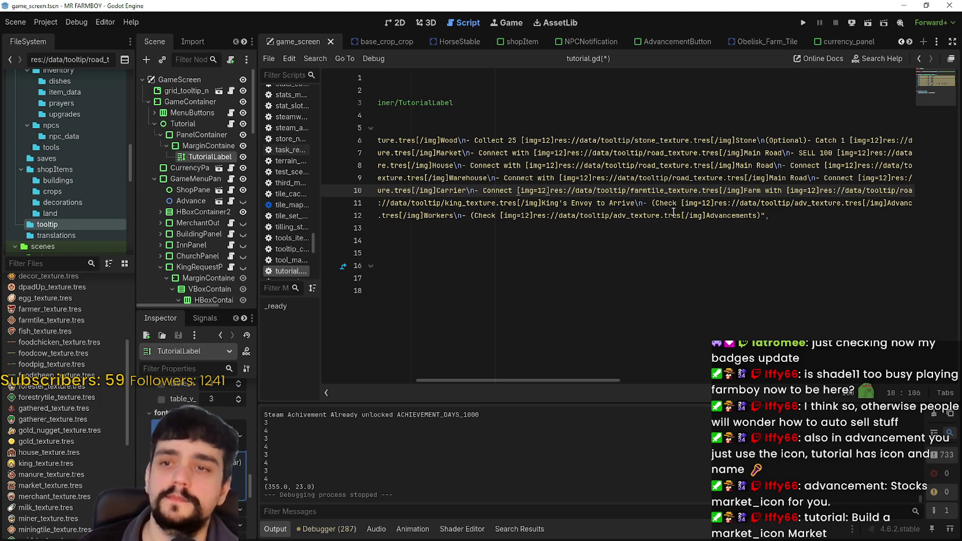
left_click(657, 191)
left_click_drag(665, 191, 631, 191)
Step: On line 10, change the farmtile icon to house and the label Farm to House
type("hi")
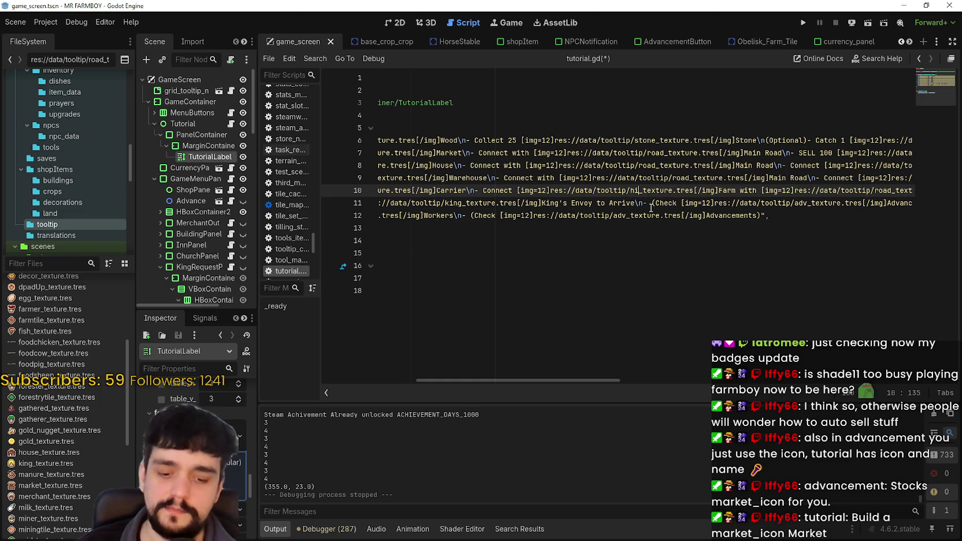
key("BackSpace")
type("ouse")
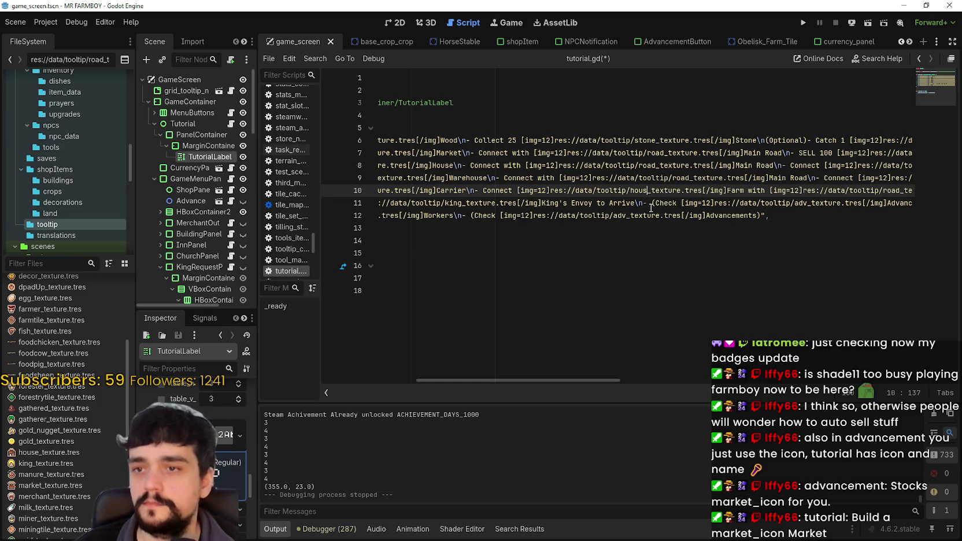
double_click(739, 190)
type("House")
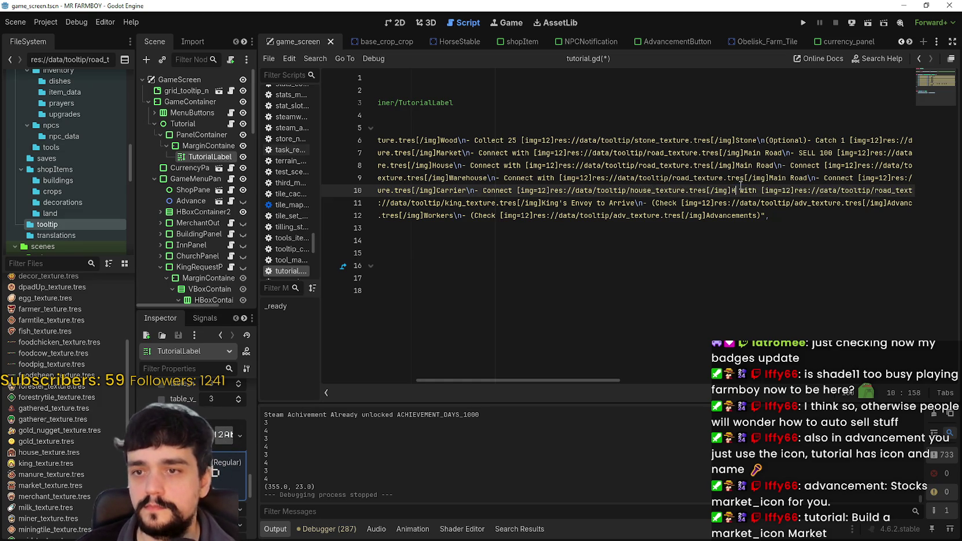
left_click_drag(591, 381, 686, 385)
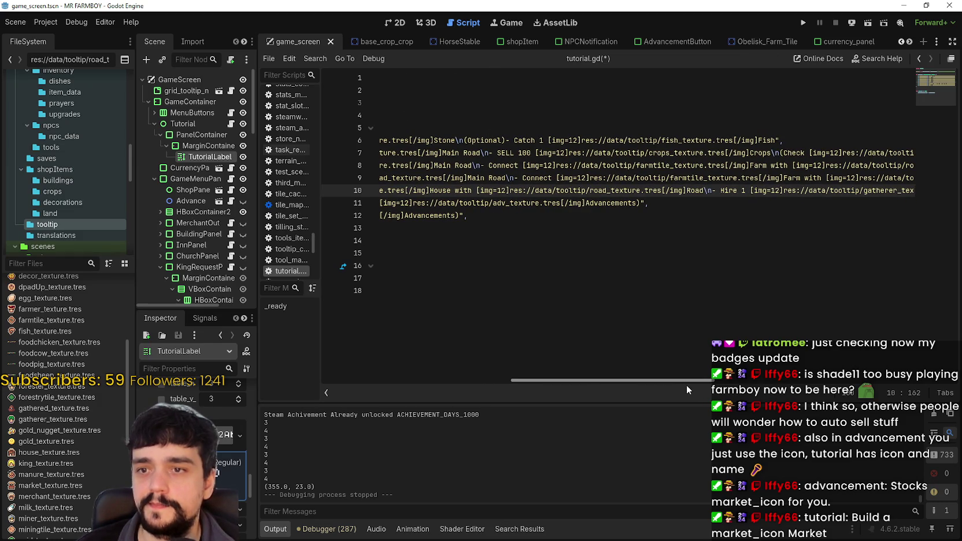
left_click_drag(687, 385, 642, 379)
type(",")
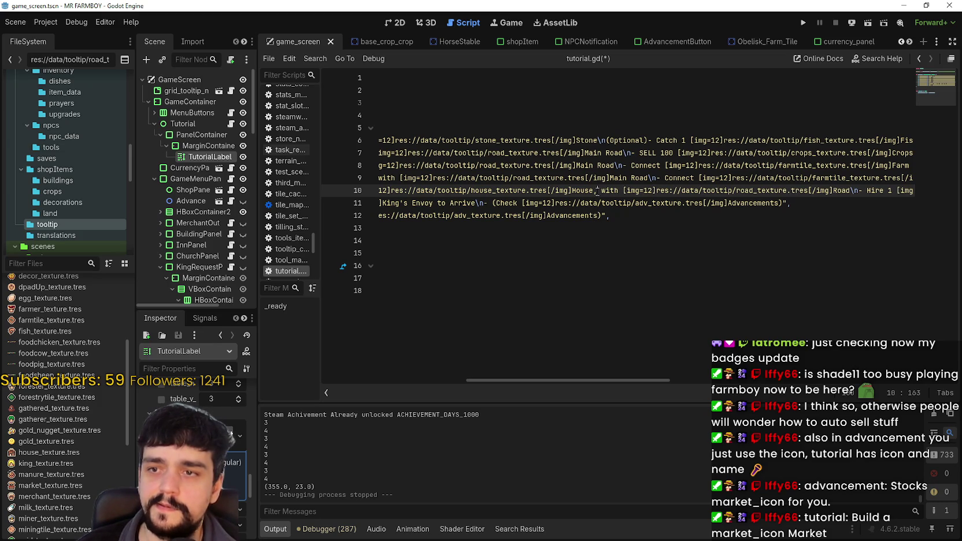
key("BackSpace")
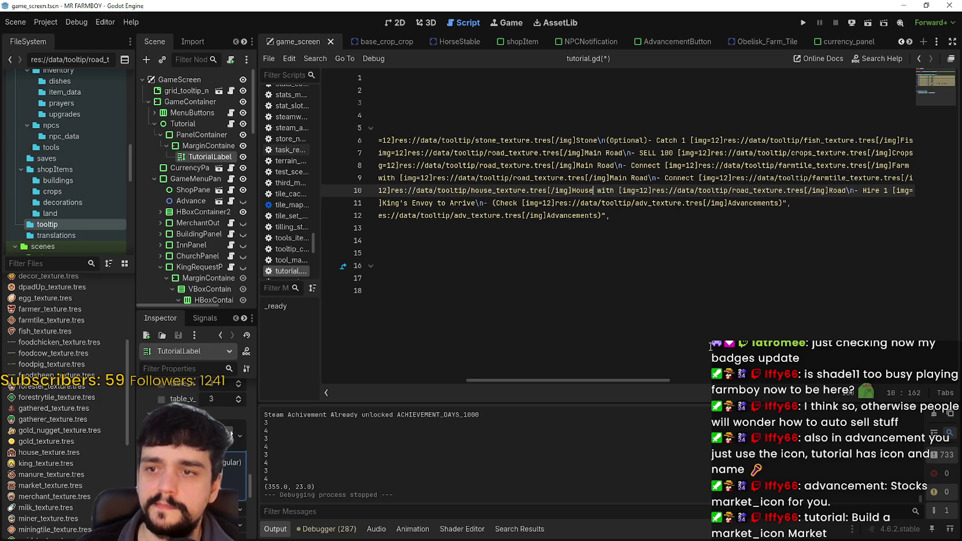
Step: Copy the 'Connect House with Road' instruction and paste a duplicate right after Road
left_click_drag(845, 190, 471, 191)
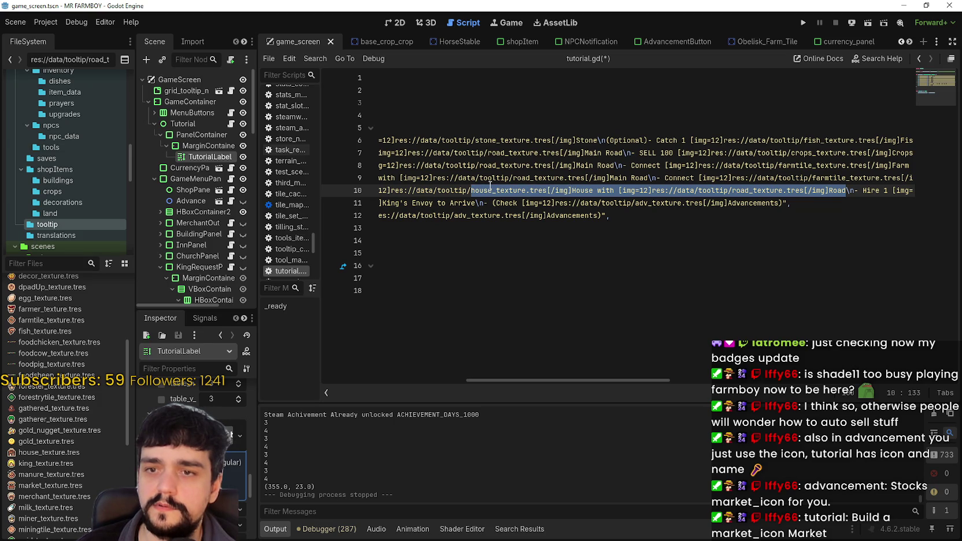
mouse_move(490, 186)
left_mouse_down()
mouse_move(376, 193)
mouse_move(674, 195)
mouse_move(660, 192)
left_mouse_up()
mouse_move(545, 380)
left_mouse_down()
mouse_move(683, 365)
mouse_move(692, 301)
left_mouse_up()
left_click(579, 191)
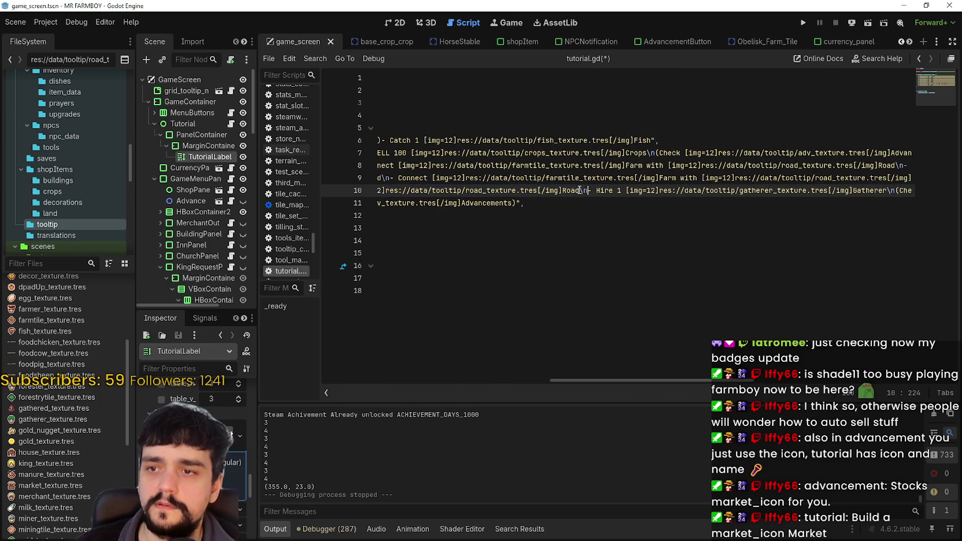
type("\\n- Connect [img=12]res://data/tooltip/house_texture.tres[/img]House with [img=12]res://data/tooltip/road_texture.tres[/img]Road")
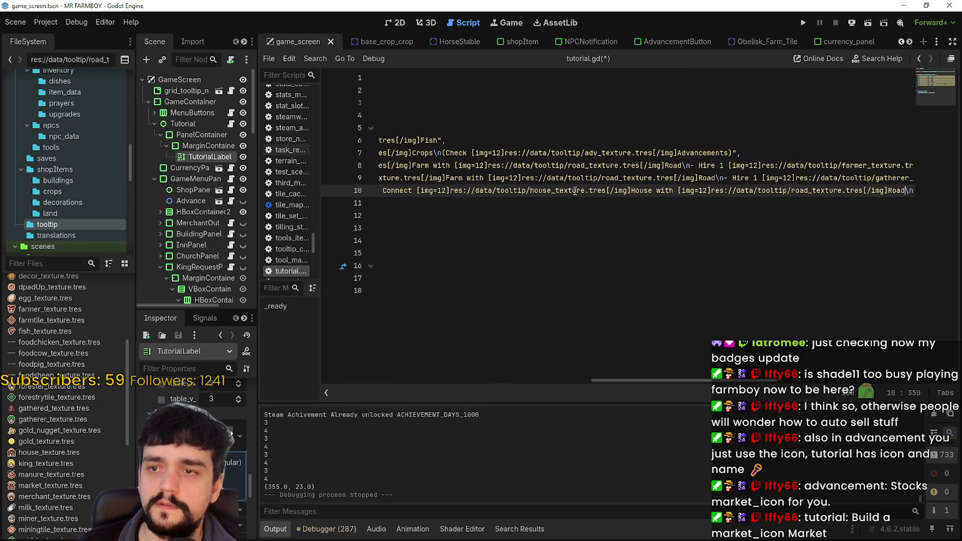
Step: In the pasted copy, change the icon house to market and House to Market
double_click(541, 191)
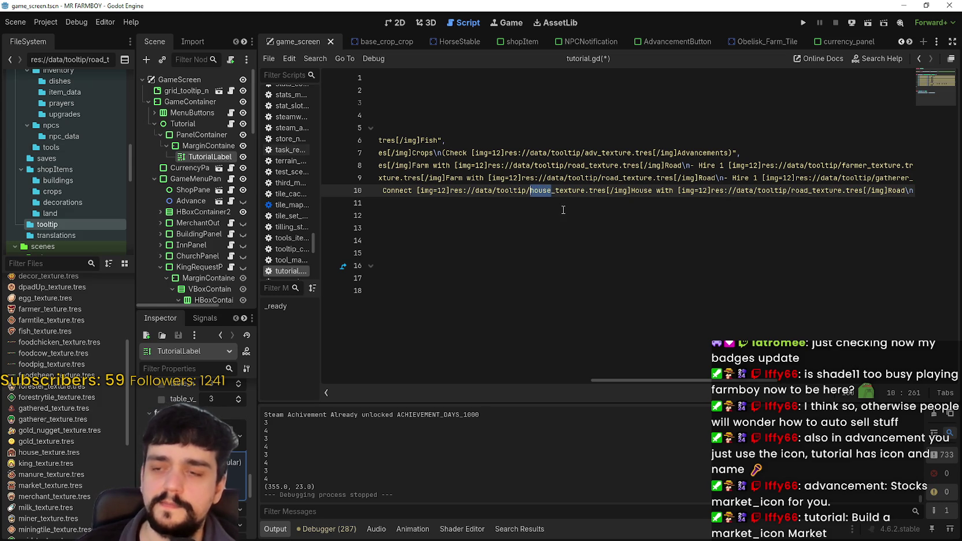
type("market")
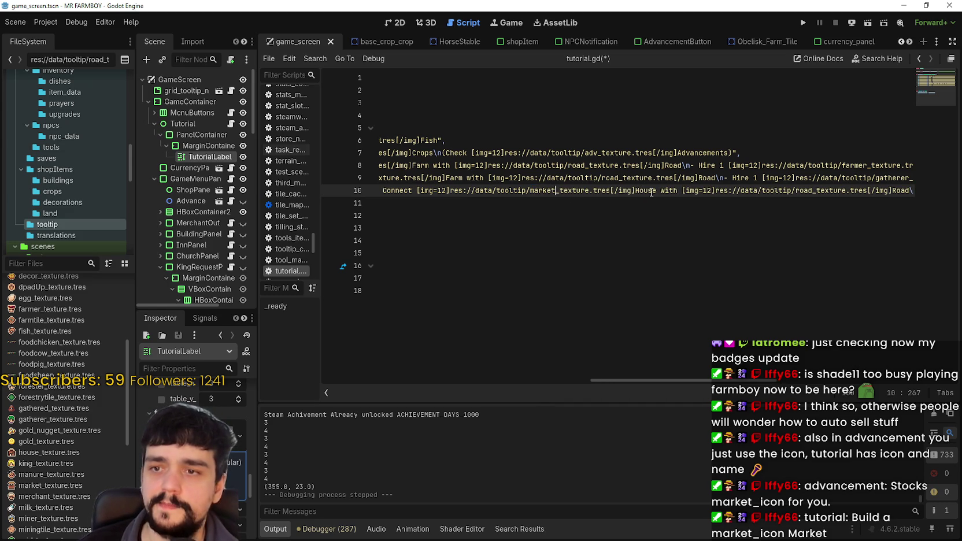
double_click(650, 191)
type("Market")
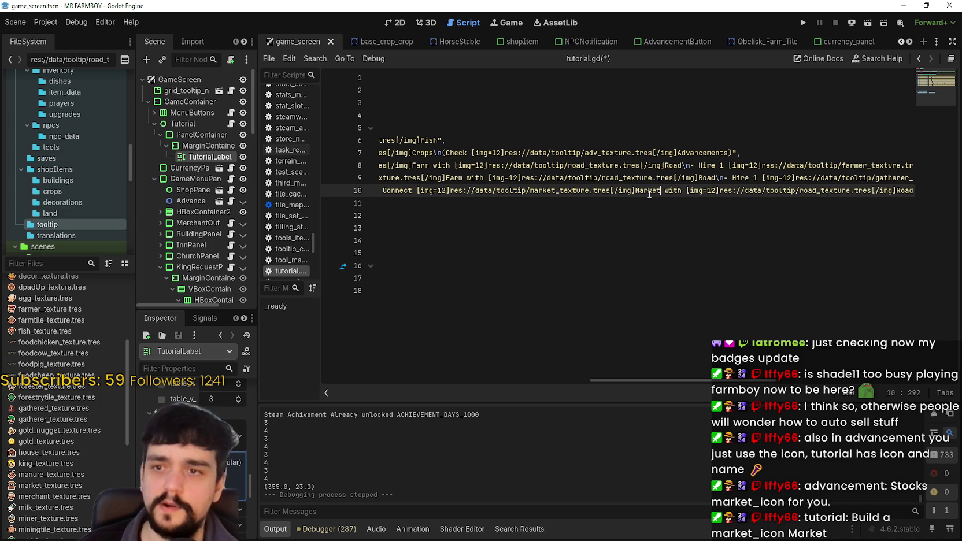
mouse_move(874, 193)
left_mouse_down()
mouse_move(908, 192)
mouse_move(888, 192)
left_mouse_up()
left_click(874, 191)
scroll(763, 384, "right", 5)
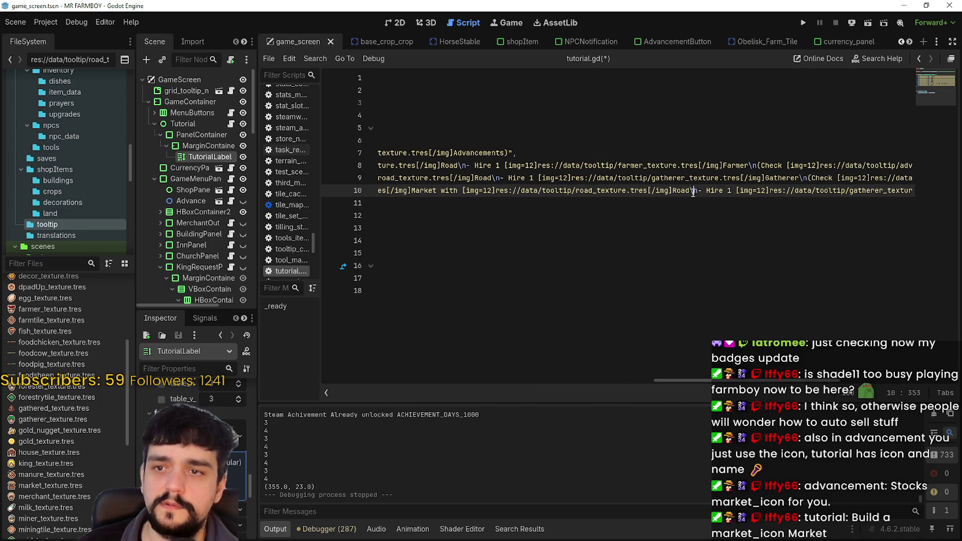
Step: Paste another copy of the Connect House with Road instruction after Road
key("ctrl+v")
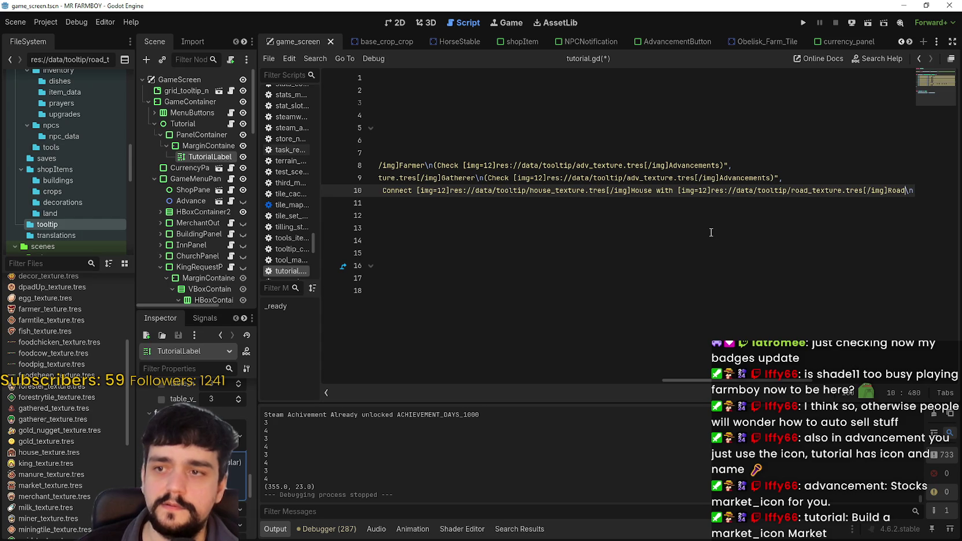
key("ctrl+z")
key("ctrl+y")
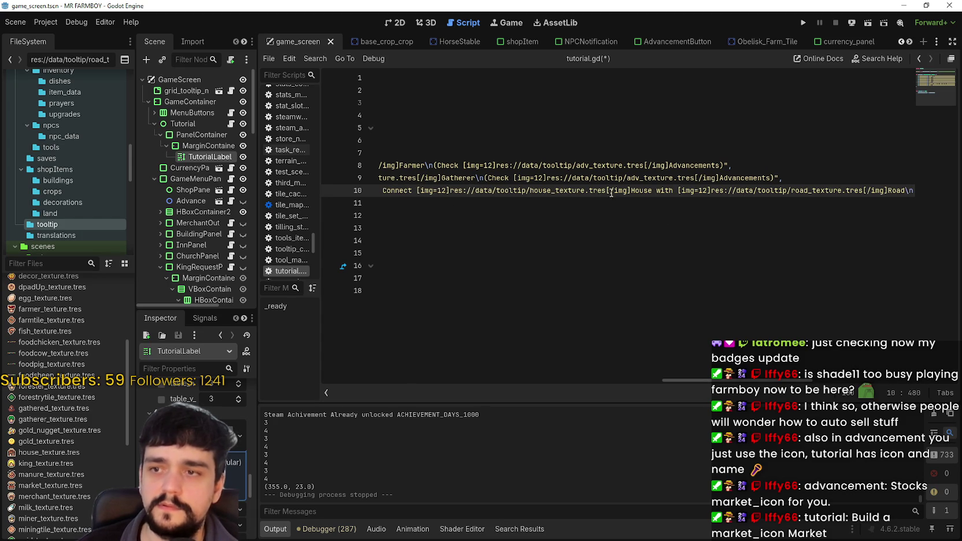
mouse_move(792, 381)
left_mouse_down()
mouse_move(844, 382)
mouse_move(768, 375)
left_mouse_up()
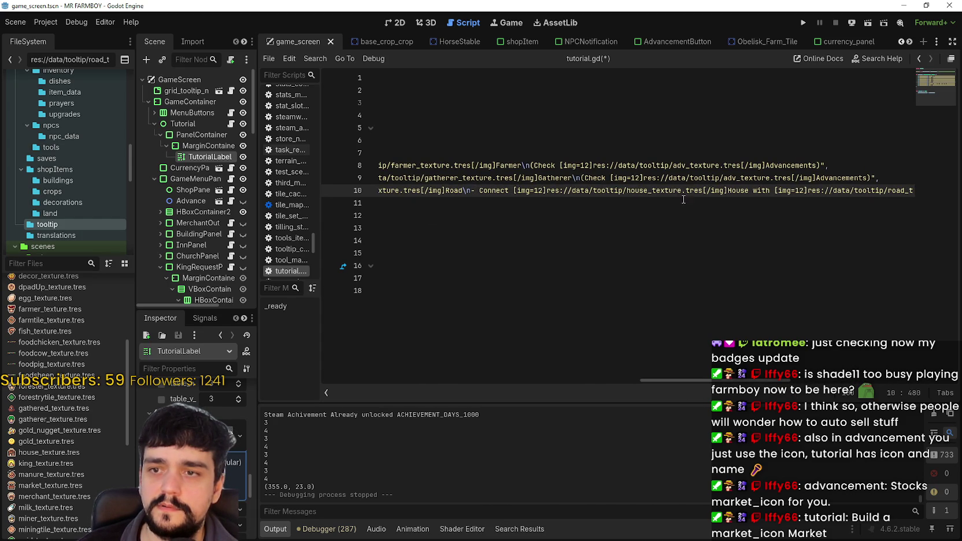
Step: In the newest copy, change the icon house to warehouse and House to Warehouse
left_click_drag(648, 190, 627, 191)
type("warehouse")
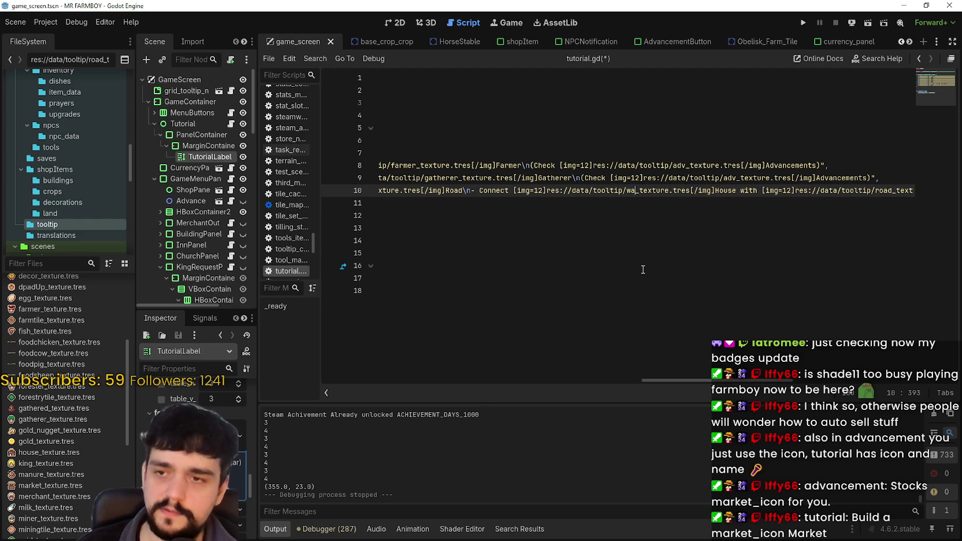
double_click(752, 190)
type("Warehouse")
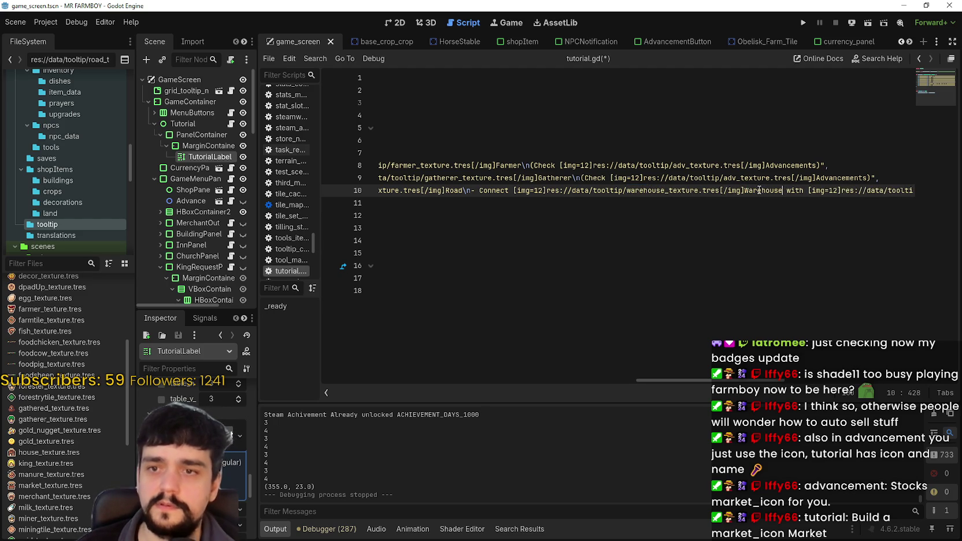
mouse_move(720, 382)
left_mouse_down()
mouse_move(800, 375)
mouse_move(522, 372)
mouse_move(900, 381)
left_mouse_up()
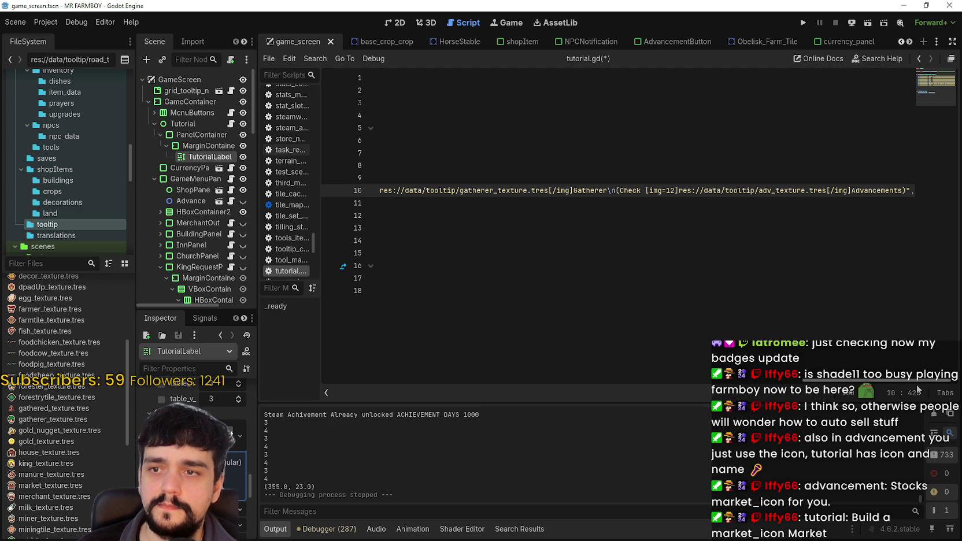
left_click_drag(917, 389, 867, 388)
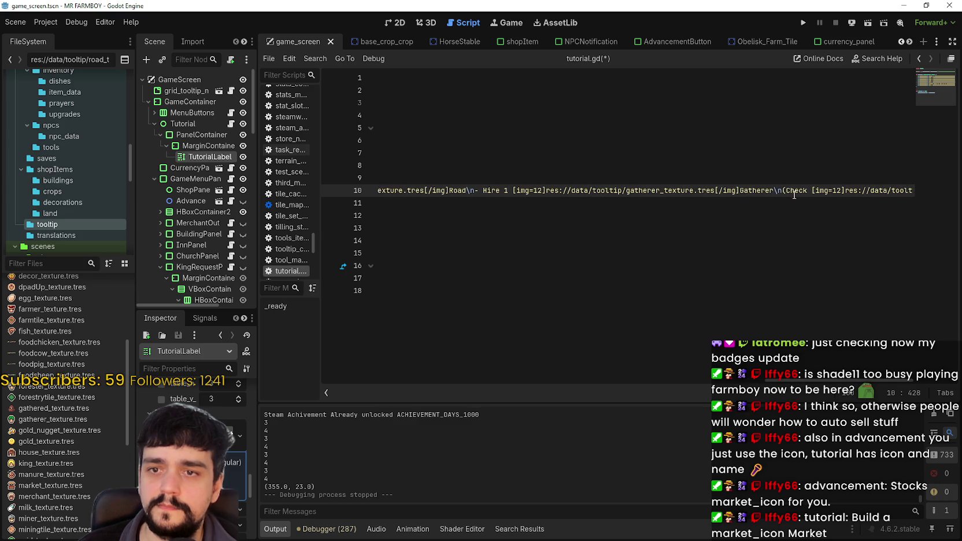
double_click(498, 190)
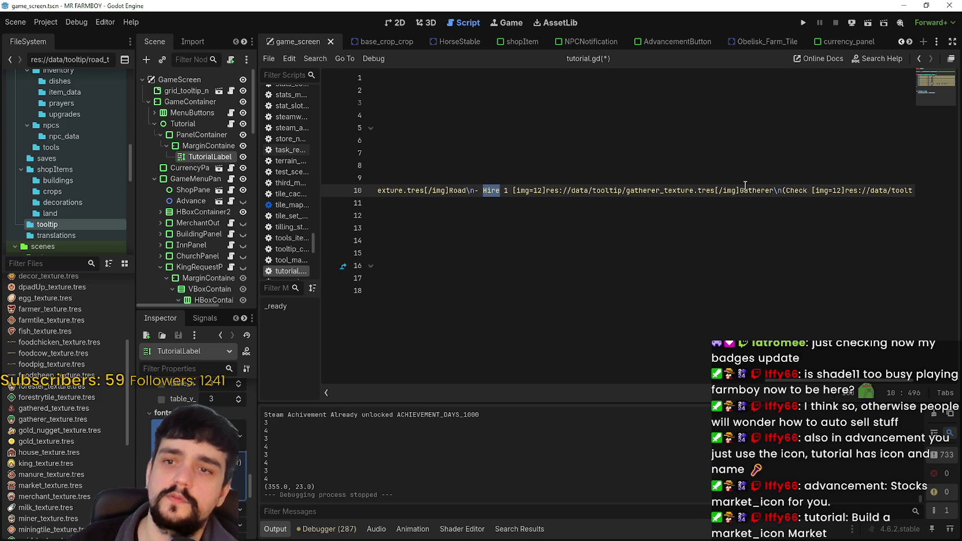
Step: Replace the Hire 1 Gatherer wording on line 10 with 'Will transport goods for you.'
double_click(756, 190)
left_click_drag(757, 190, 550, 190)
type("W")
type("i")
type("ll T\\n(Check [img=12]res://data/tooltip/adv_texture.tres[/img]Advancemen")
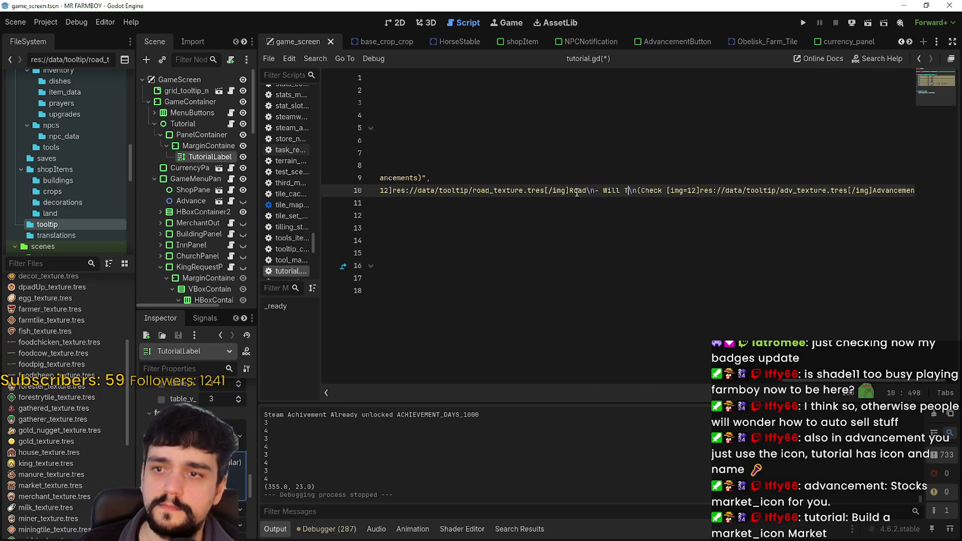
key("BackSpace")
type("trans")
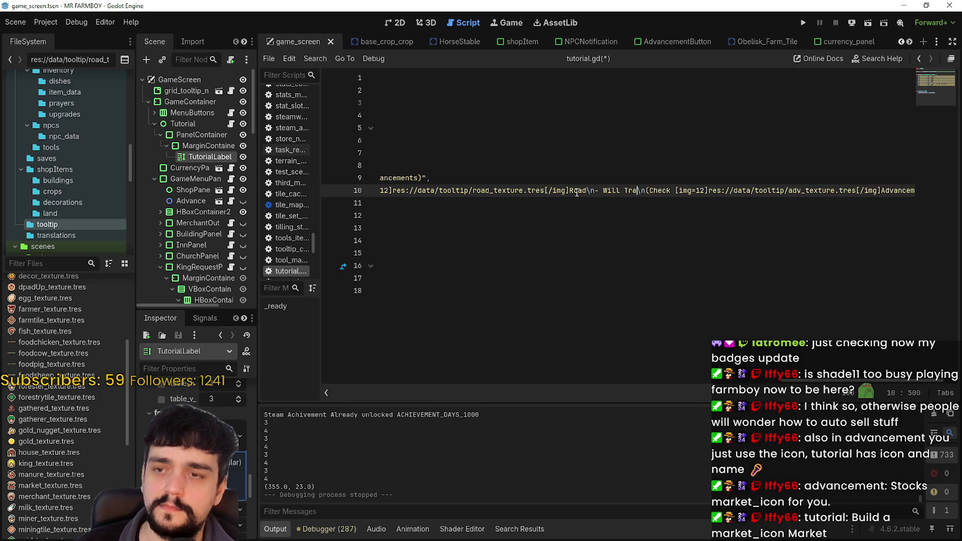
type("port goods from")
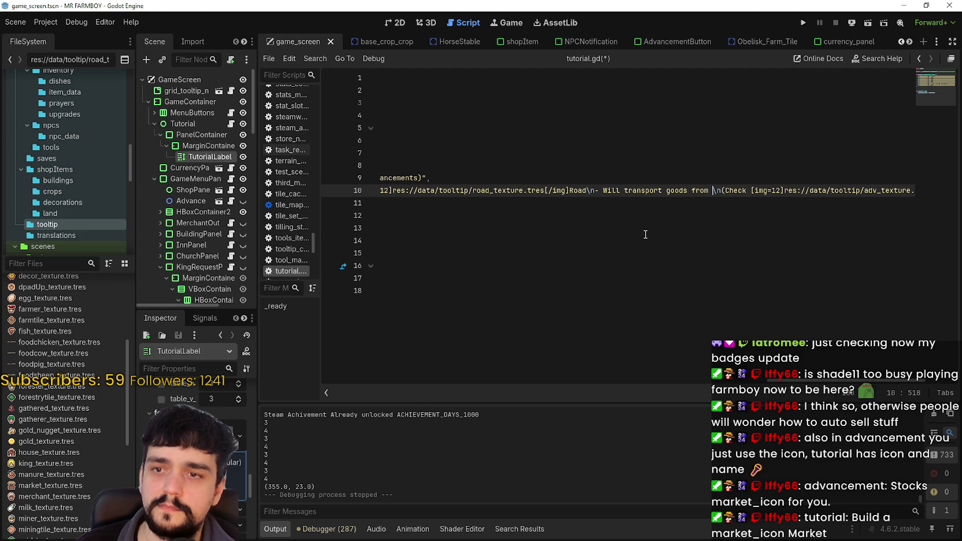
double_click(700, 191)
type("for you")
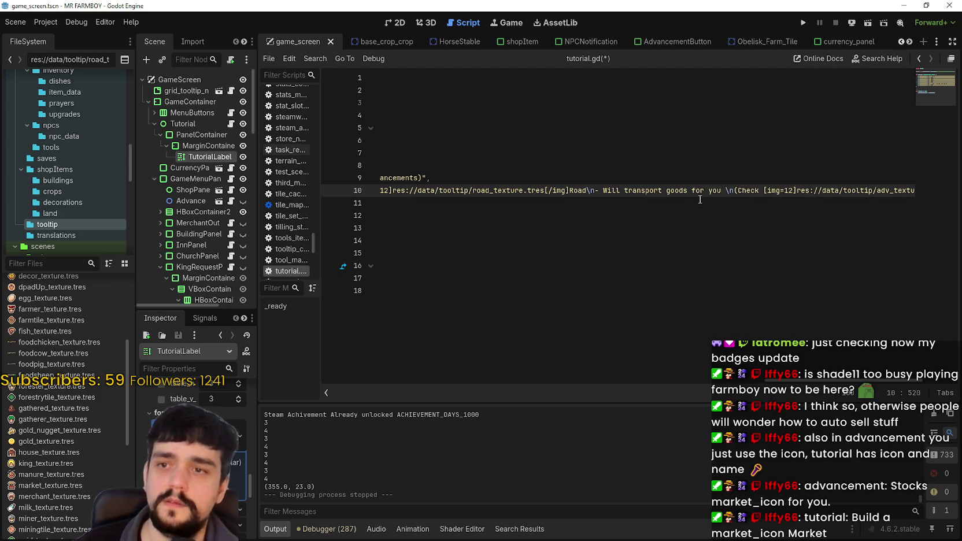
type(".")
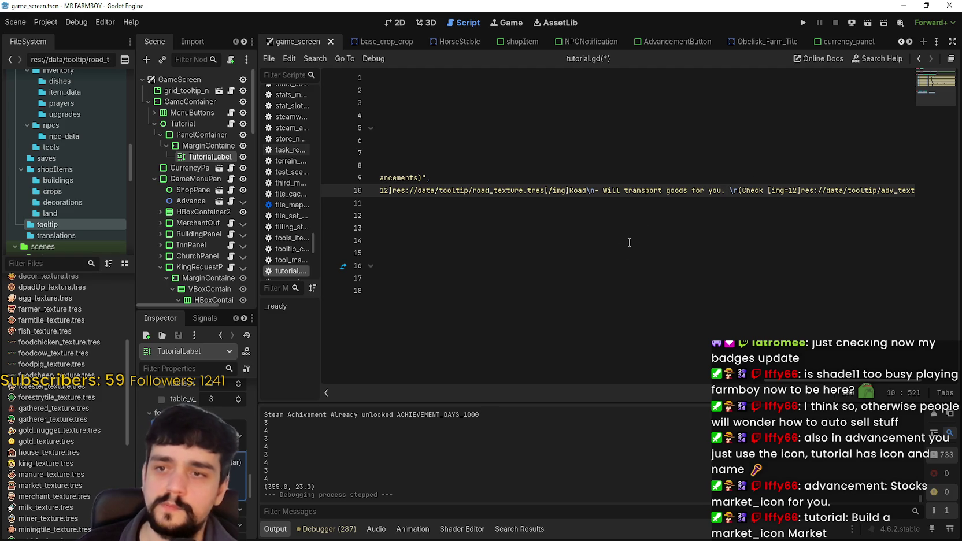
Step: Try 'stock' in place of 'transport', revert to 'transport', and save tutorial.gd
double_click(636, 191)
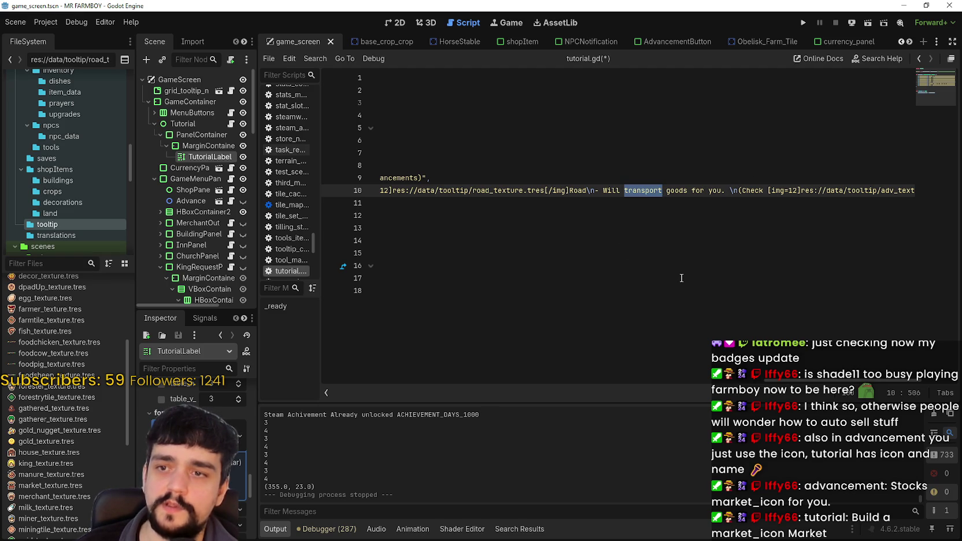
type("stock")
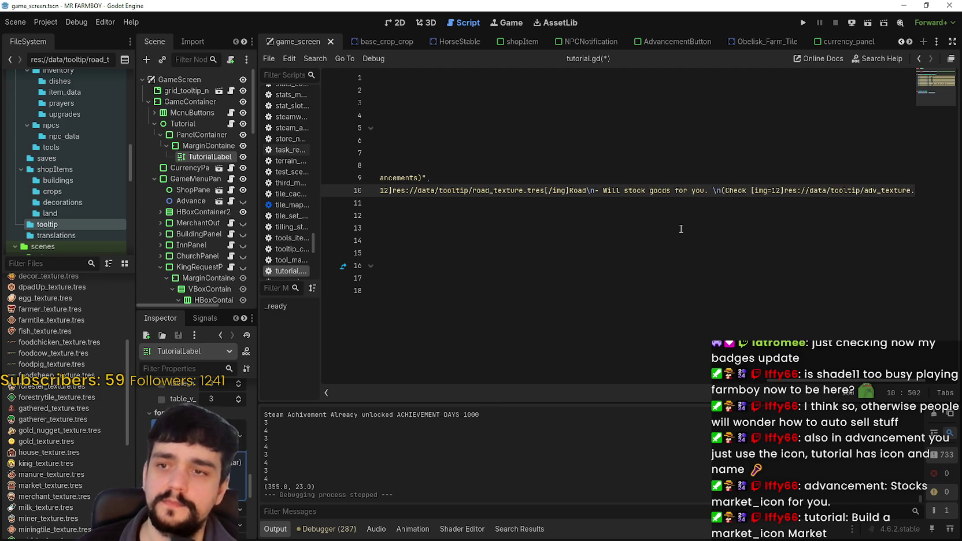
key("ctrl+Left")
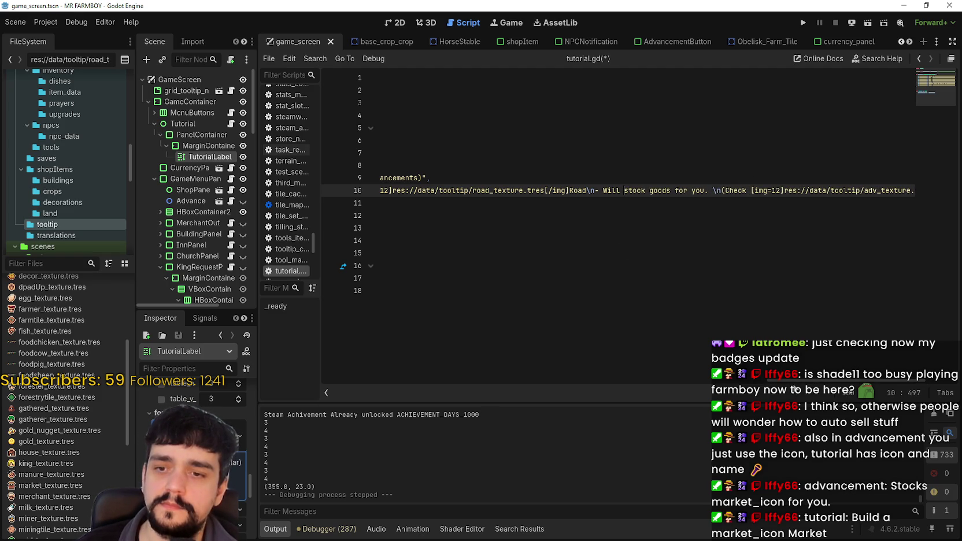
scroll(798, 386, "left", 5)
scroll(803, 389, "right", 6)
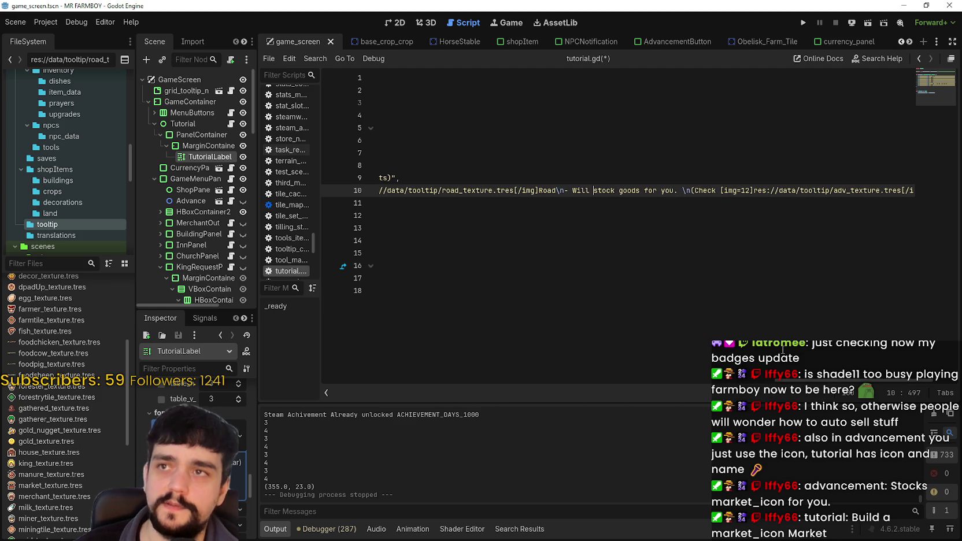
double_click(611, 191)
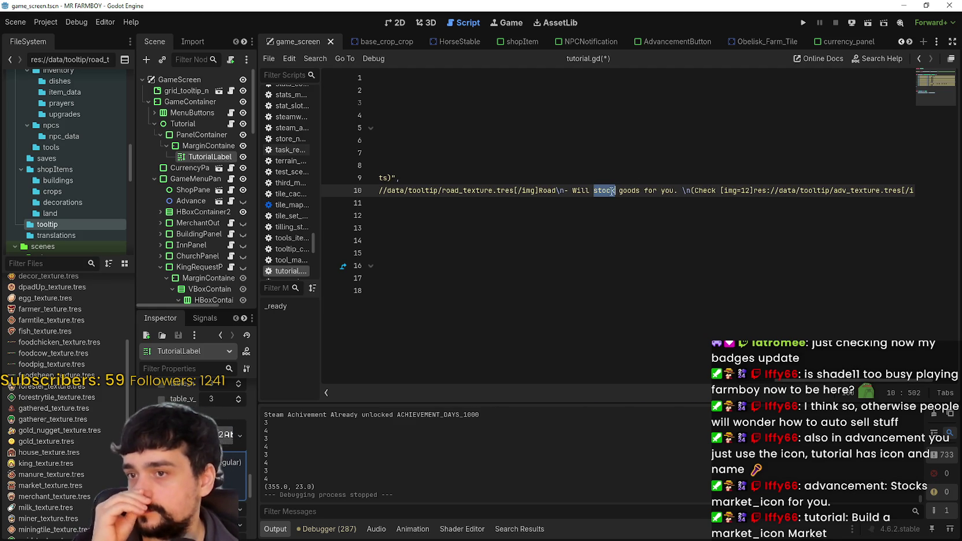
key("Right")
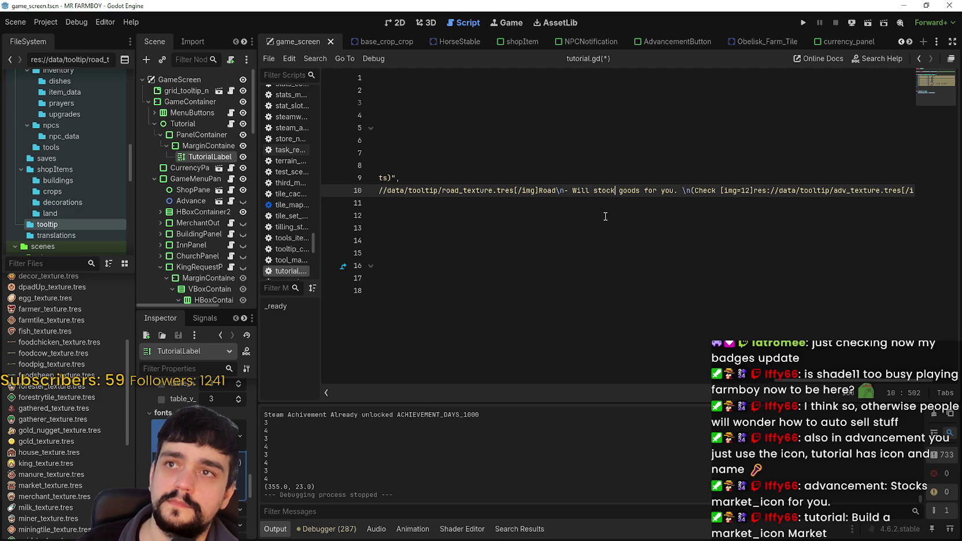
key("ctrl+Right")
key("ctrl+Right")
key("ctrl+Right")
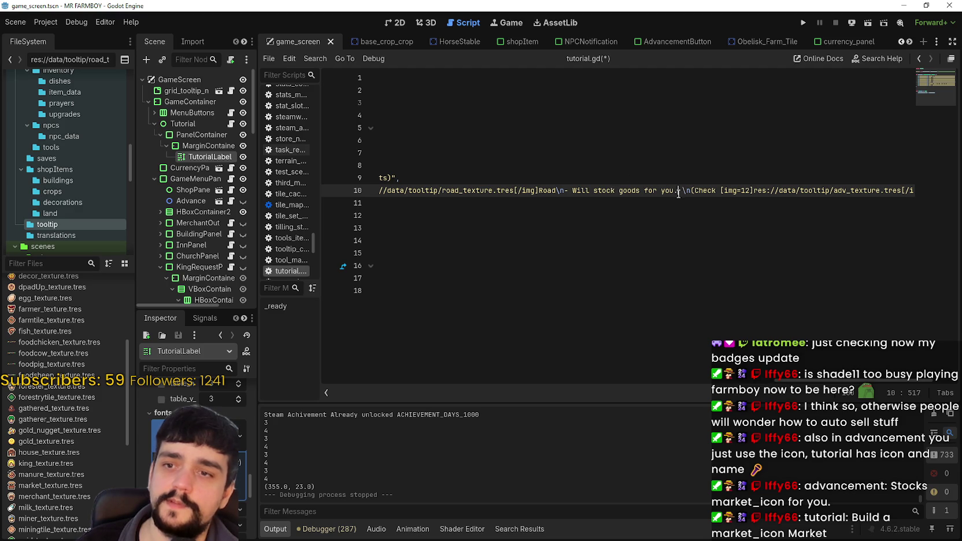
mouse_move(576, 192)
left_mouse_down()
mouse_move(661, 193)
mouse_move(631, 191)
left_mouse_up()
double_click(651, 191)
double_click(604, 191)
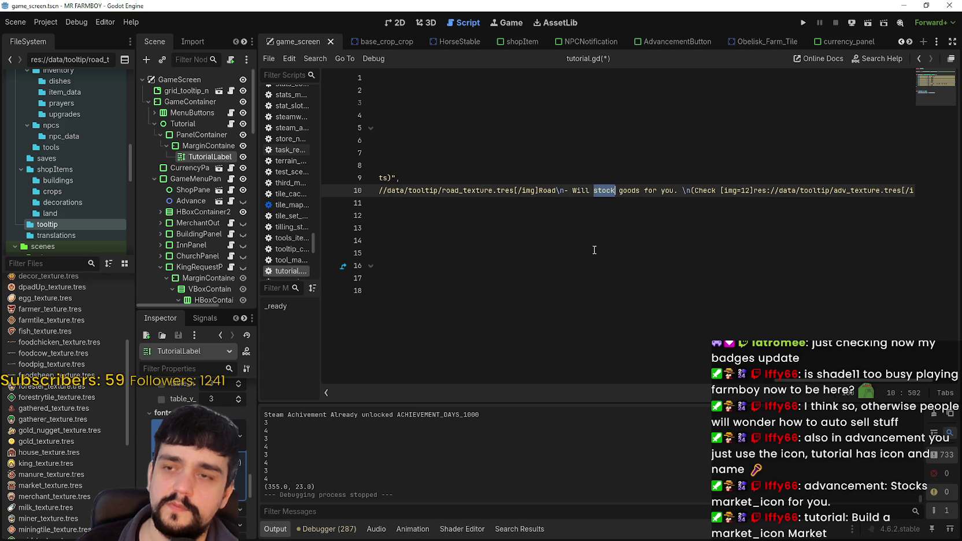
type("transpoir")
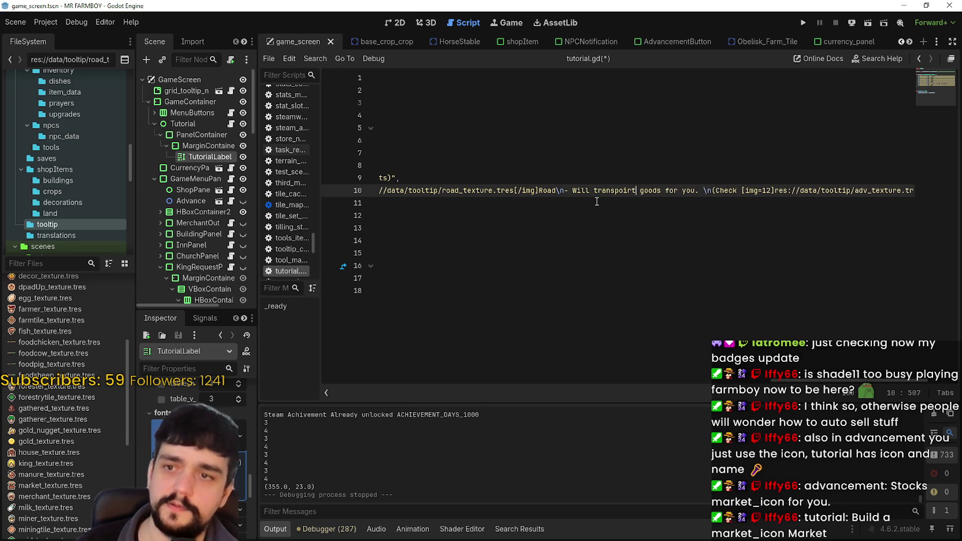
type("t")
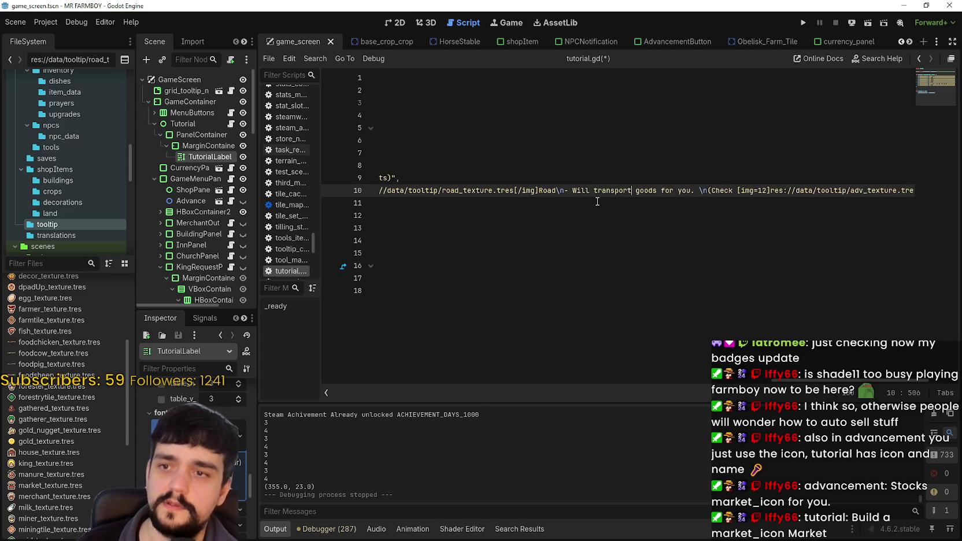
key("ctrl+s")
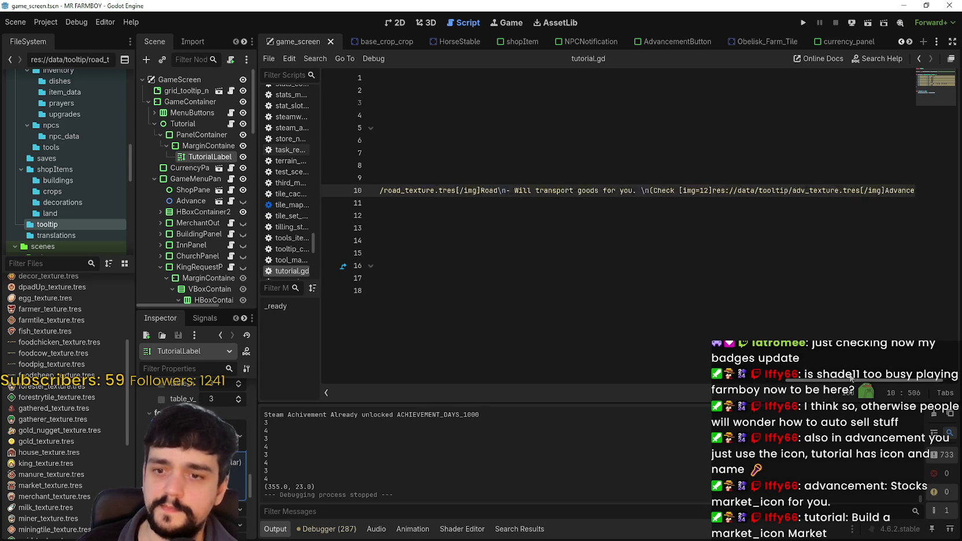
mouse_move(523, 373)
left_mouse_down()
mouse_move(463, 374)
mouse_move(403, 350)
left_mouse_up()
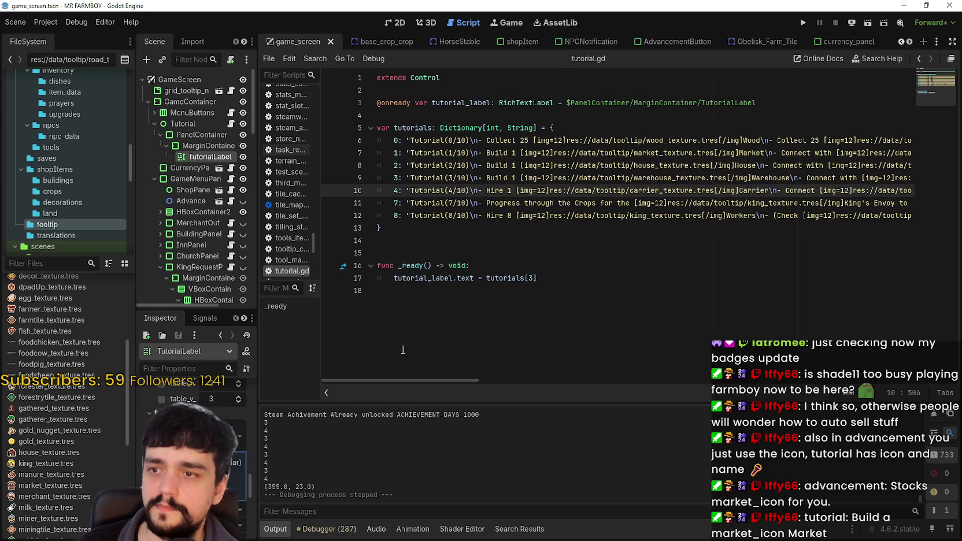
Step: Change the tutorials index on line 17 from 3 to 4
double_click(528, 277)
type("4")
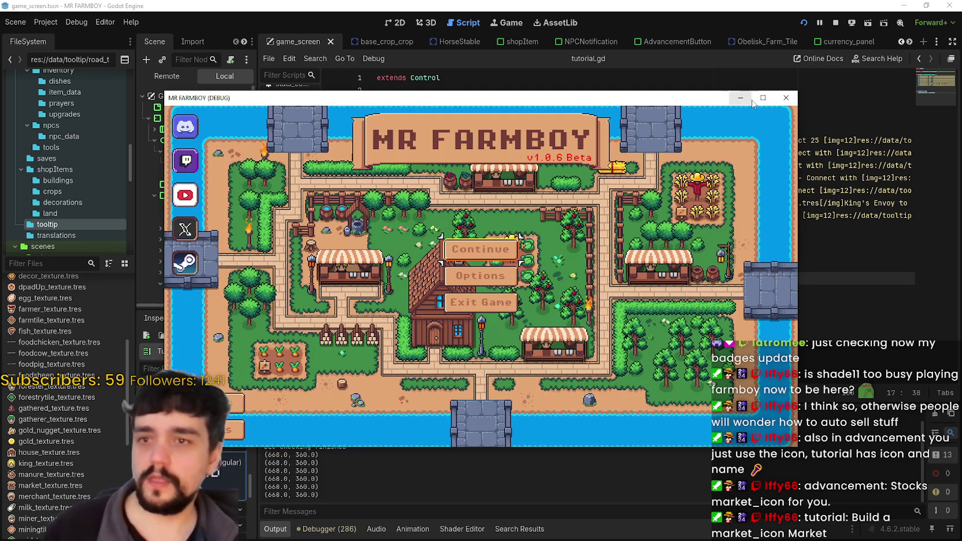
Step: Maximize the game window and load Save 7 via Continue
left_click(763, 98)
left_click(499, 232)
scroll(452, 259, "down", 2)
scroll(453, 258, "down", 5)
left_click(453, 264)
left_click(414, 275)
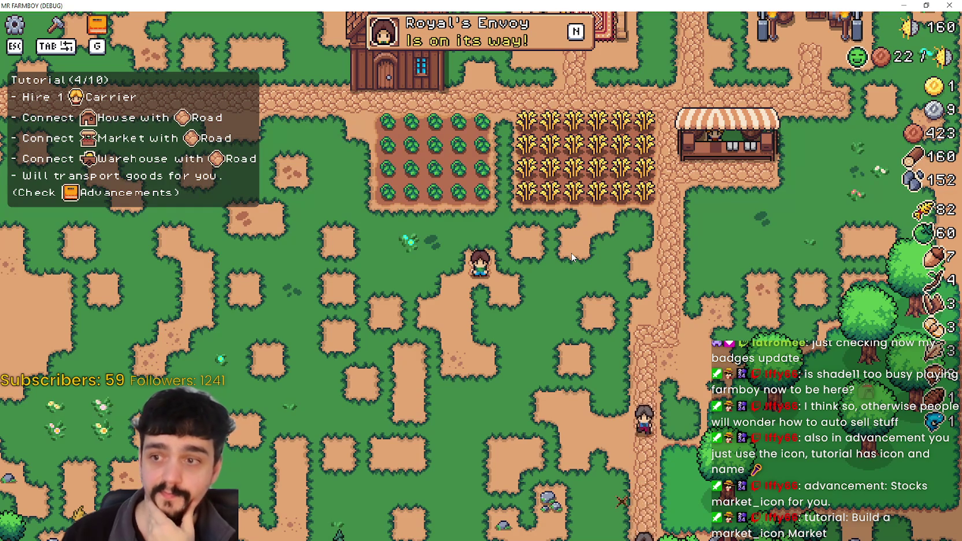
Step: Walk the farmer around the farm while checking the Tutorial (4/10) panel
key("d")
key("w")
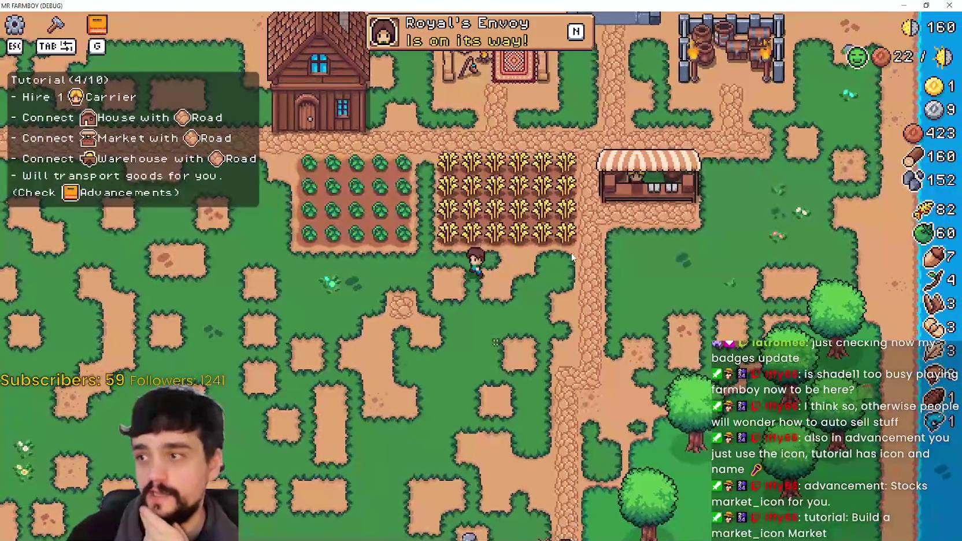
key("a")
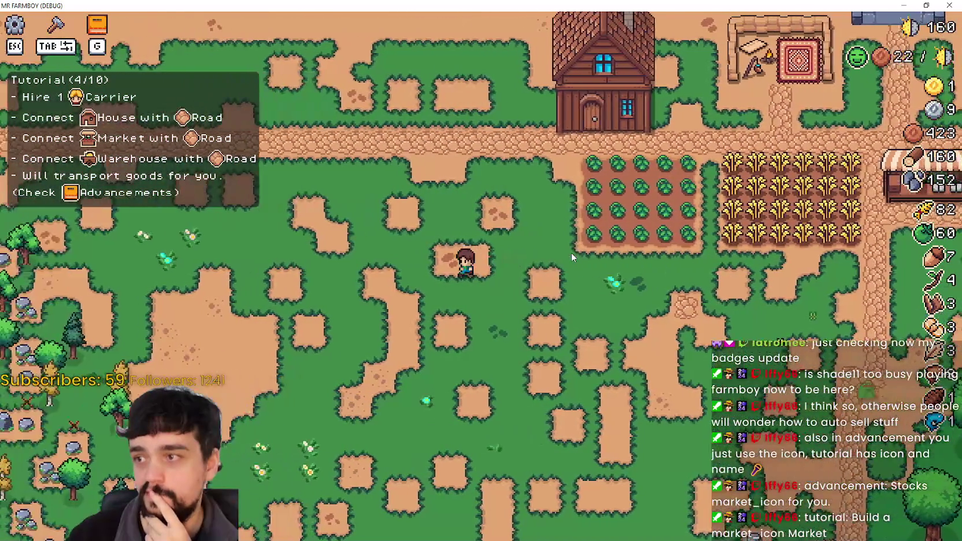
key("a")
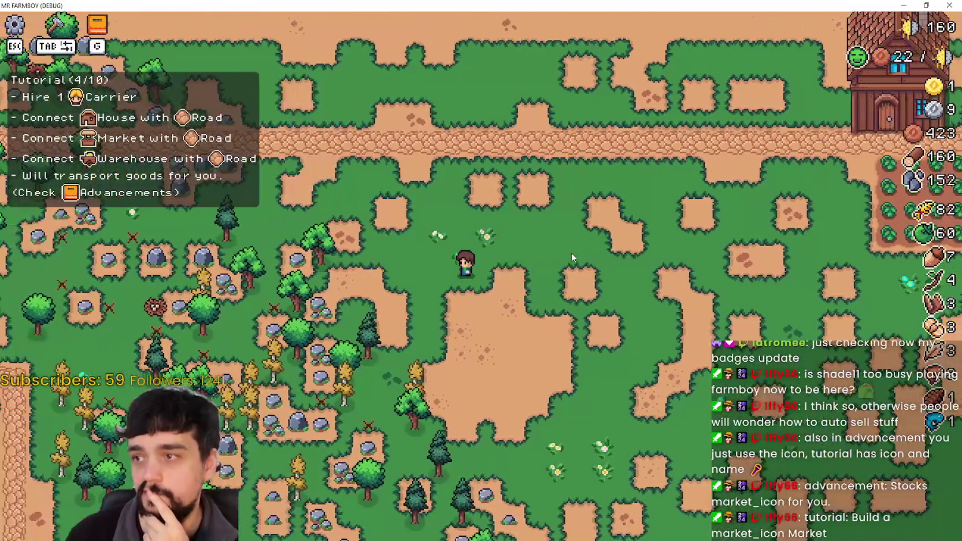
key("d")
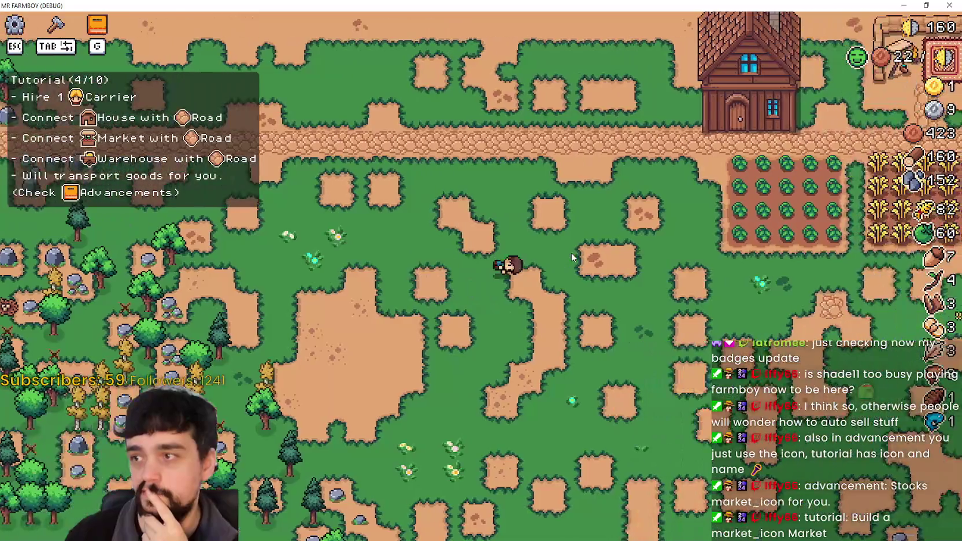
key("w")
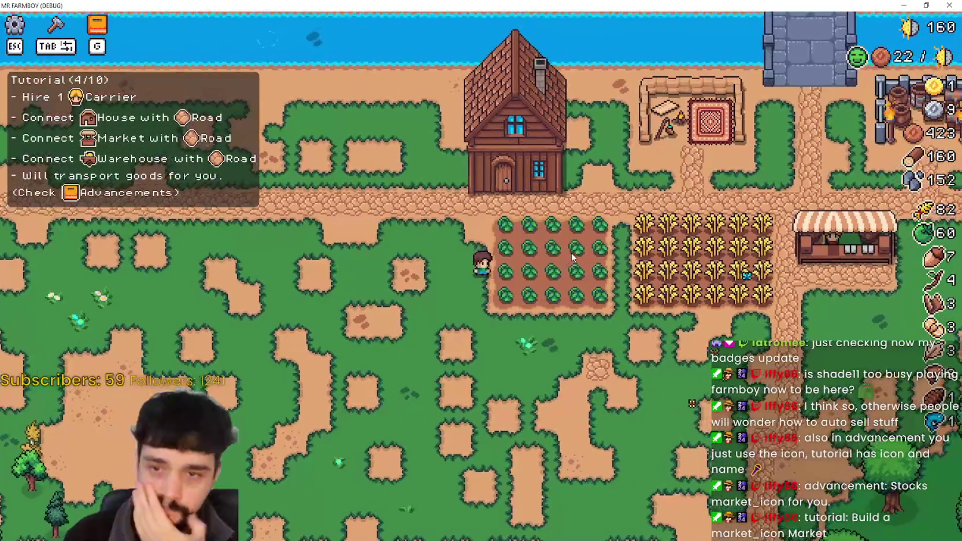
key("s")
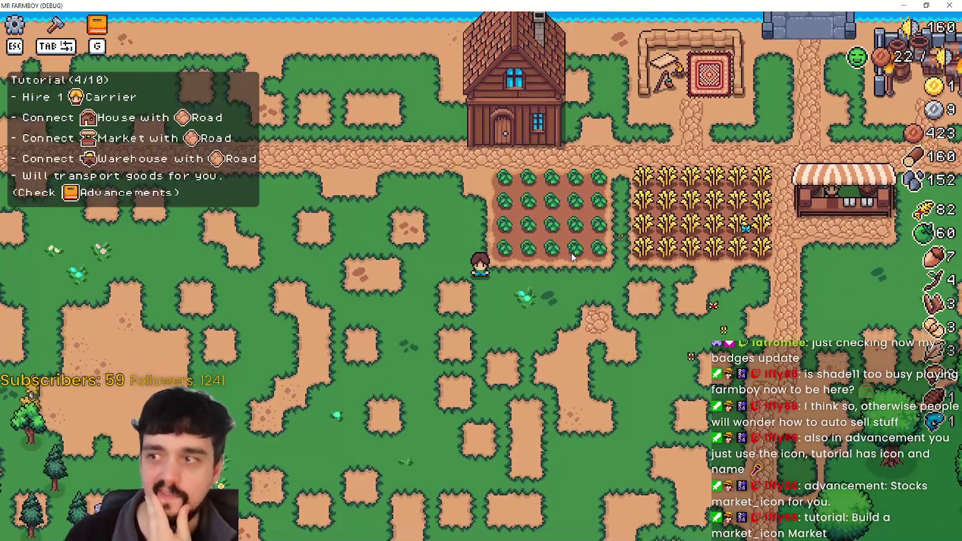
mouse_move(854, 68)
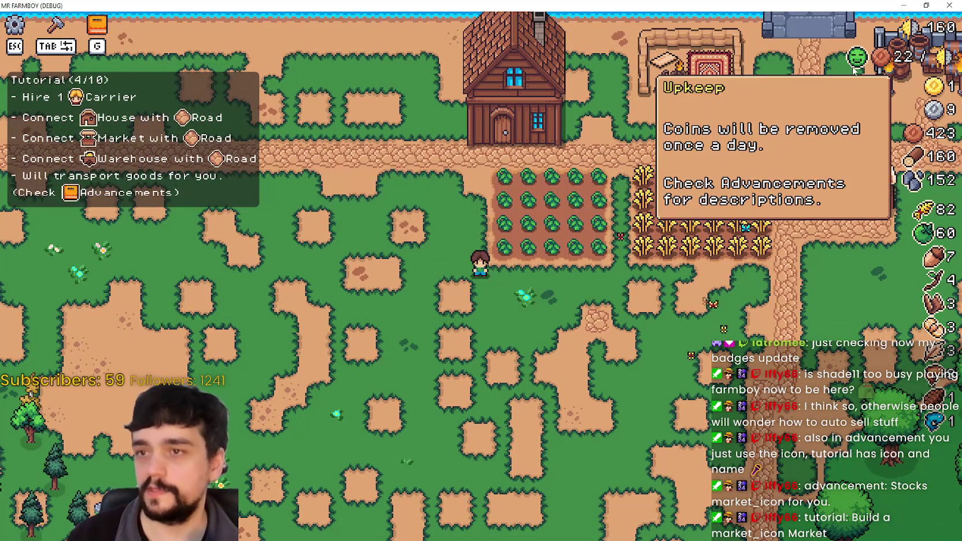
scroll(598, 368, "up", 2)
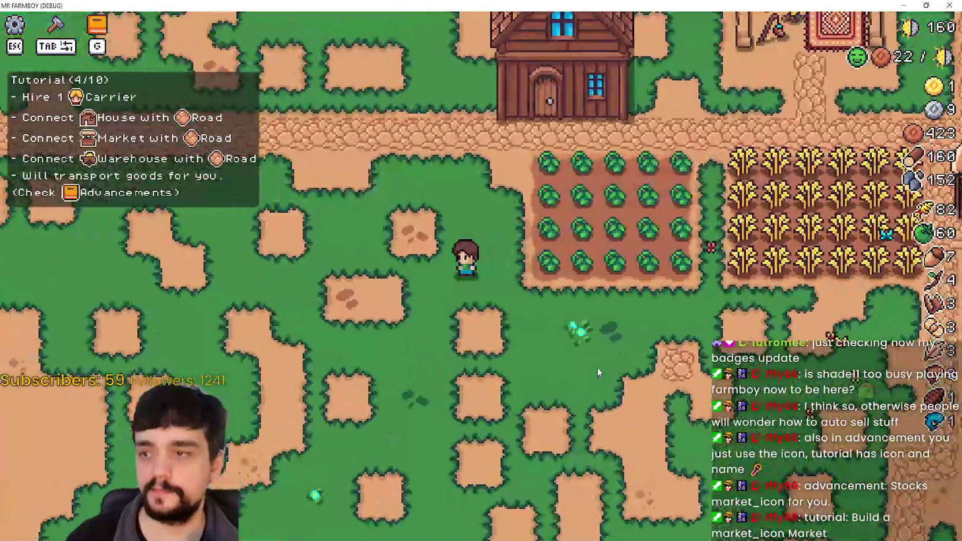
Step: Walk into the cabbage field and harvest several cabbages
key("d")
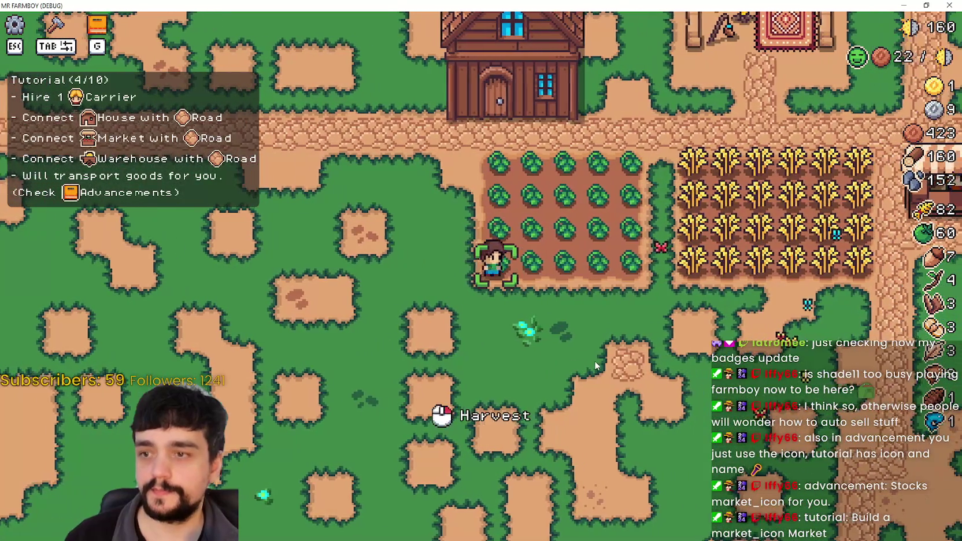
left_click(594, 360)
key("s")
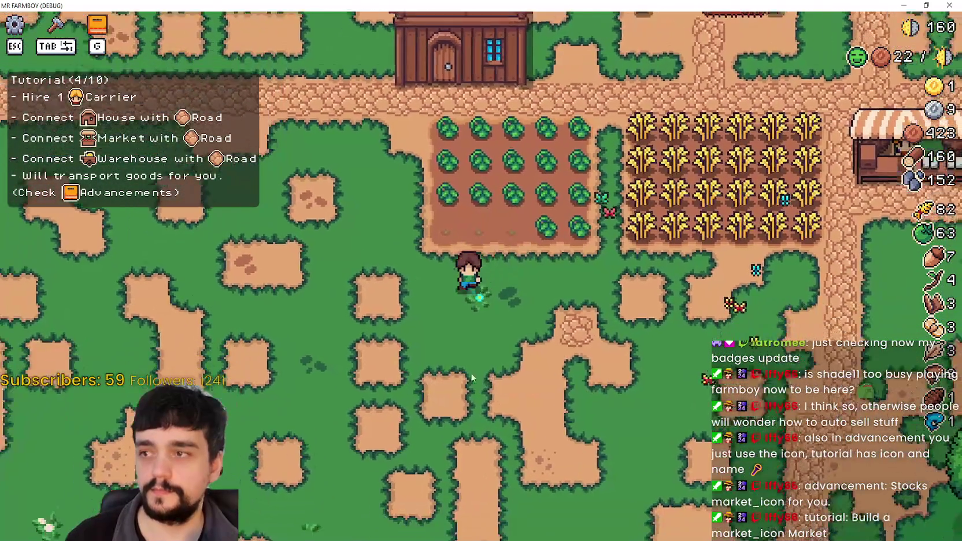
key("w")
key("d")
left_click(579, 347)
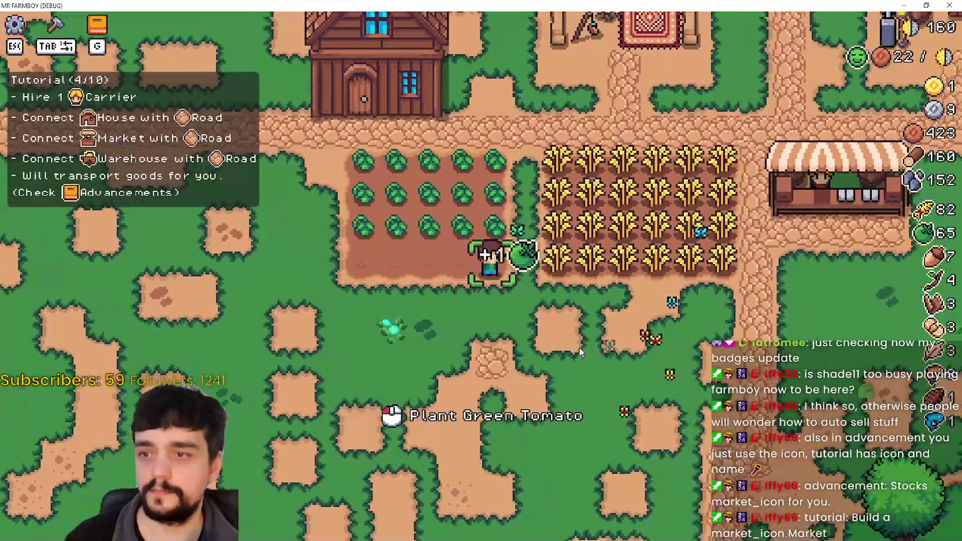
key("a")
key("w")
left_click(579, 346)
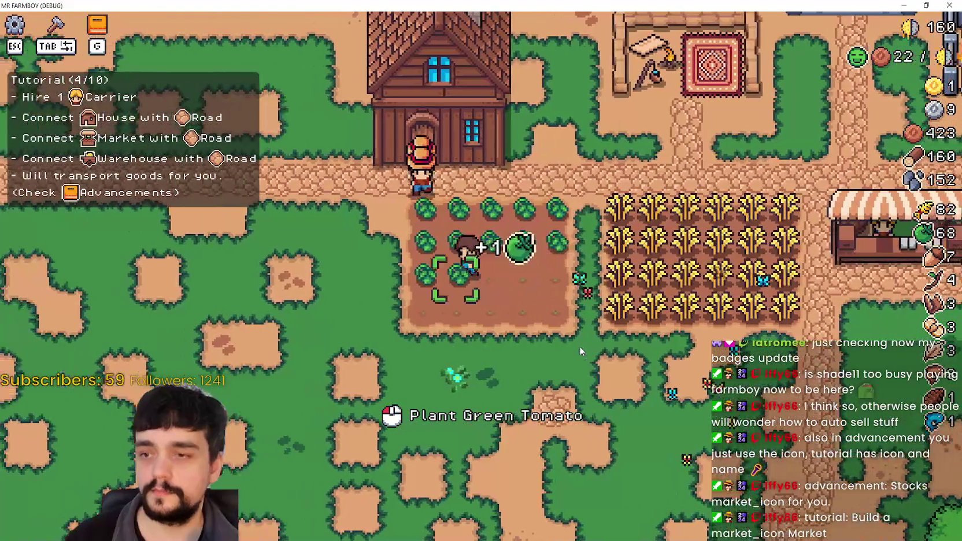
Step: Harvest wheat along the field rows, then close the game with Alt+F4
key("d")
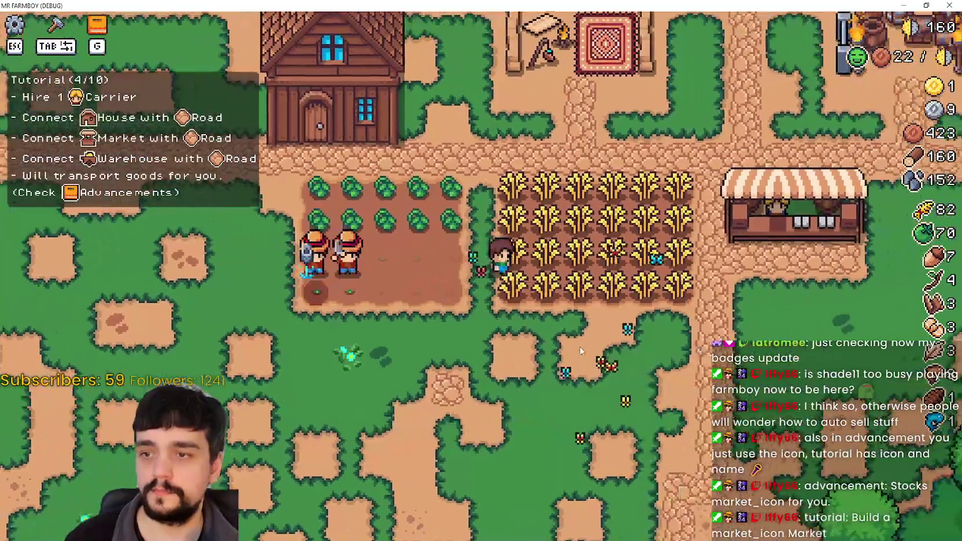
left_click(580, 348)
key("d")
left_click(581, 347)
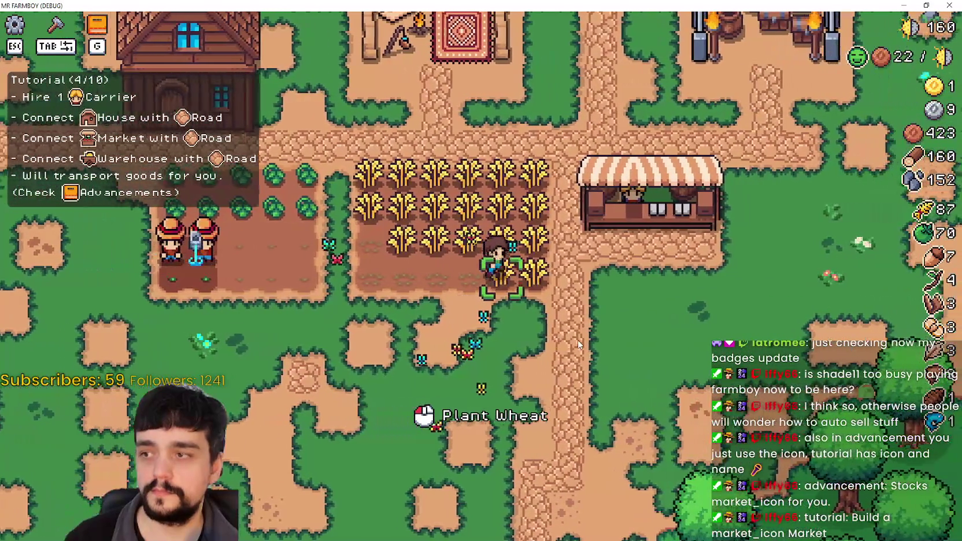
key("w")
left_click(578, 344)
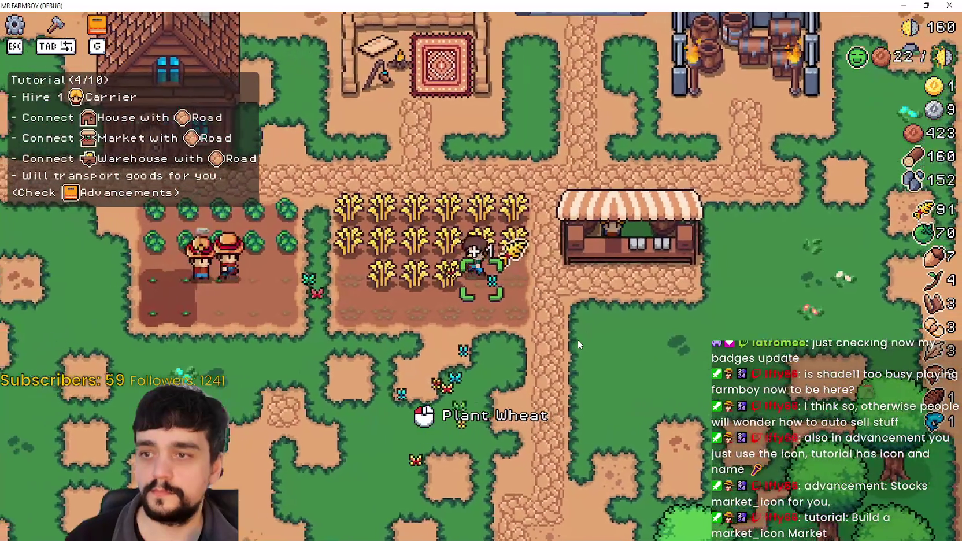
key("a")
left_click(577, 340)
key("s")
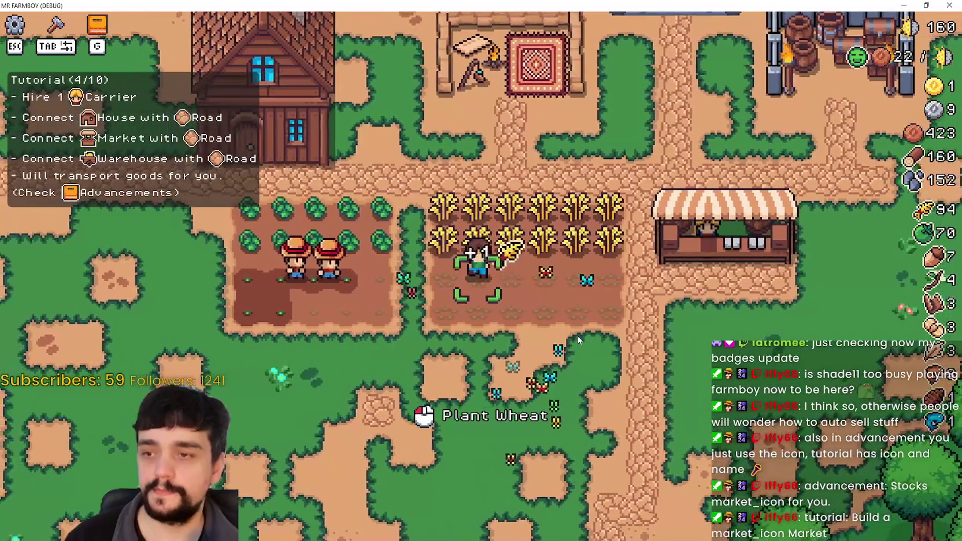
key("alt+F4")
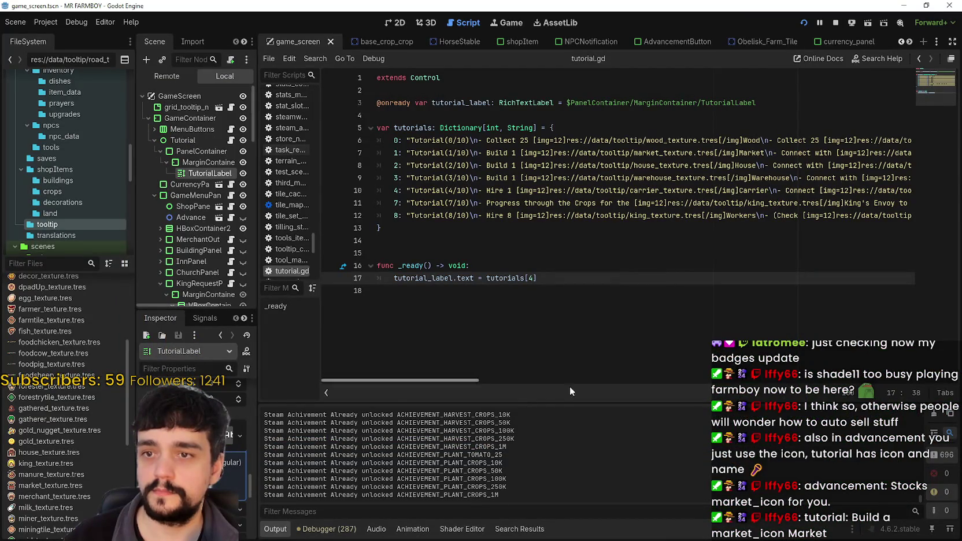
Step: Copy the '- SELL 100 Crops' step on line 7 and paste a duplicate right after Crops
left_click_drag(468, 380, 647, 372)
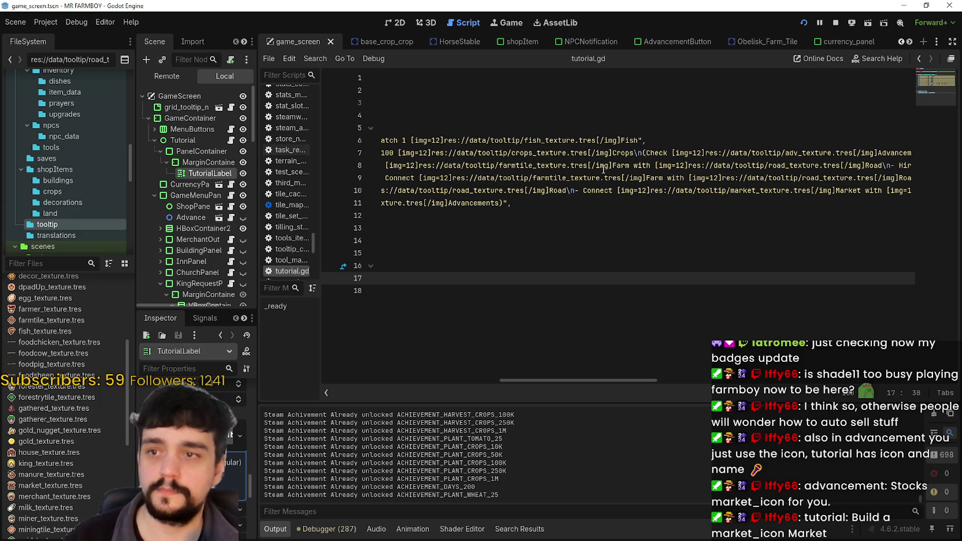
scroll(615, 383, "left", 3)
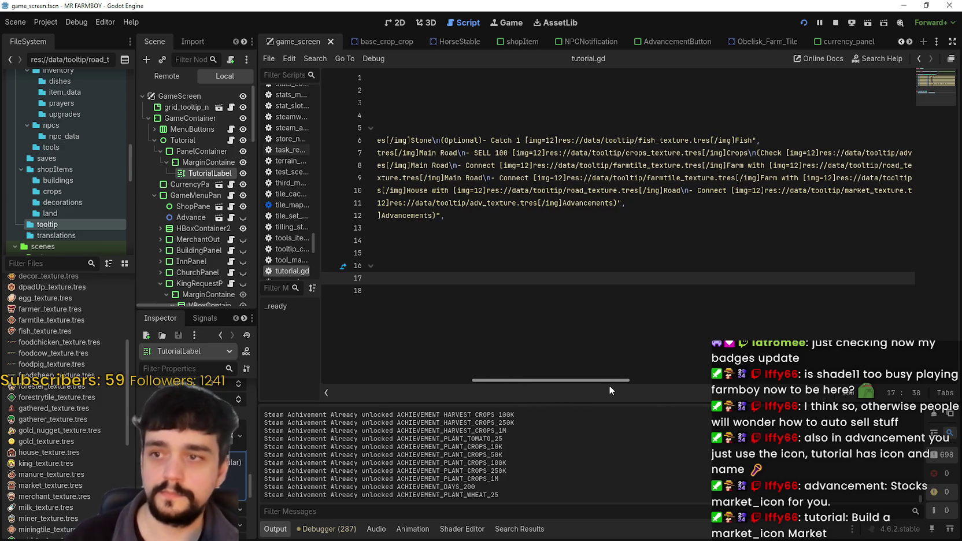
scroll(609, 385, "right", 1)
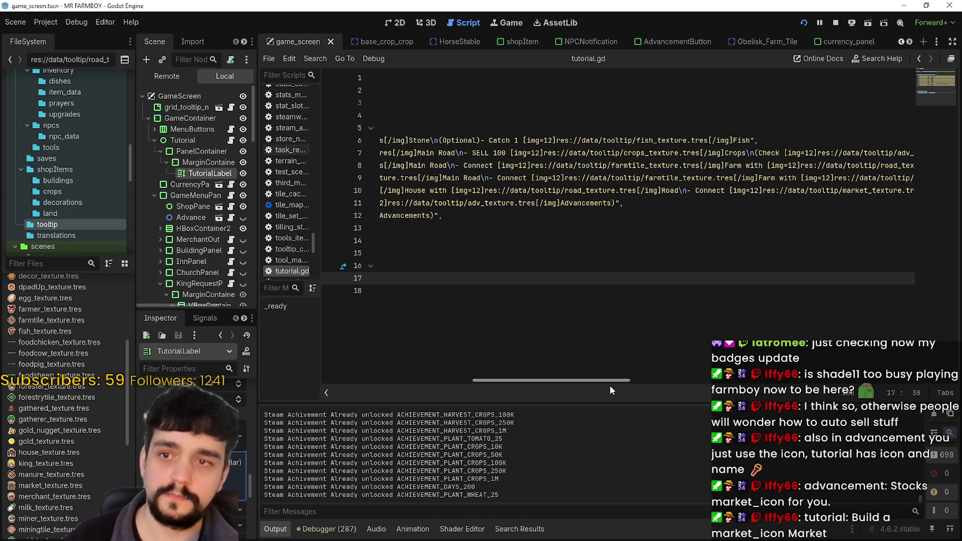
mouse_move(609, 385)
left_mouse_down()
mouse_move(665, 386)
mouse_move(644, 387)
left_mouse_up()
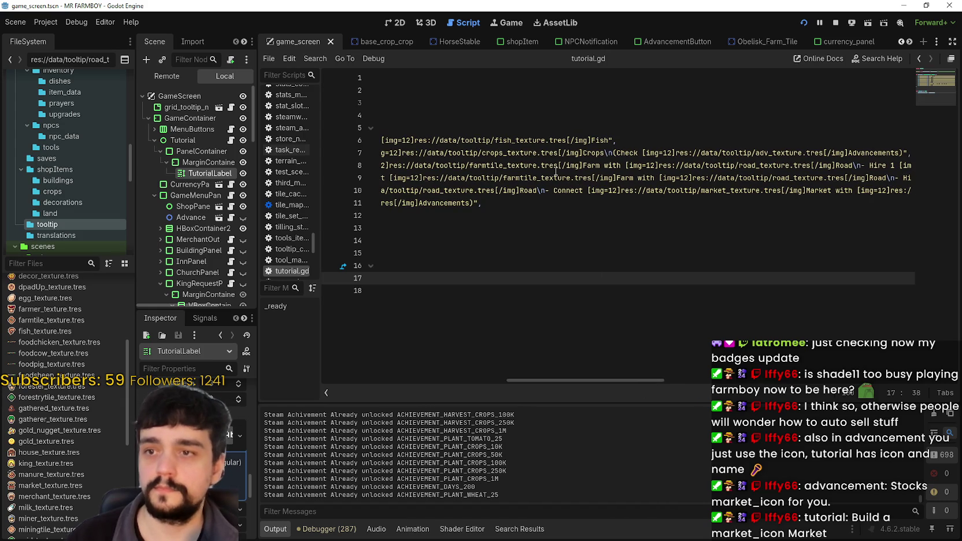
mouse_move(606, 155)
left_mouse_down()
mouse_move(374, 153)
mouse_move(401, 155)
left_mouse_up()
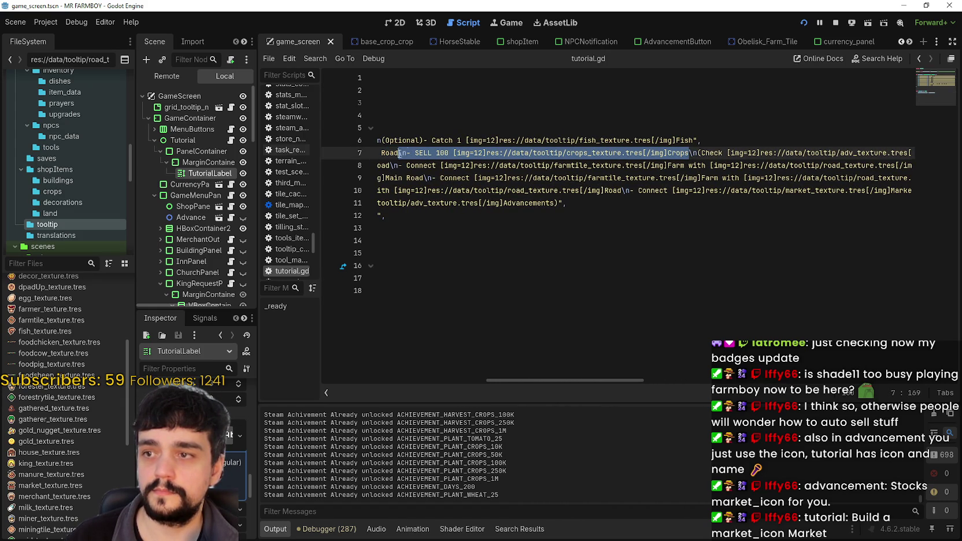
key("ctrl+c")
left_click(692, 152)
key("ctrl+v")
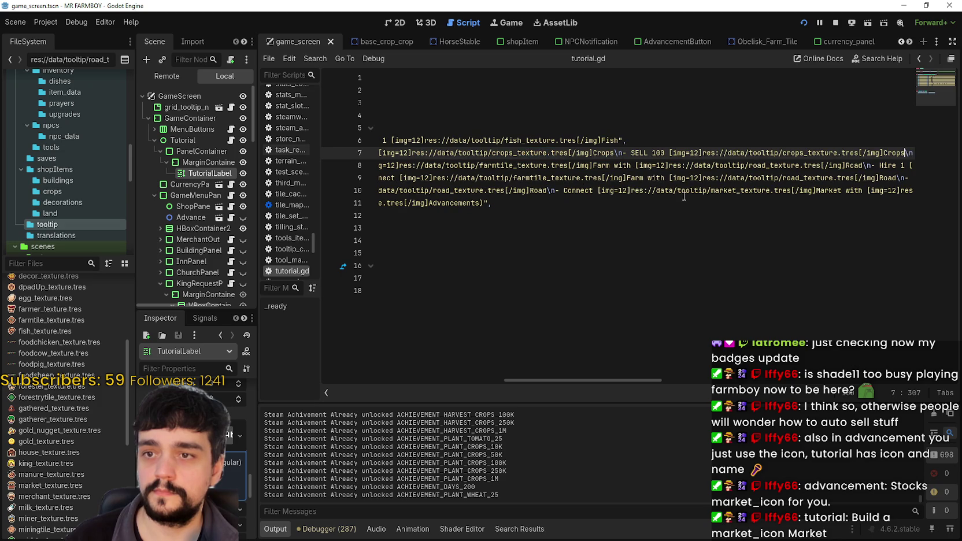
Step: Delete the SELL 100 wording from the duplicated step, keeping the crops icon and Crops
left_click_drag(647, 152, 658, 151)
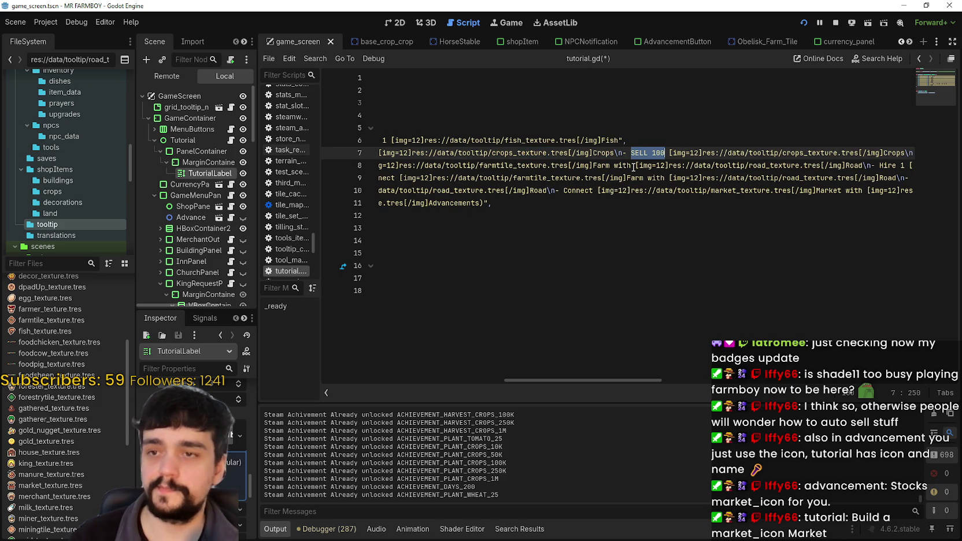
type("Wait")
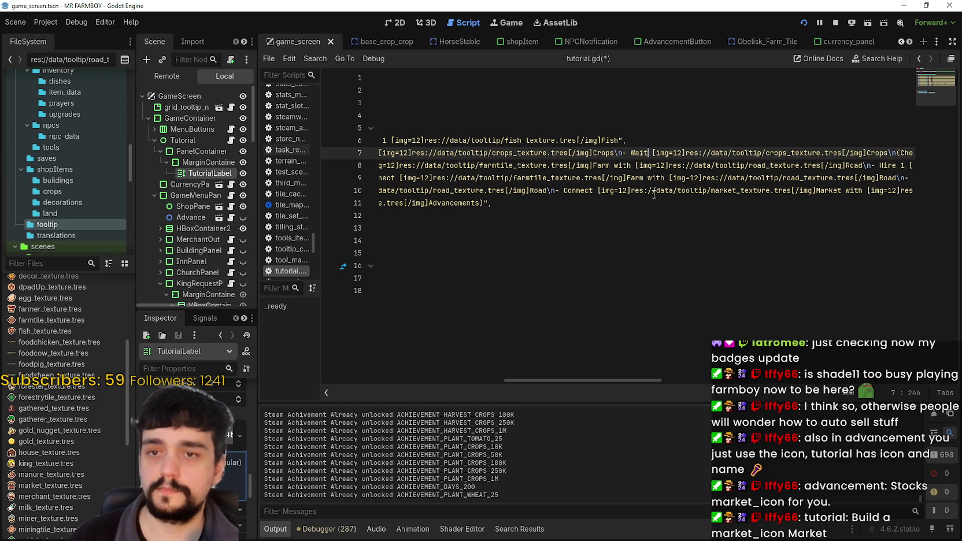
scroll(611, 378, "right", 3)
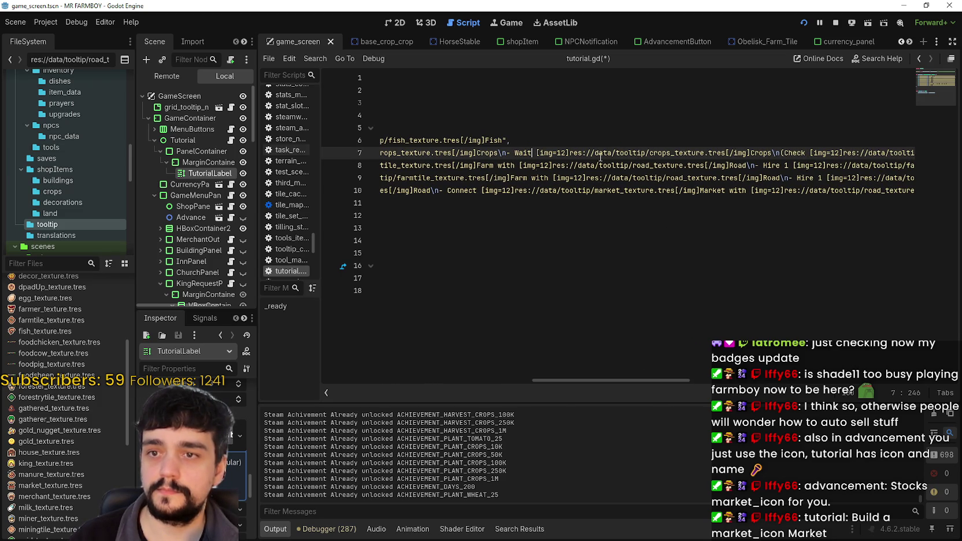
type("for")
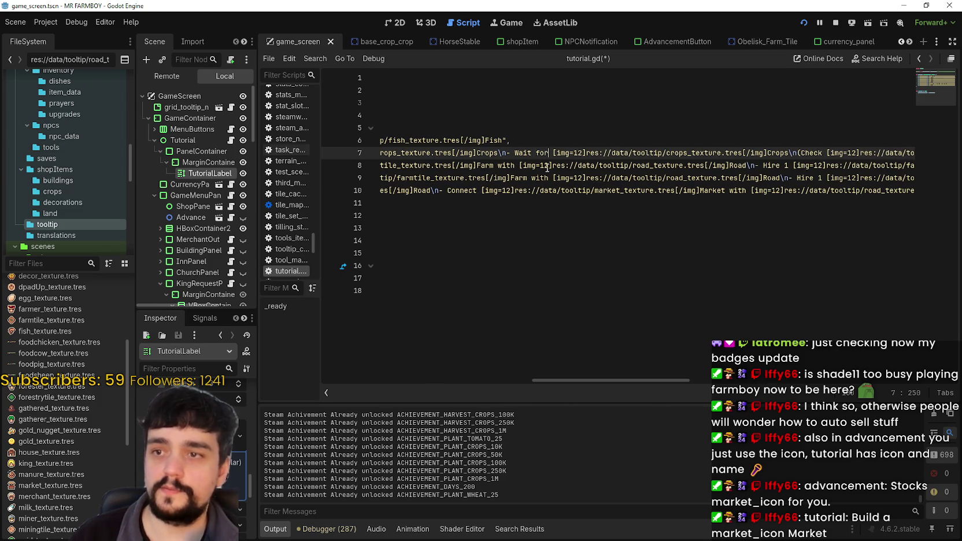
key("BackSpace")
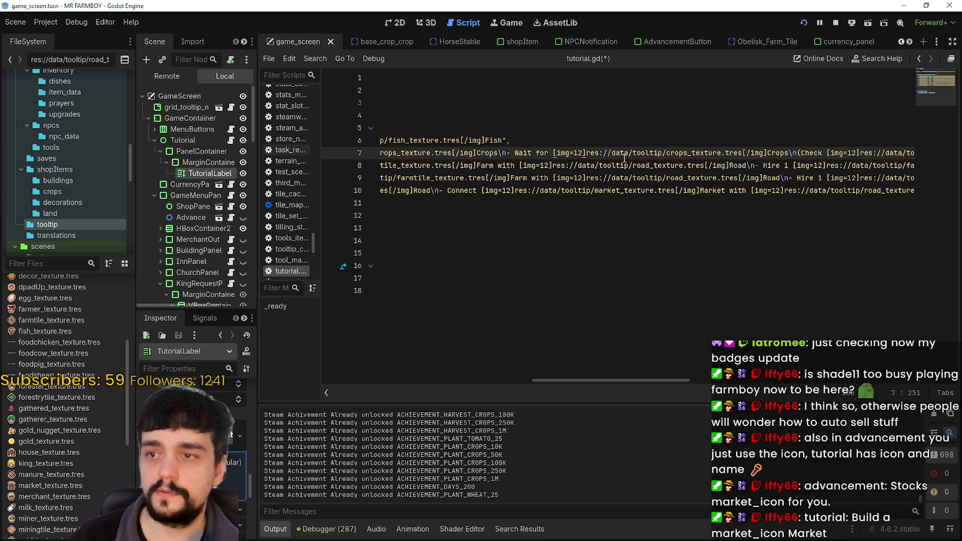
double_click(781, 153)
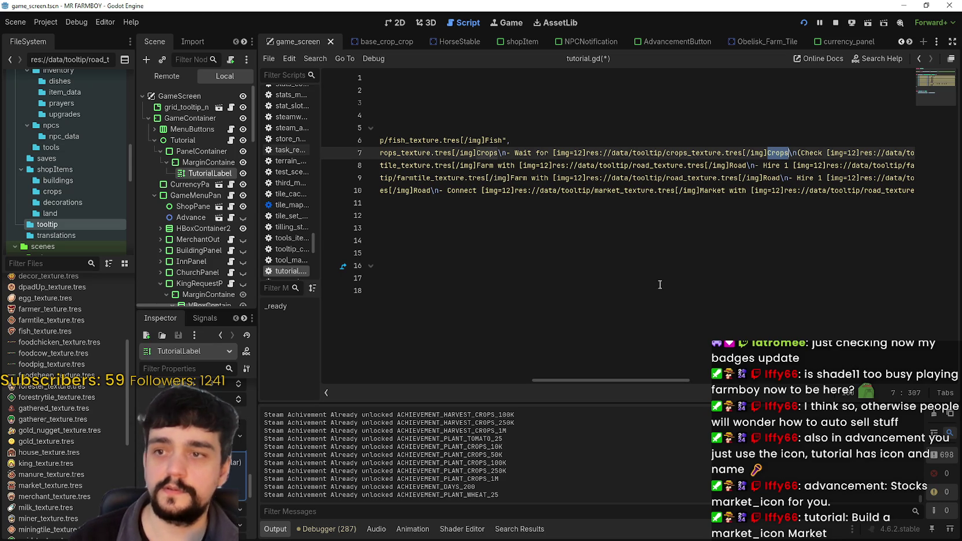
left_click_drag(514, 153, 549, 153)
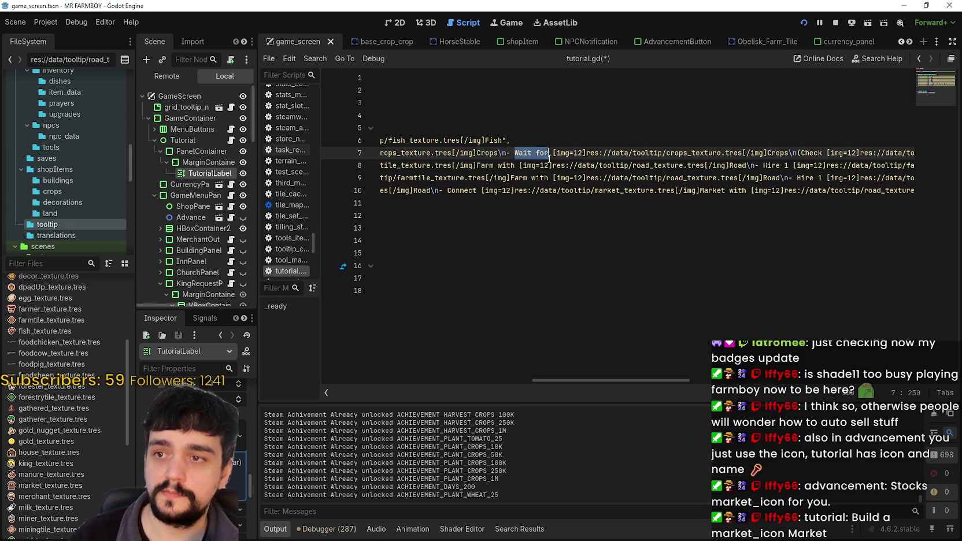
type("Villag")
left_click_drag(545, 152, 514, 153)
key("BackSpace")
double_click(740, 153)
Step: Replace Crops in the new step with 'Villagers will come and buy.' and save tutorial.gd
type("Villagers")
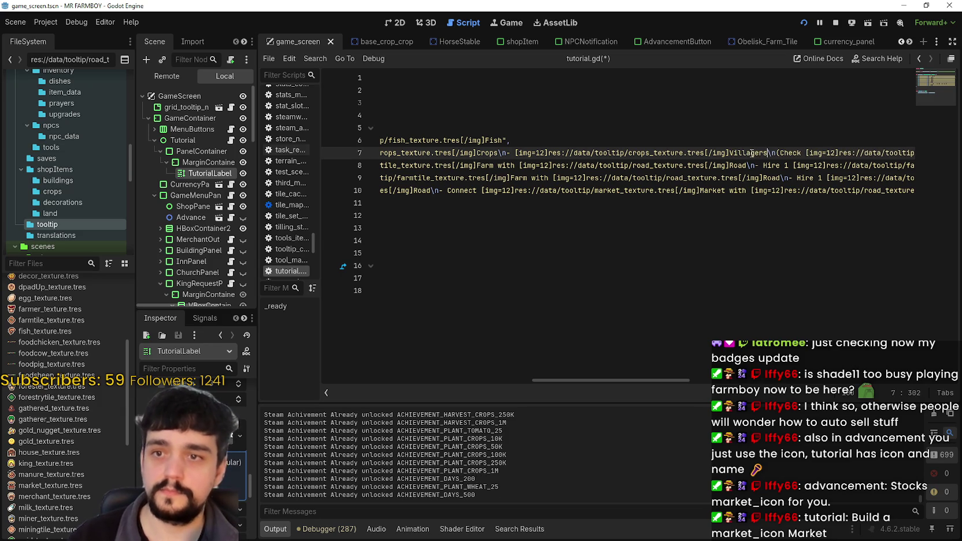
type(" will bu")
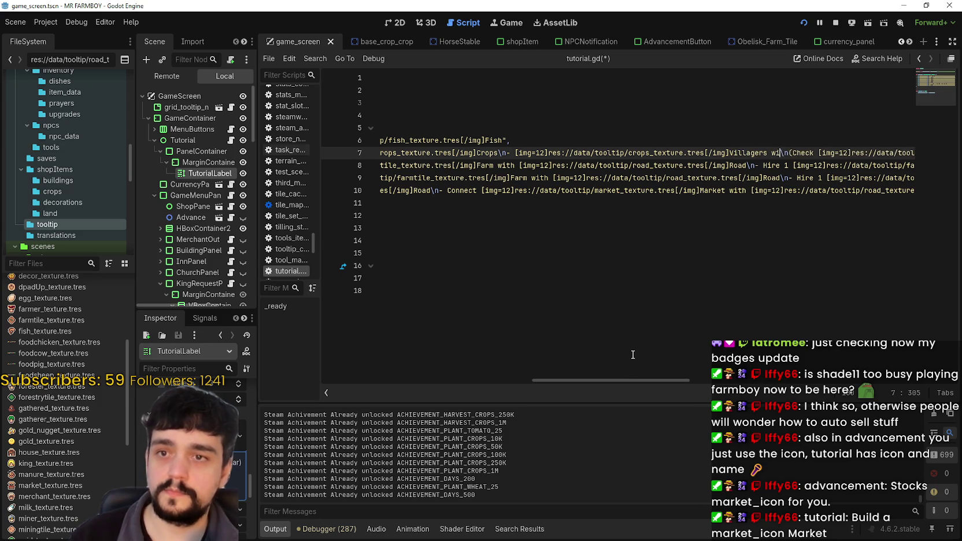
type("y")
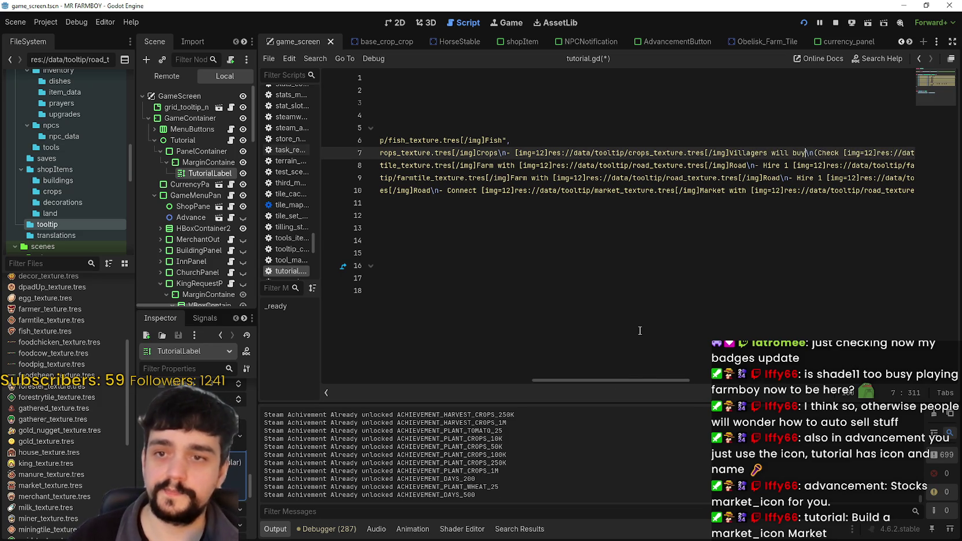
key("BackSpace")
key("BackSpace")
key("BackSpace")
type("Buy")
key("BackSpace")
key("BackSpace")
key("BackSpace")
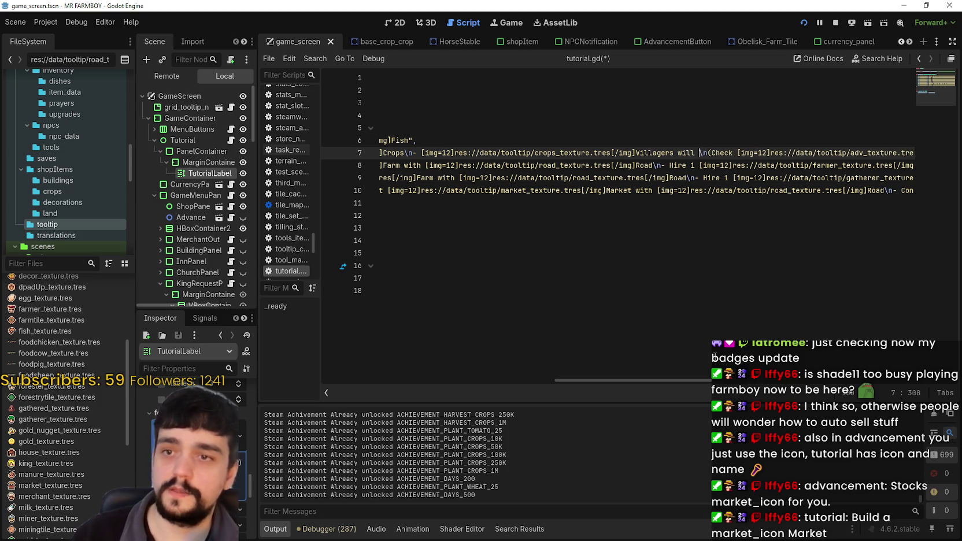
type("will co")
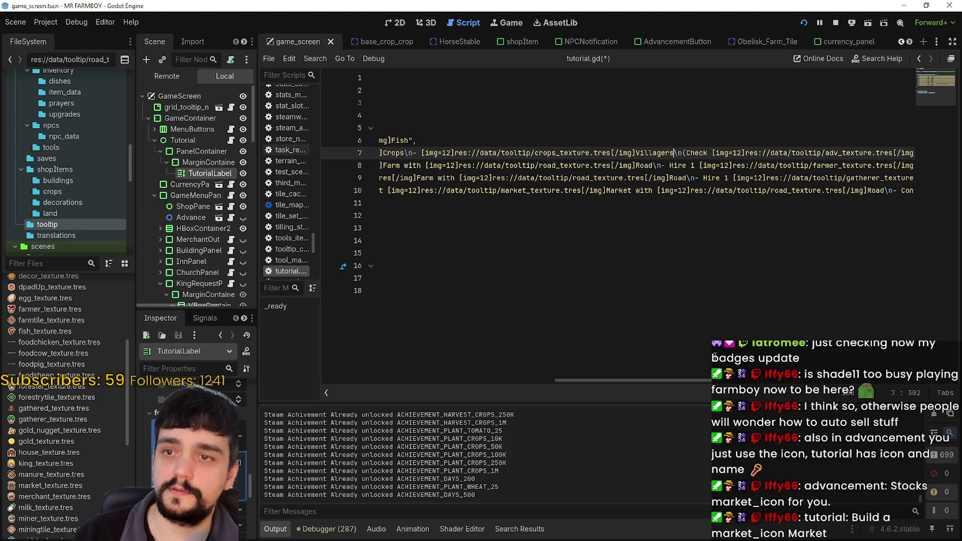
type("me")
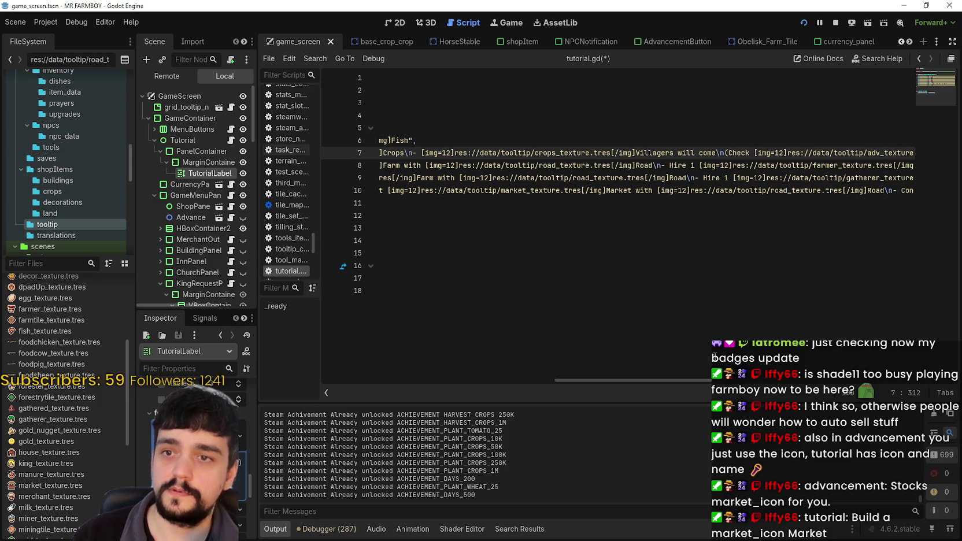
key("BackSpace")
key("BackSpace")
key("BackSpace")
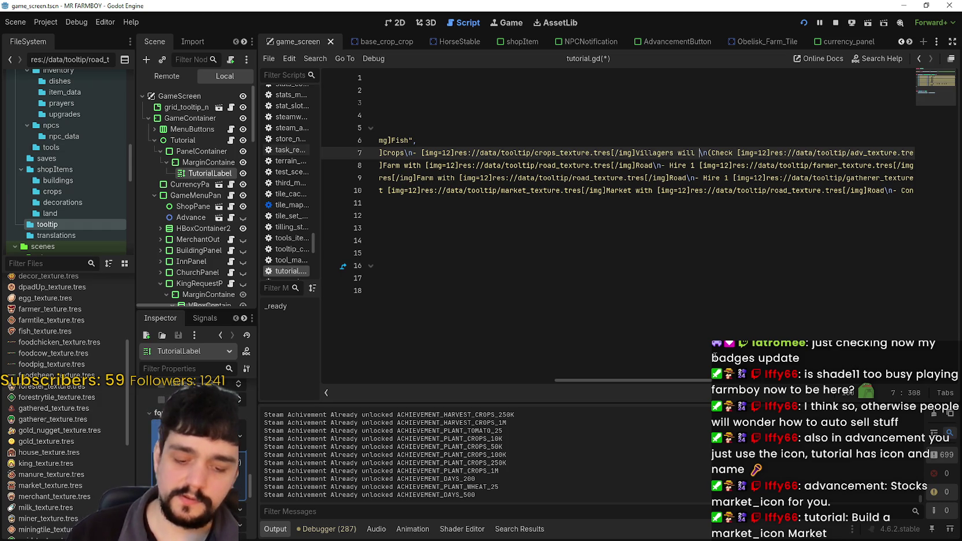
type("come and bu")
key("BackSpace")
key("BackSpace")
key("BackSpace")
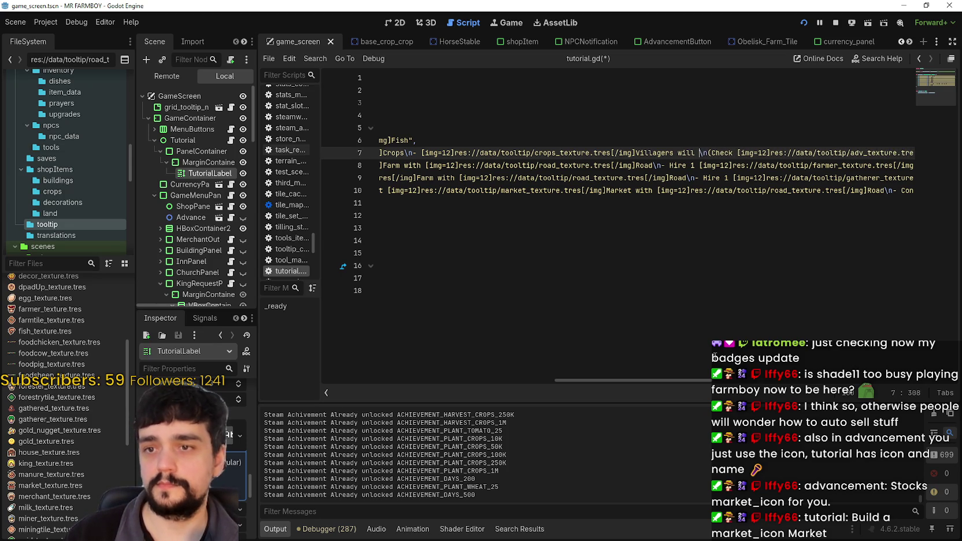
type("come and buy.")
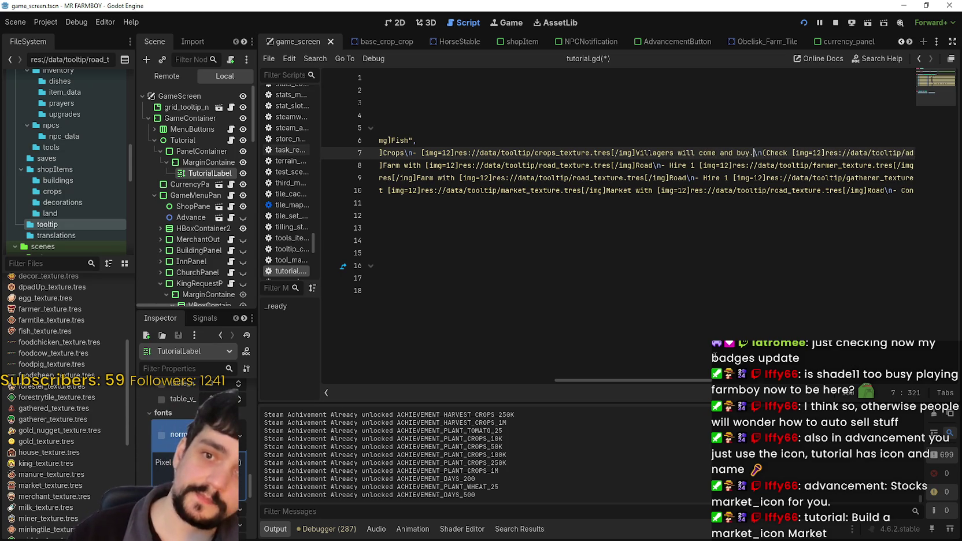
key("ctrl+s")
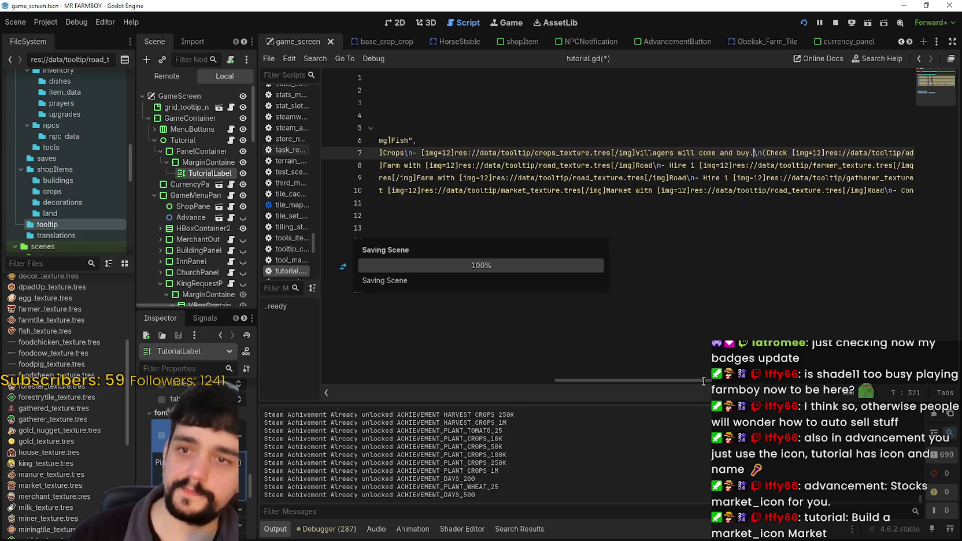
left_click_drag(689, 379, 398, 381)
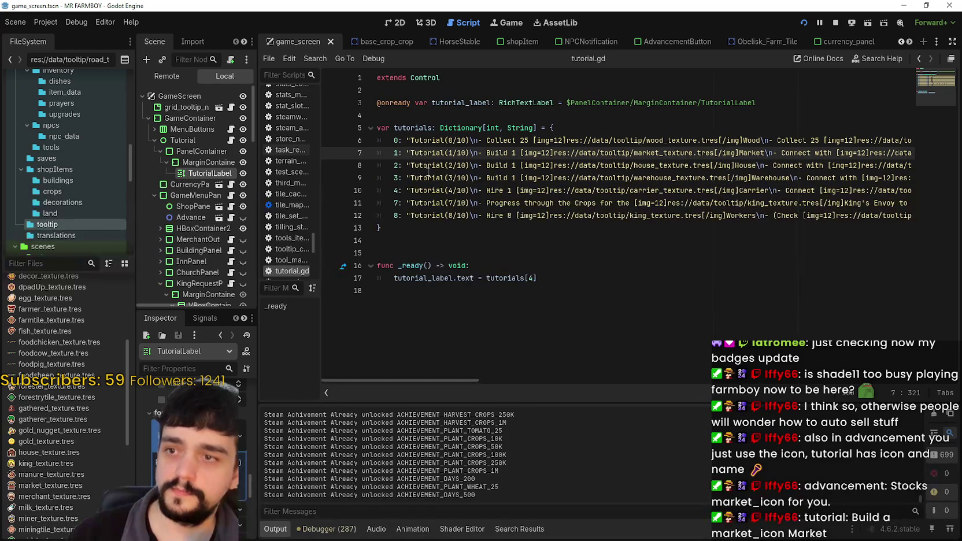
Step: Change line 17 to tutorials[1], stop the old run, and relaunch the game
left_click(533, 278)
key("BackSpace")
type("1")
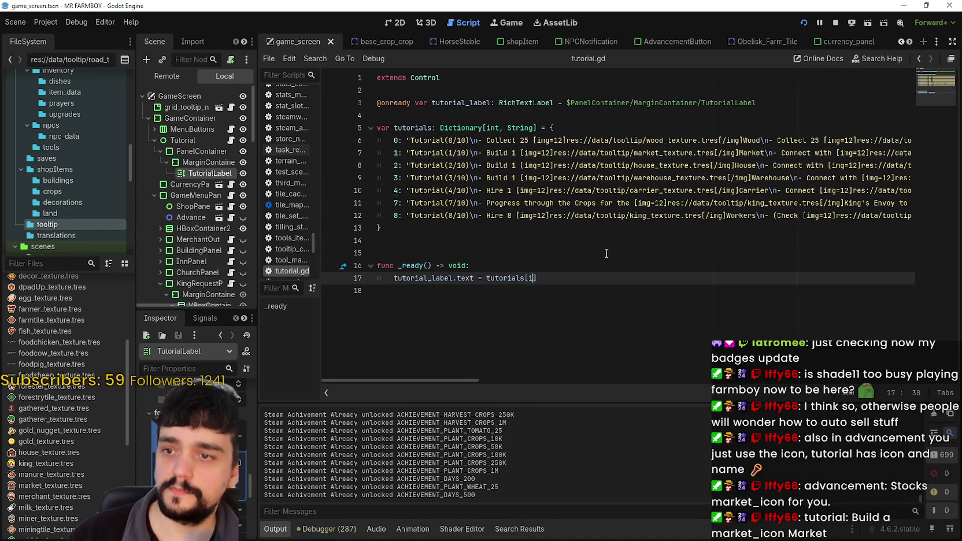
left_click(806, 24)
left_click(804, 23)
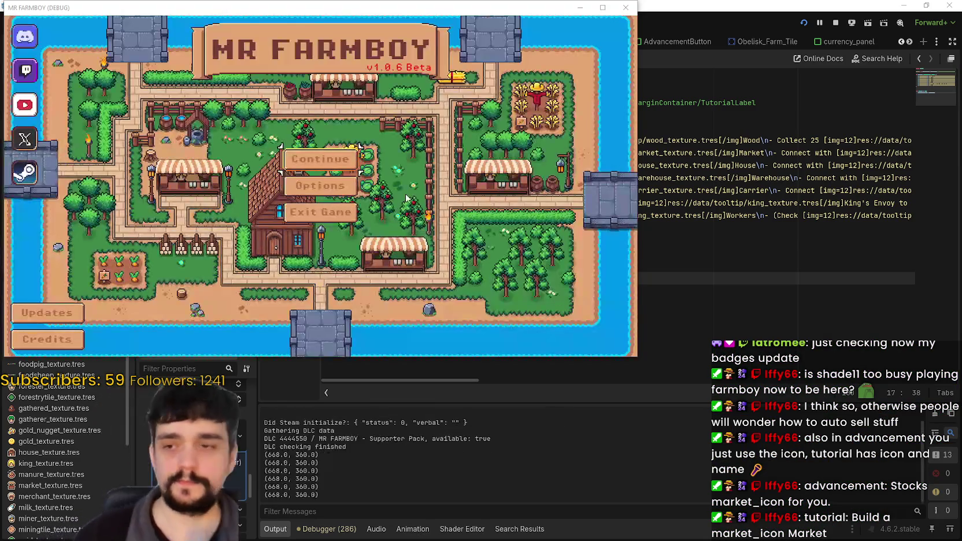
Step: Load a saved game and check Tutorial (1/10) with the villagers line in a maximized window
left_click(351, 165)
scroll(330, 201, "down", 6)
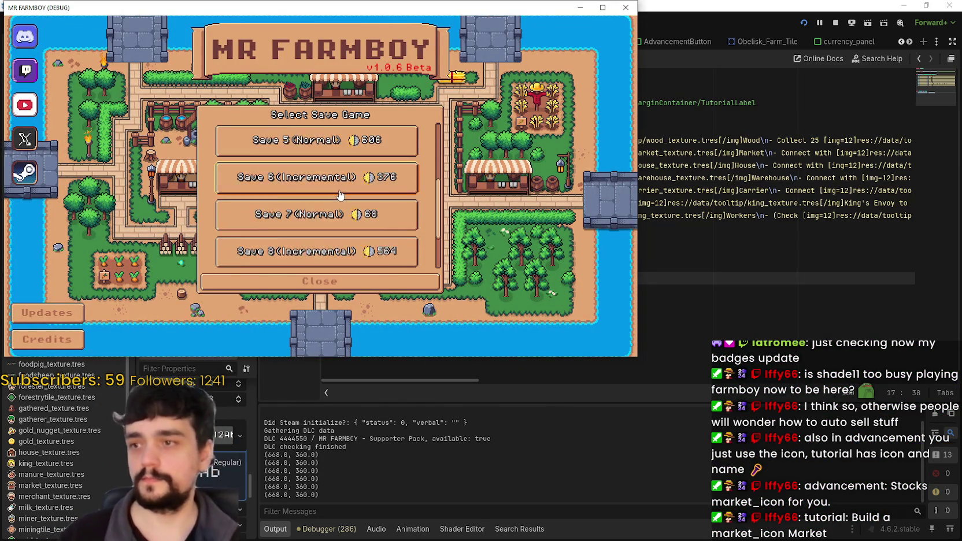
left_click(331, 200)
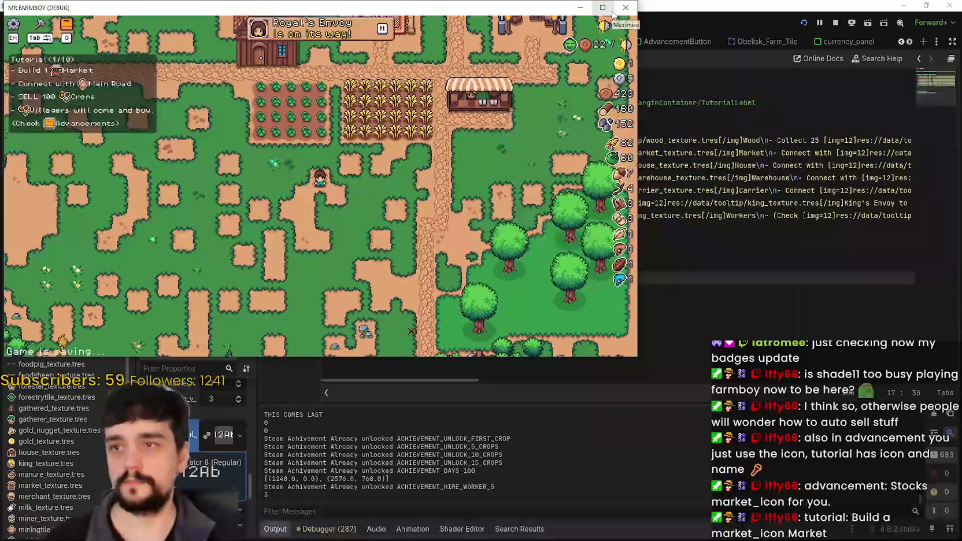
left_click(613, 14)
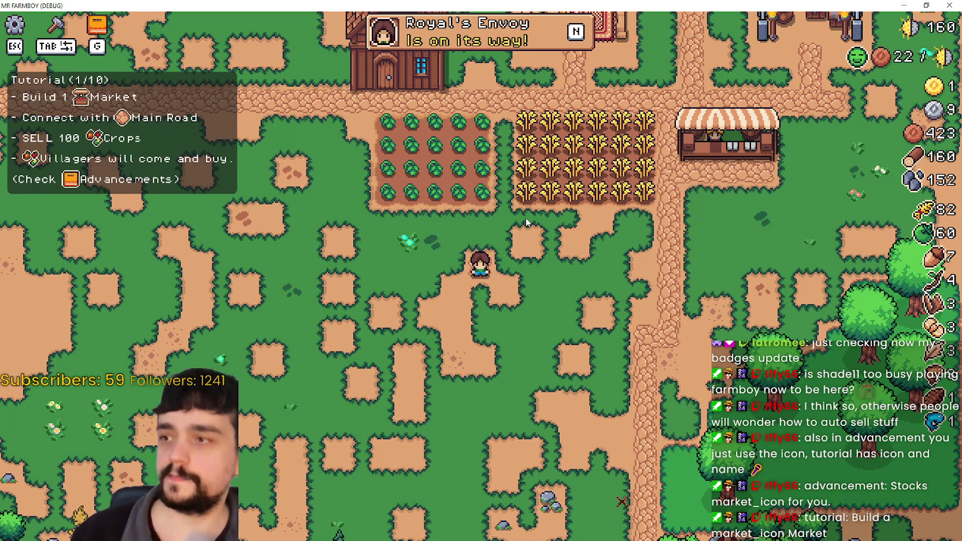
key("d")
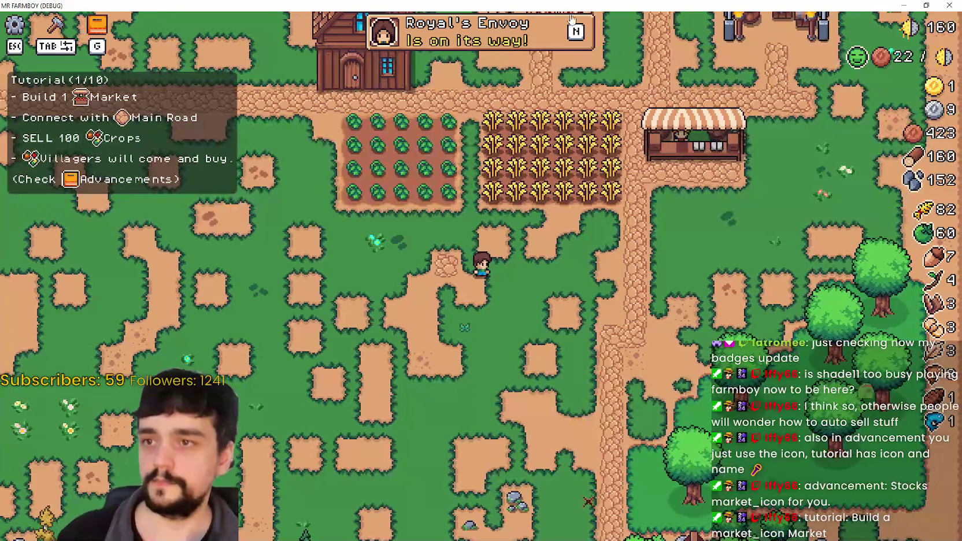
Step: Restore the game window to its smaller size and close the running game
double_click(577, 7)
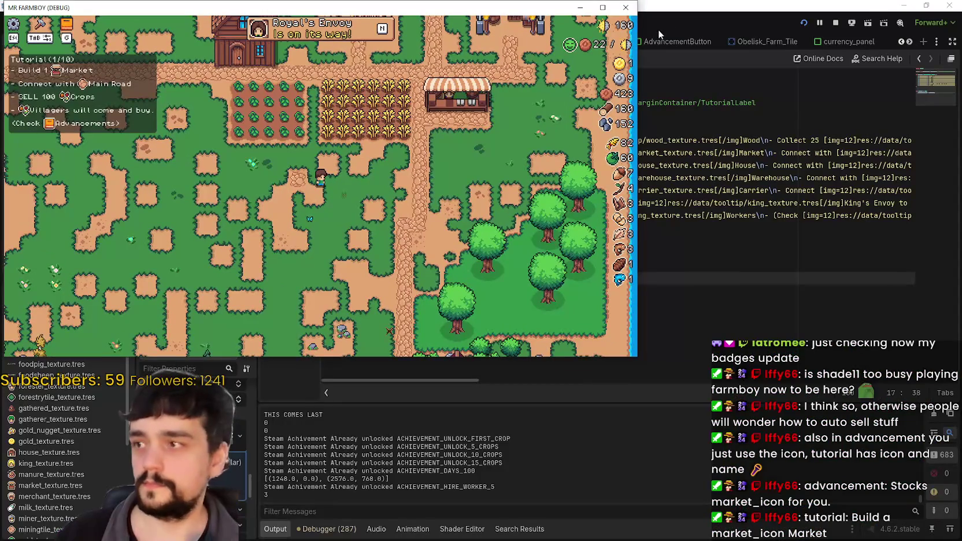
left_click(626, 7)
scroll(53, 487, "down", 3)
Step: Duplicate coop_texture.tres as villager_texture.tres
scroll(57, 491, "up", 5)
scroll(58, 446, "up", 6)
right_click(53, 314)
key("Escape")
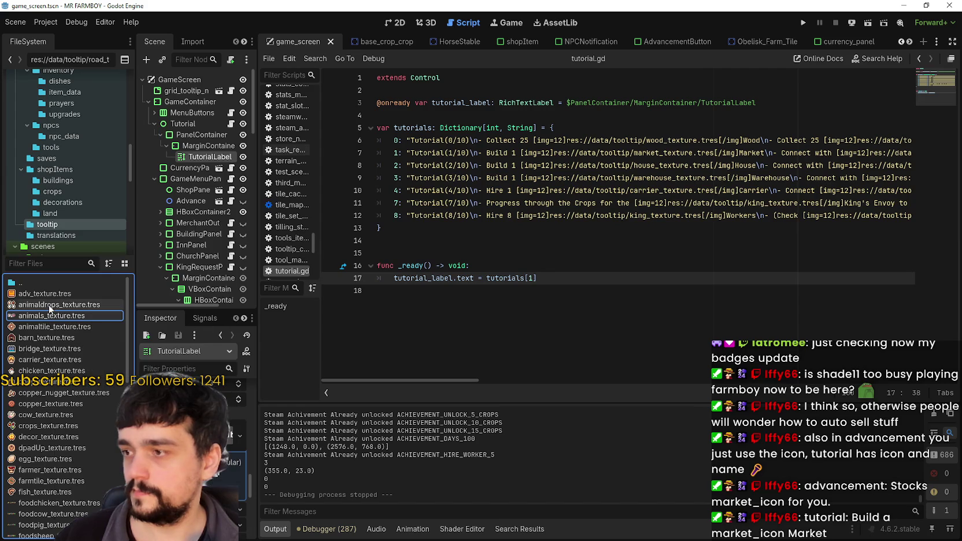
right_click(52, 383)
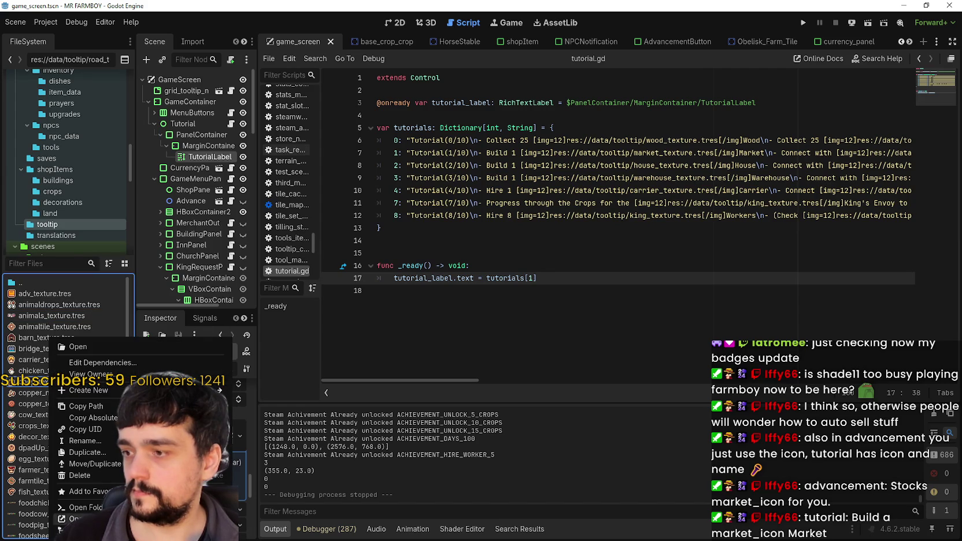
left_click(87, 452)
left_click(389, 258)
key("BackSpace")
key("BackSpace")
key("BackSpace")
type("villager_texture.tres")
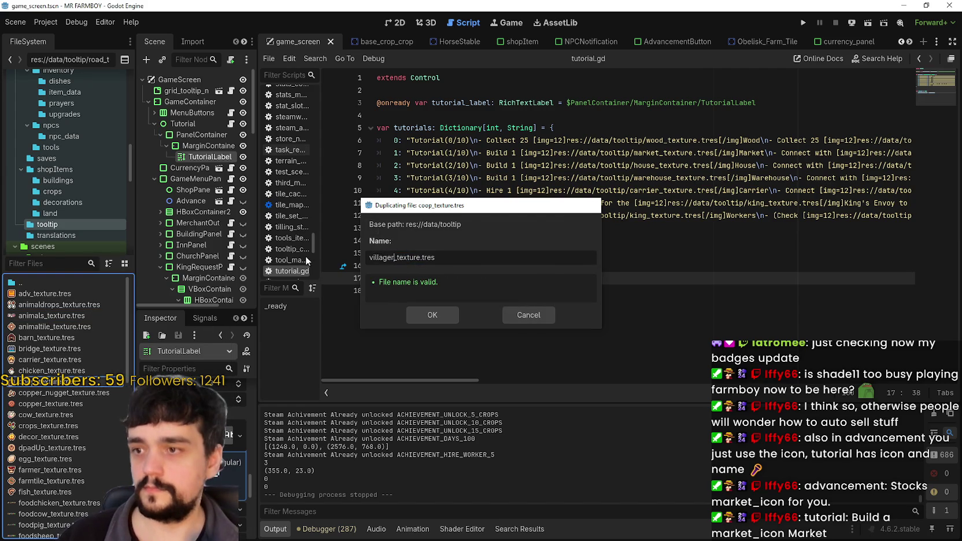
key("Return")
Step: Set villager_texture.tres's atlas region to the dark-haired villager sprite
scroll(60, 436, "down", 5)
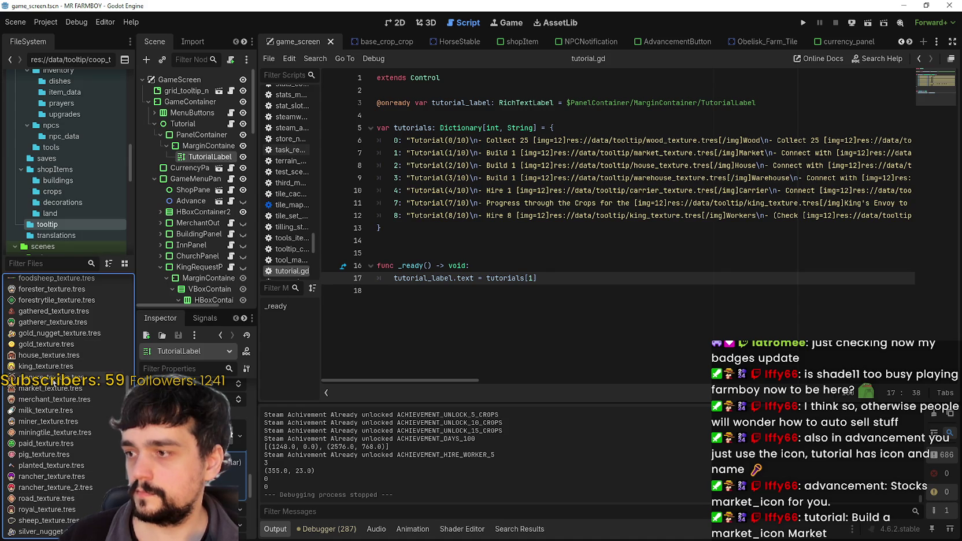
scroll(59, 328, "up", 3)
scroll(66, 506, "down", 3)
left_click(50, 457)
scroll(56, 509, "down", 3)
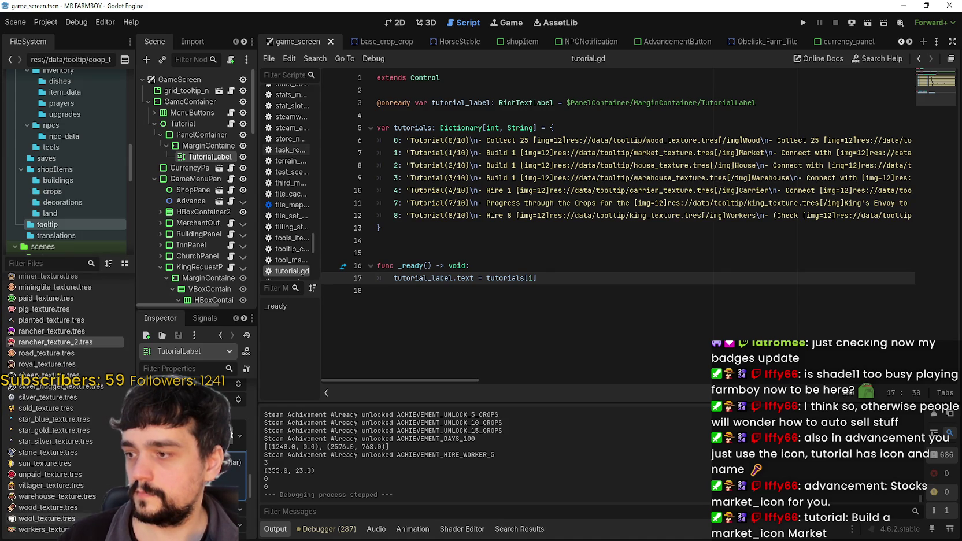
left_click(51, 486)
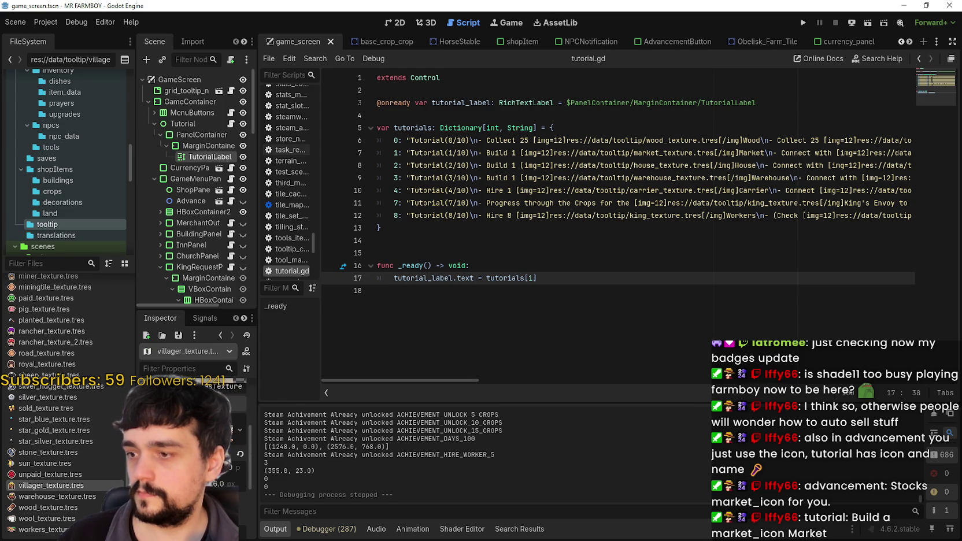
left_click(191, 450)
mouse_move(339, 287)
left_mouse_down()
mouse_move(302, 323)
mouse_move(529, 239)
mouse_move(507, 237)
left_mouse_up()
scroll(412, 269, "up", 5)
scroll(413, 269, "up", 3)
left_click_drag(388, 270, 441, 226)
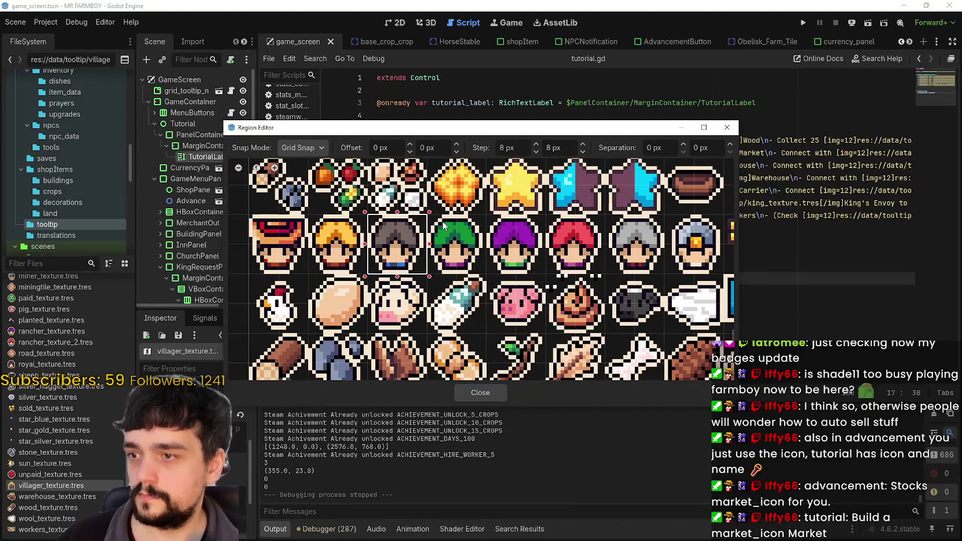
left_click(479, 392)
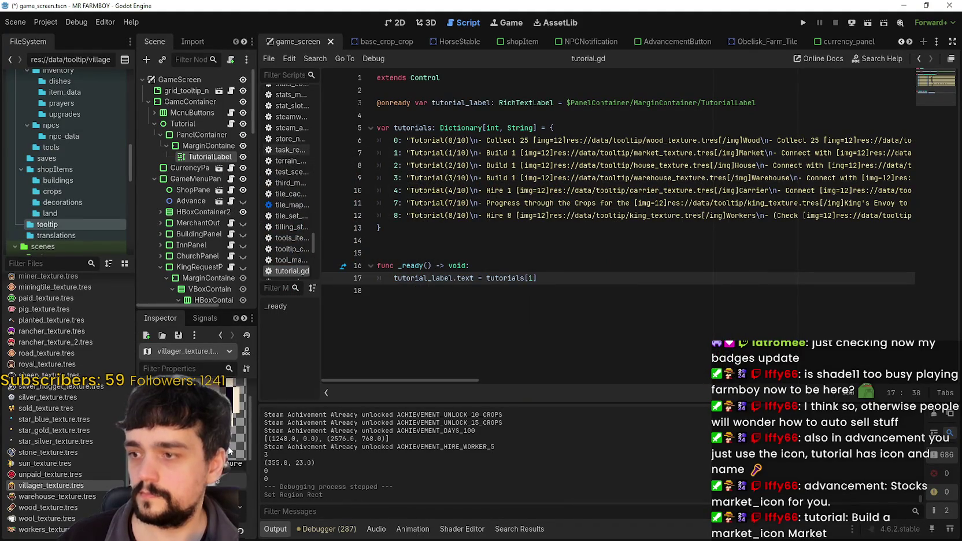
Step: Save the scene with Ctrl+S
left_click(664, 191)
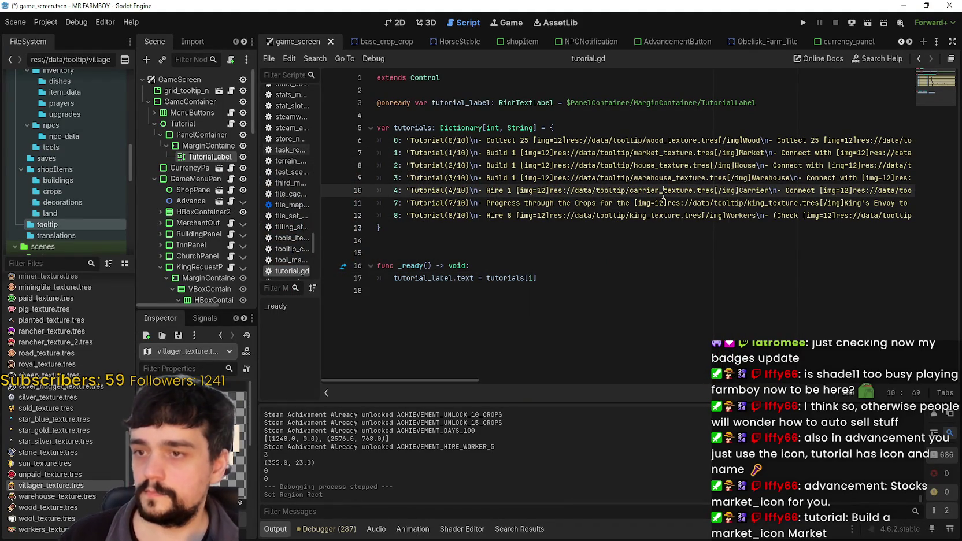
key("ctrl+s")
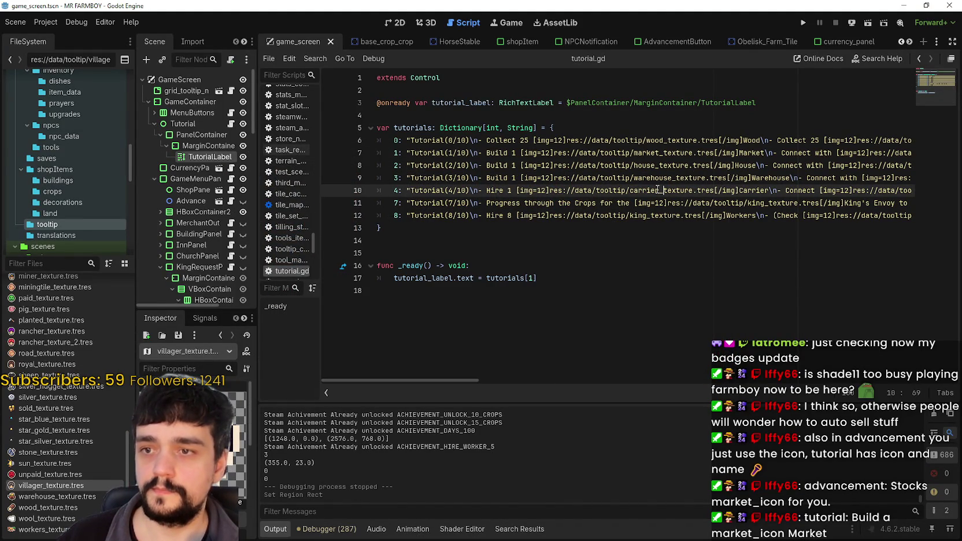
left_click_drag(456, 380, 754, 386)
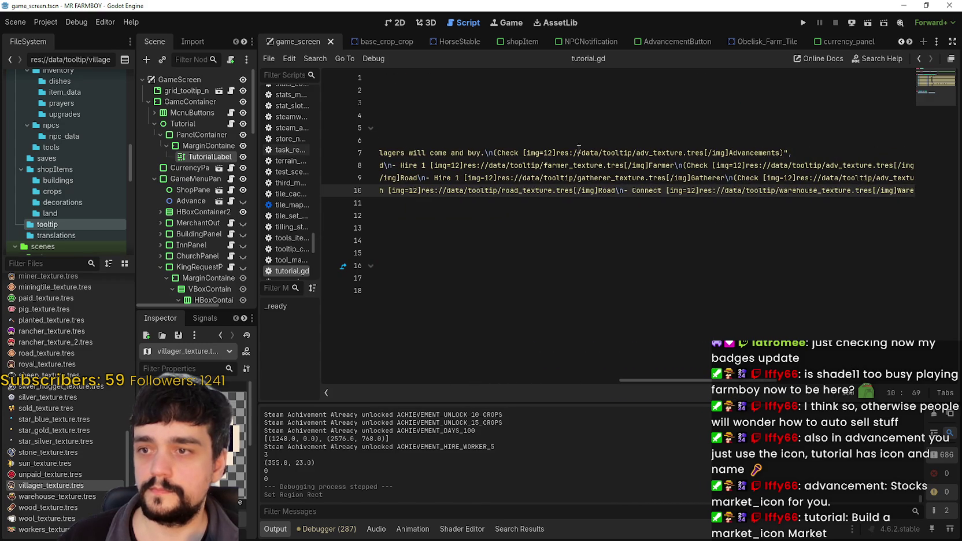
Step: Replace 'crops' with 'villager' in step 1's icon texture path and save tutorial.gd
left_click(755, 153)
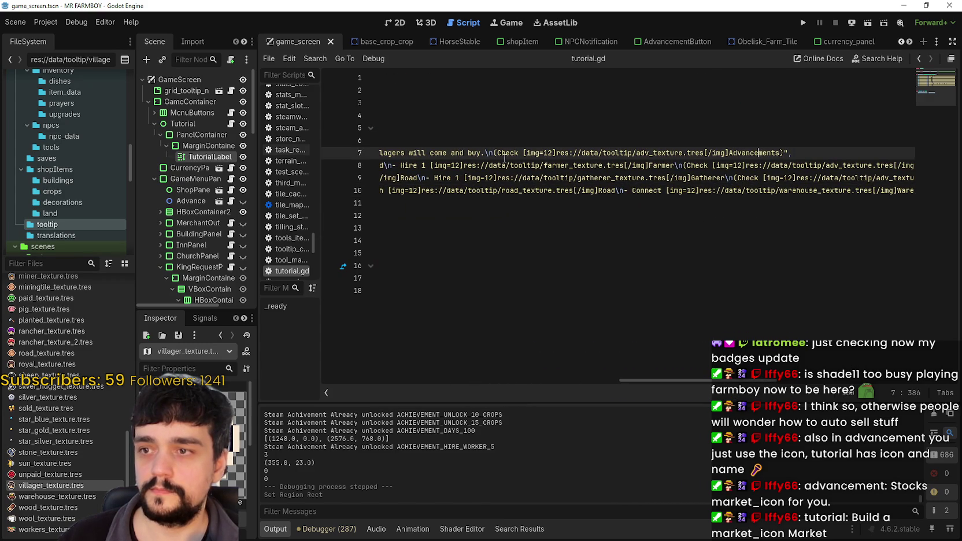
left_click_drag(712, 391, 664, 388)
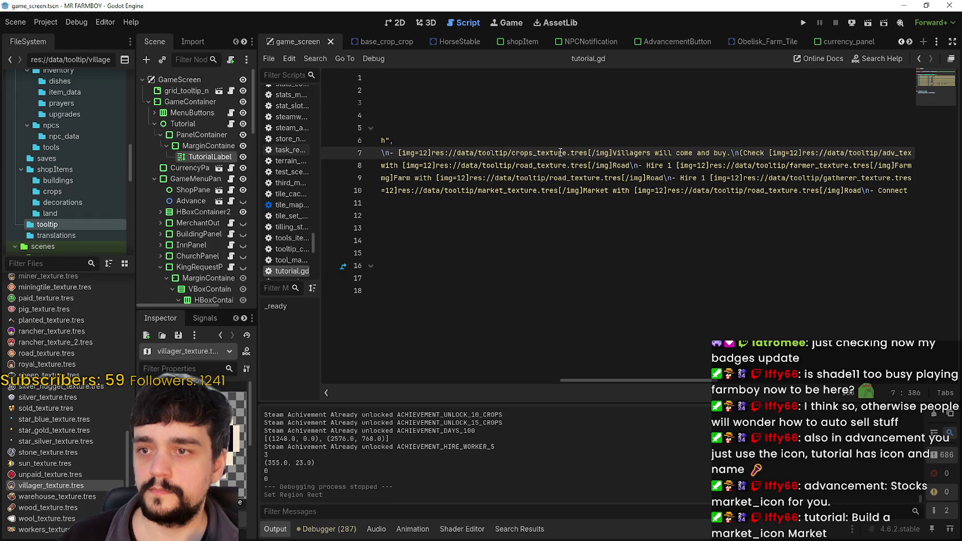
left_click_drag(532, 152, 517, 156)
type("villager")
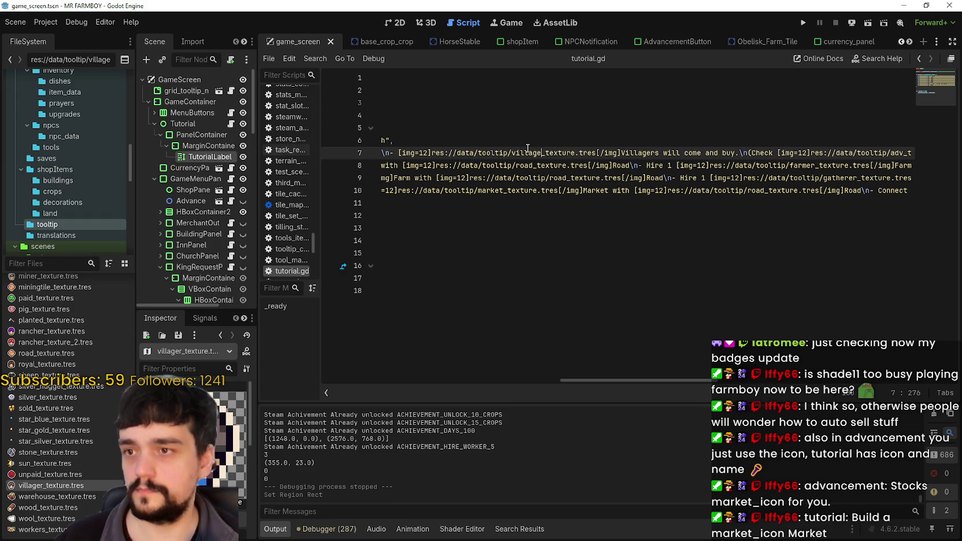
key("ctrl+s")
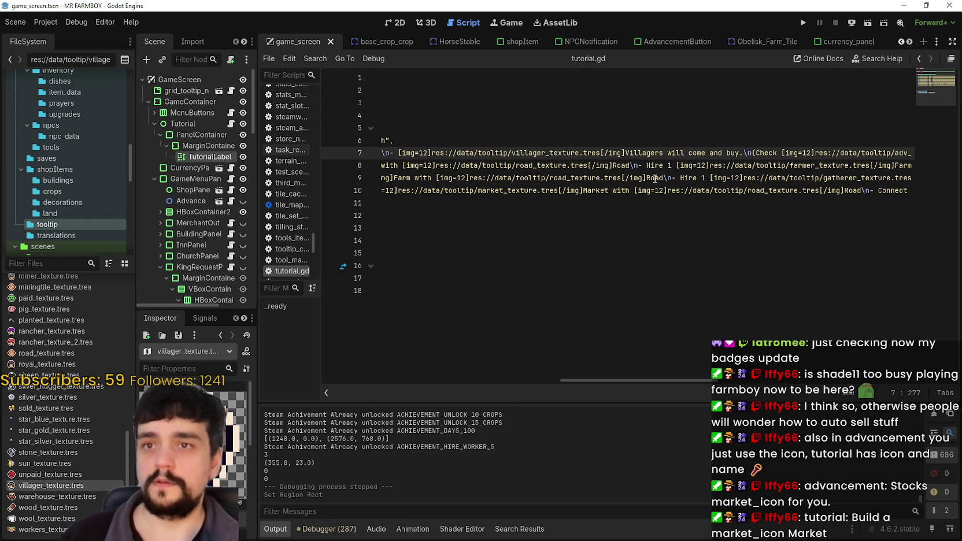
left_click_drag(688, 377, 410, 366)
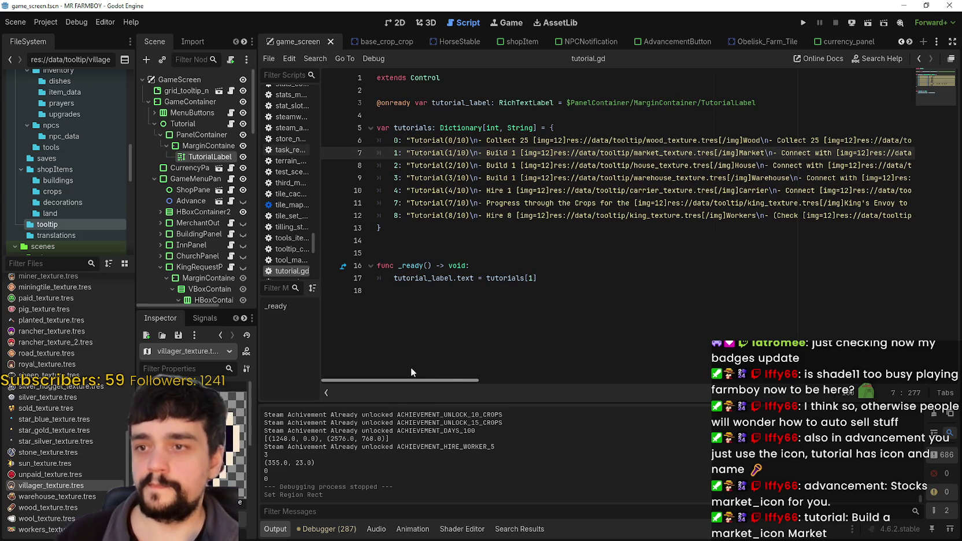
left_click(584, 227)
left_click(573, 252)
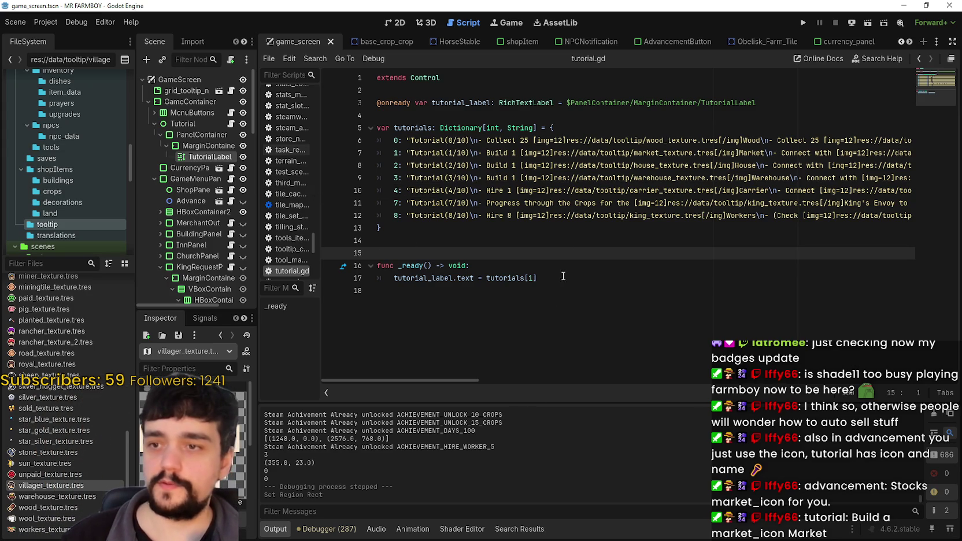
left_click(579, 199)
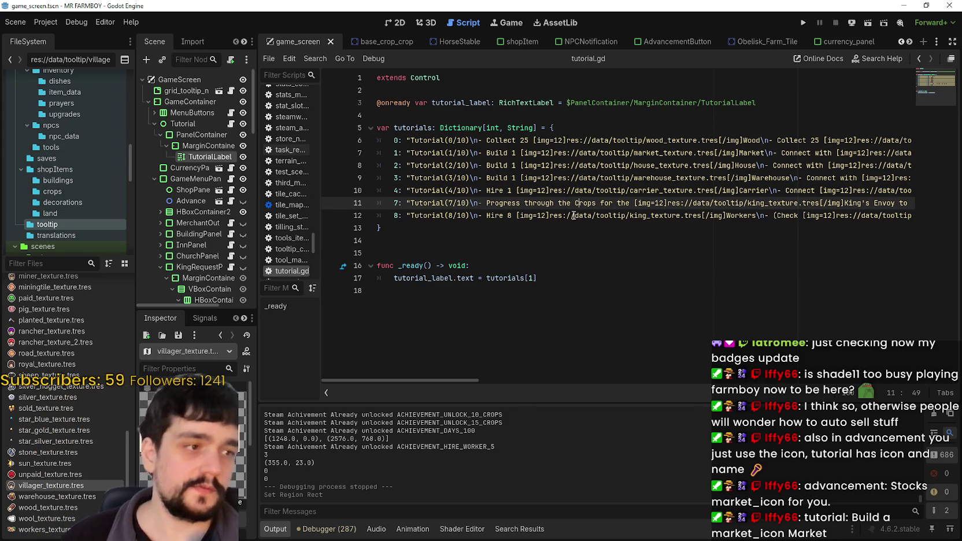
Step: Add 'Advancements' after 'Crops' in step 7's tutorial sentence
mouse_move(448, 381)
left_mouse_down()
mouse_move(489, 379)
mouse_move(415, 369)
mouse_move(573, 361)
mouse_move(440, 370)
left_mouse_up()
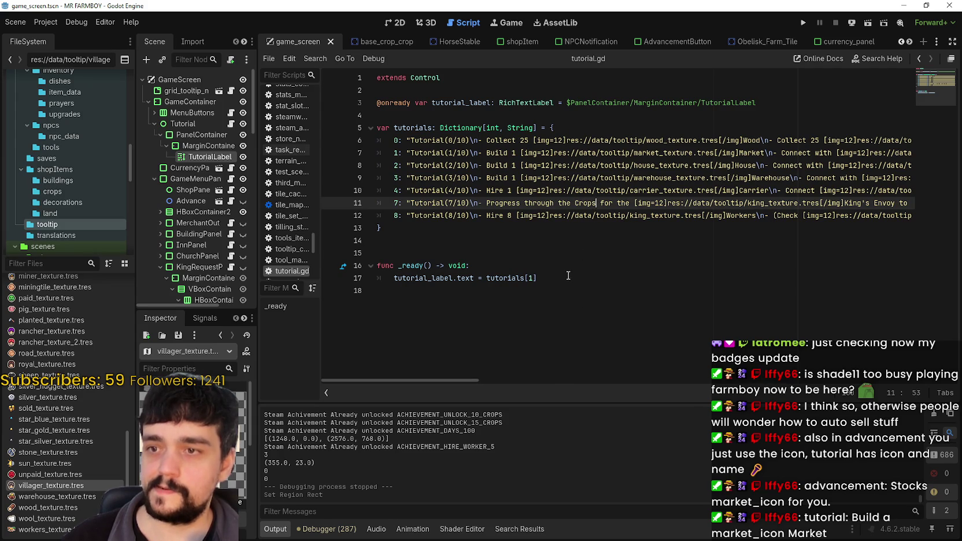
type("a")
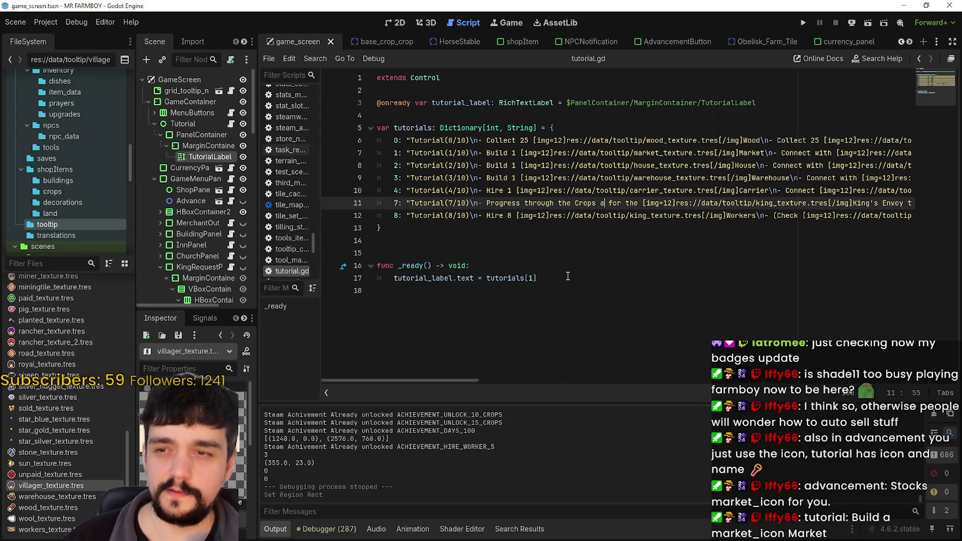
key("BackSpace")
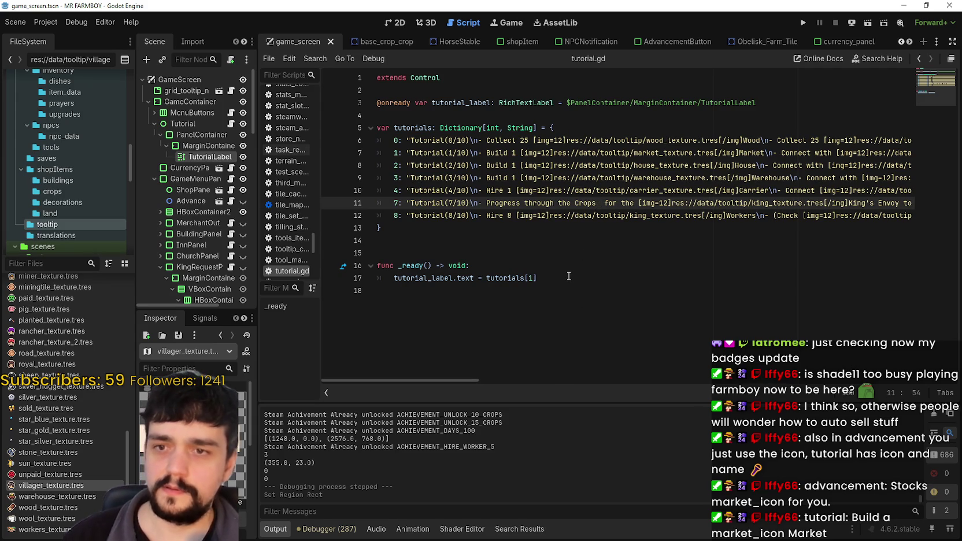
left_click_drag(460, 379, 492, 381)
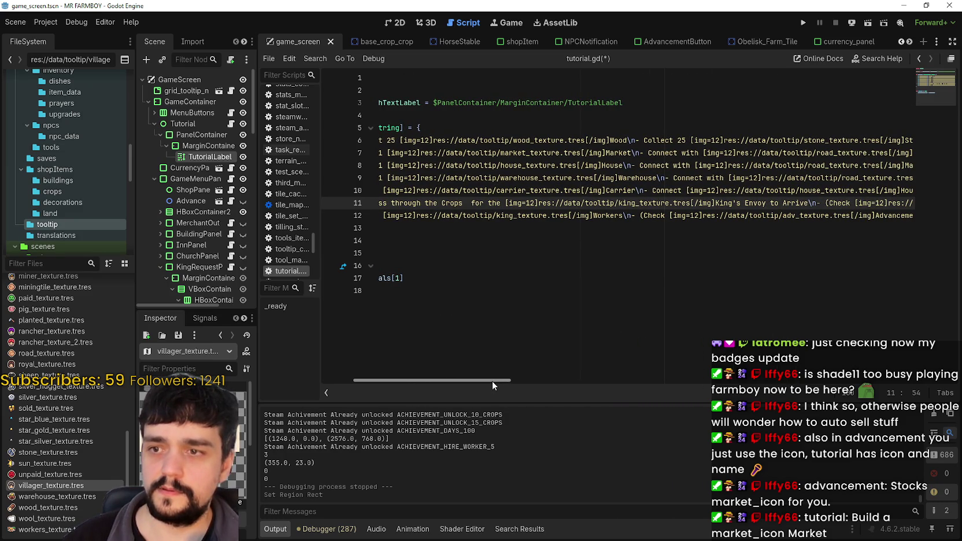
mouse_move(493, 381)
left_mouse_down()
mouse_move(555, 382)
mouse_move(452, 379)
left_mouse_up()
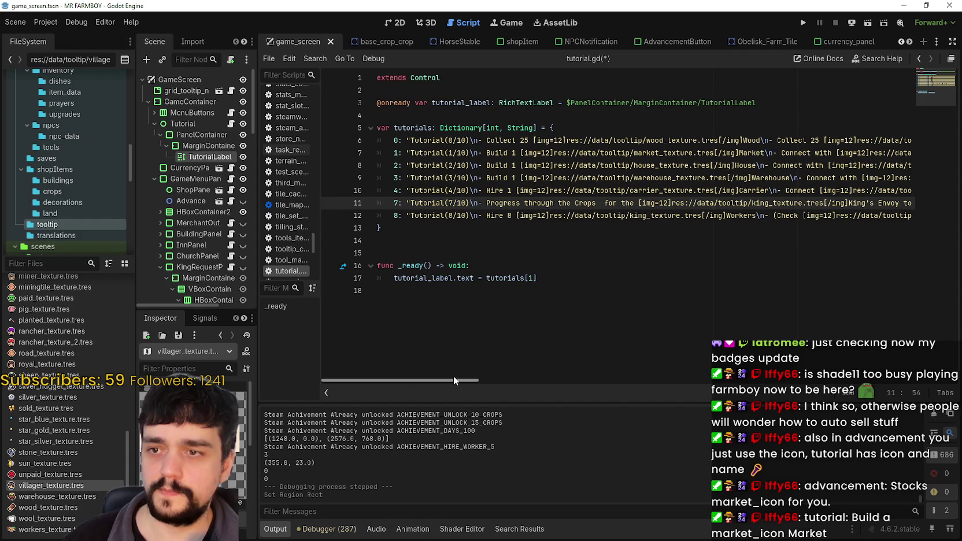
type("Advancements")
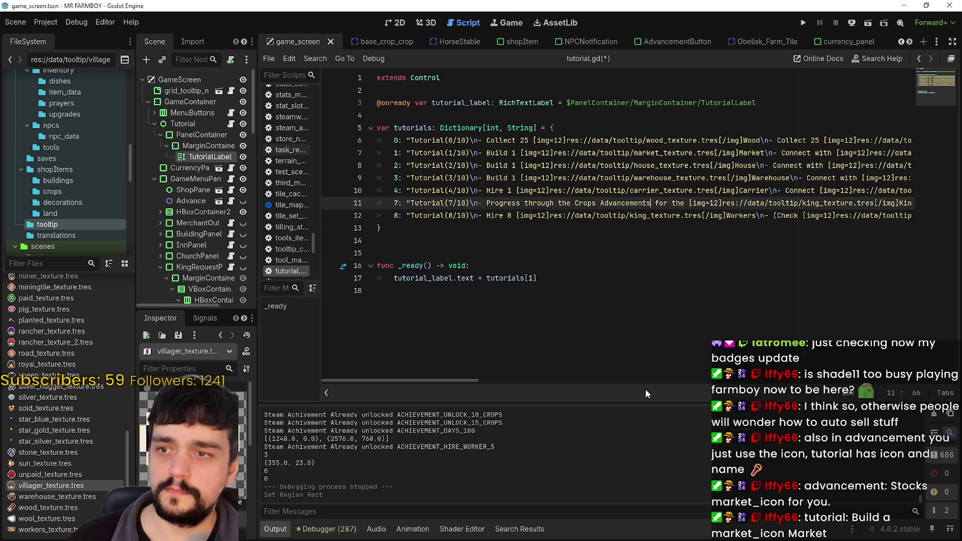
mouse_move(463, 383)
left_mouse_down()
mouse_move(525, 383)
mouse_move(439, 380)
left_mouse_up()
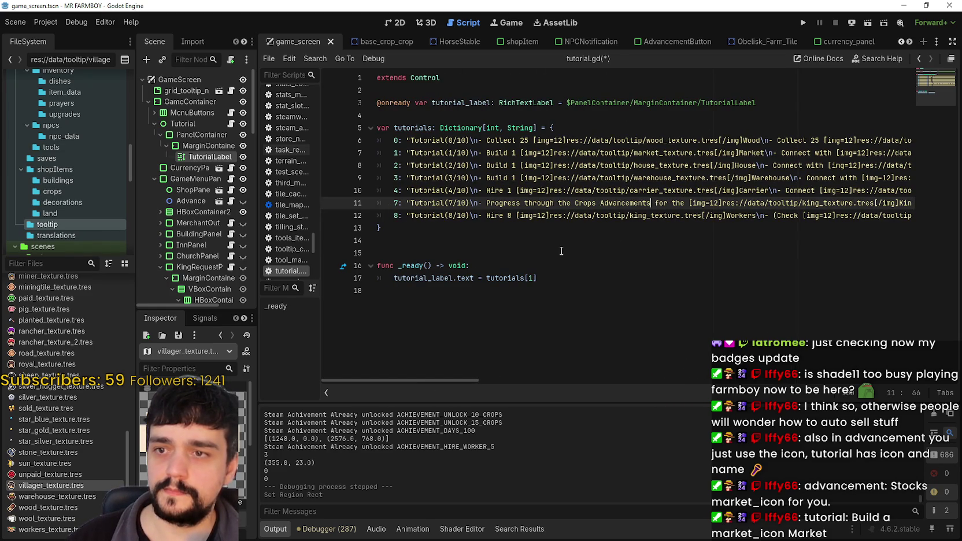
left_click_drag(493, 204, 649, 203)
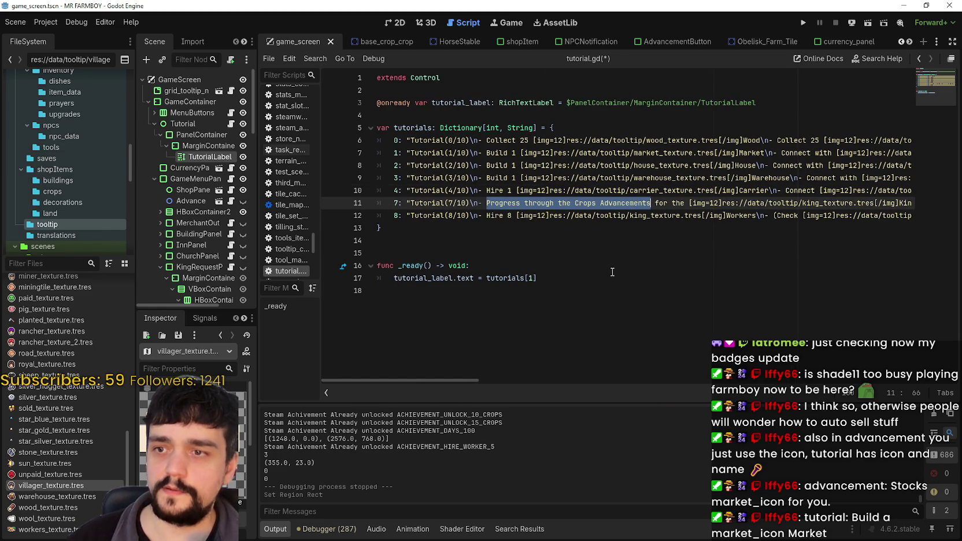
left_click(651, 204)
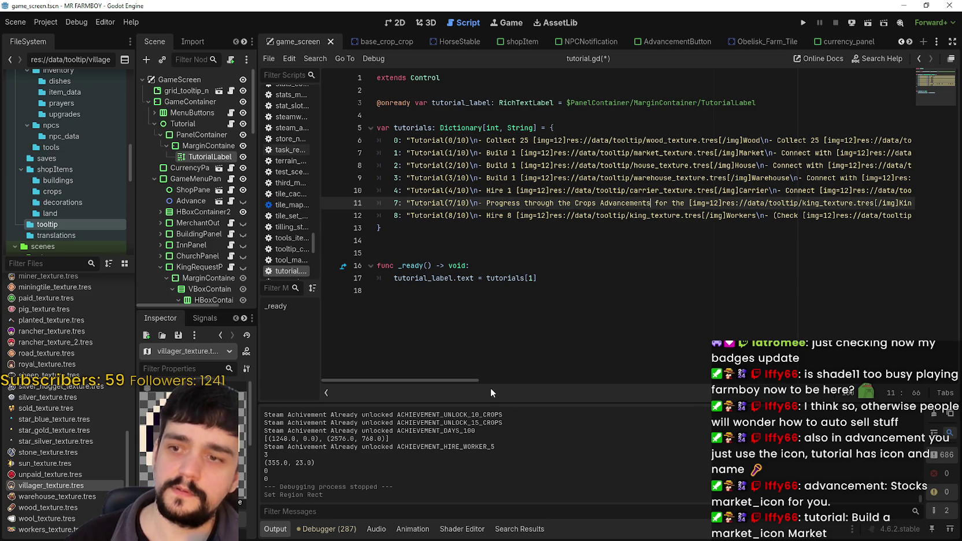
Step: End the step 7 sentence with a period, move 'For the' to a new line, and save
left_click_drag(469, 384, 531, 384)
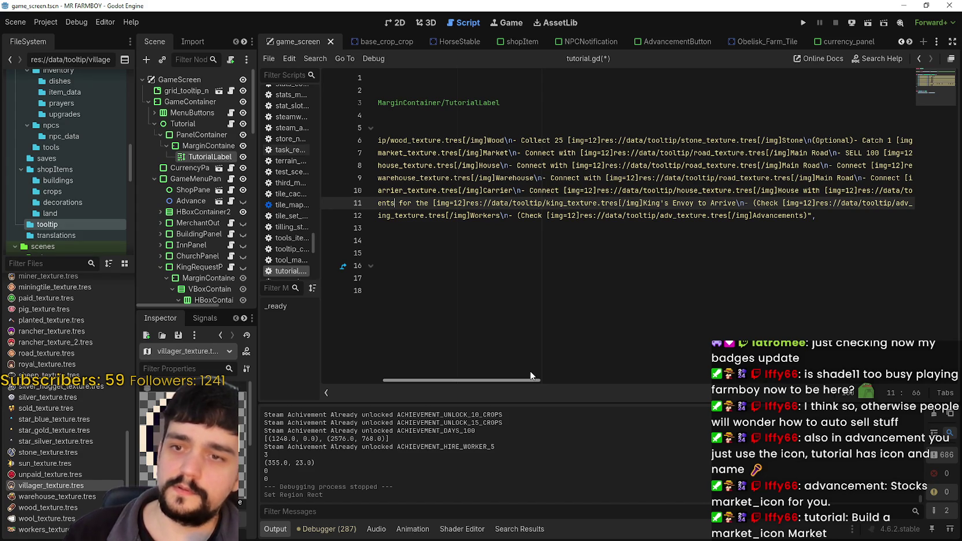
left_click_drag(529, 372, 448, 376)
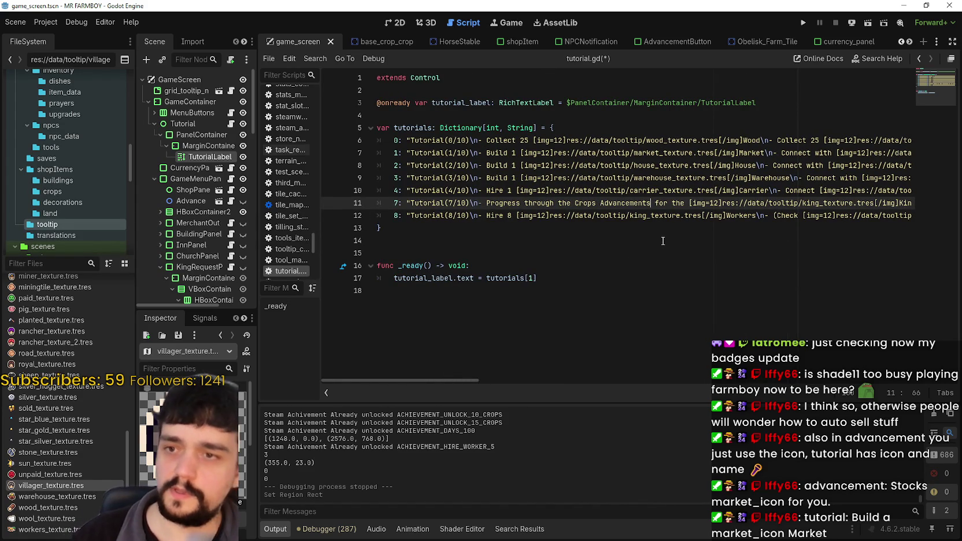
type(",")
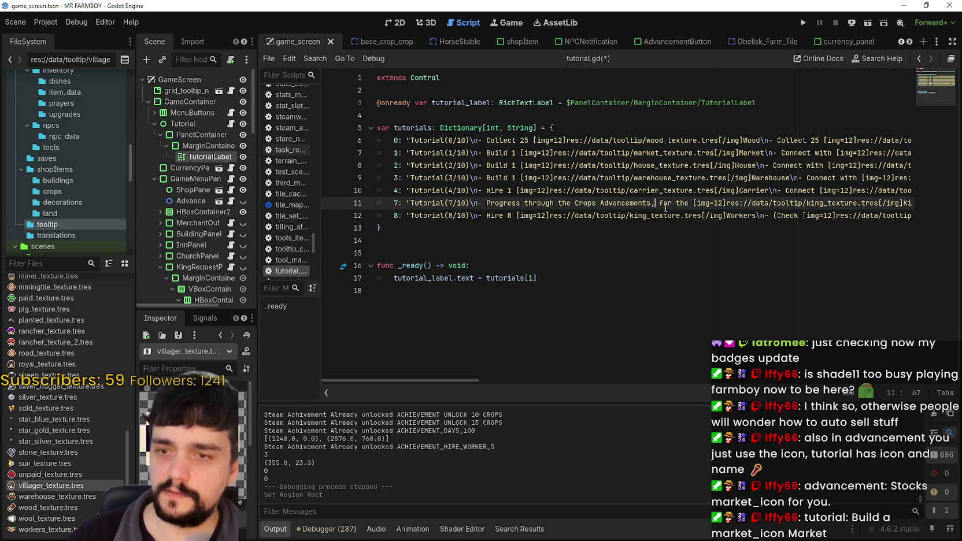
key("BackSpace")
type(".")
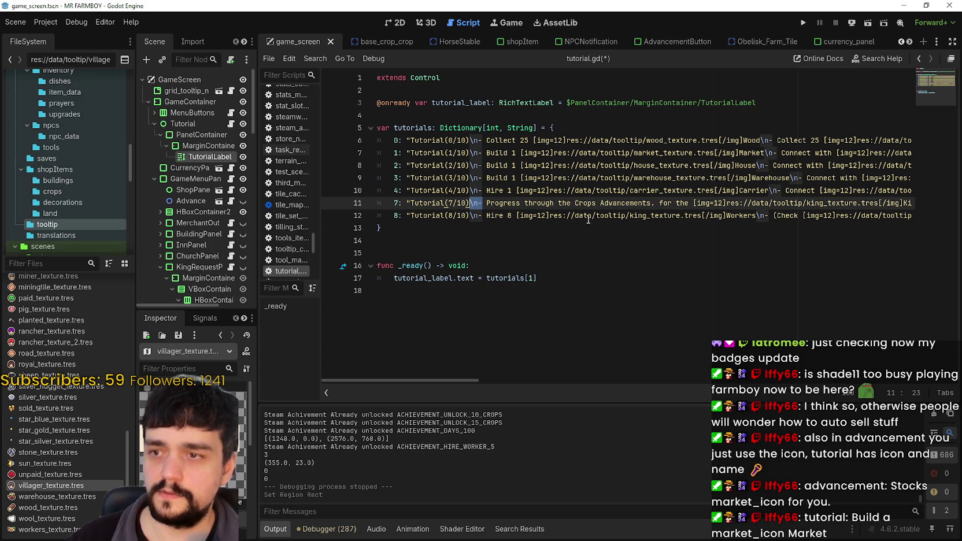
left_click(655, 202)
type("\\n-")
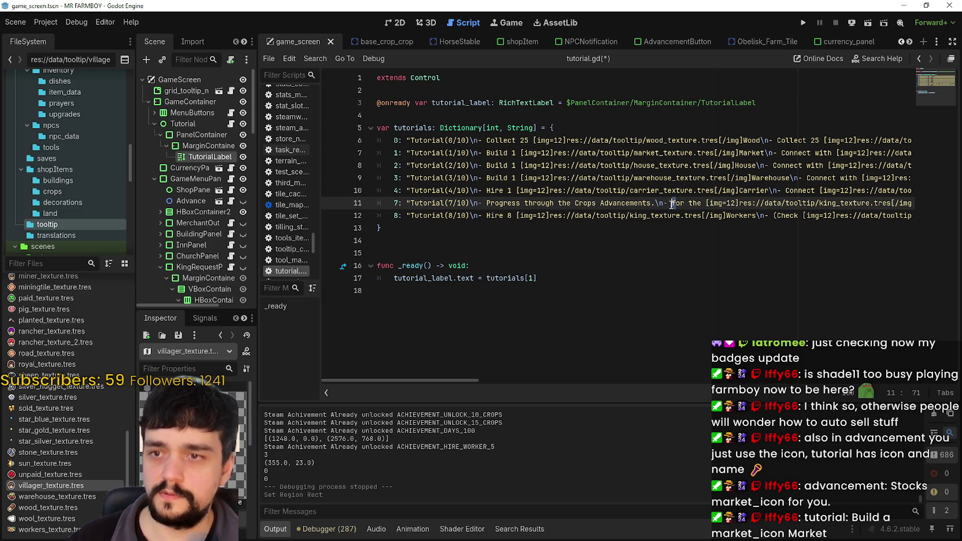
key("BackSpace")
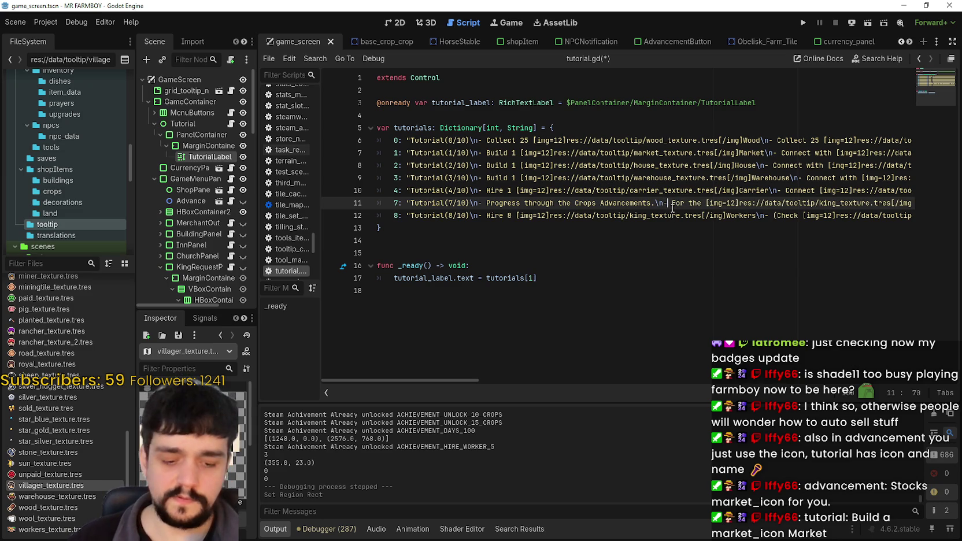
key("ctrl+s")
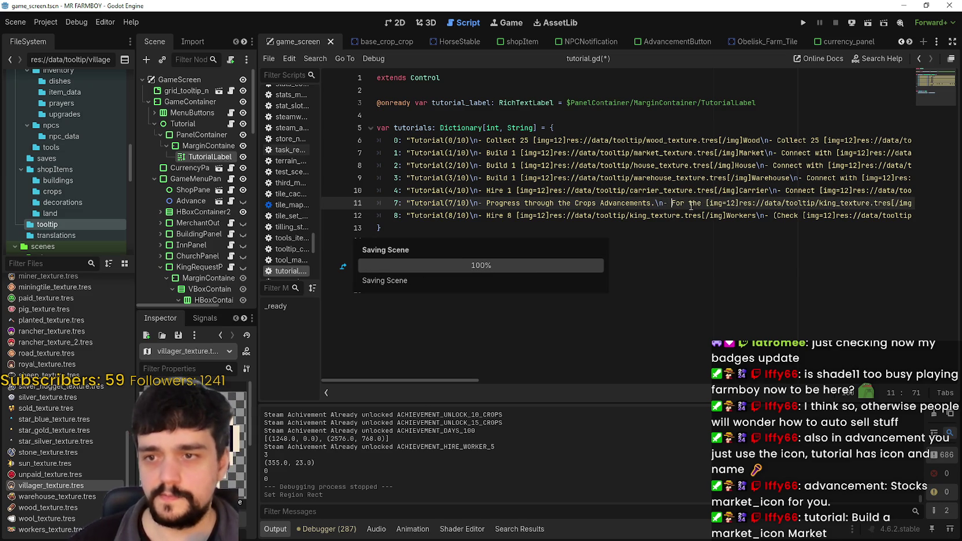
left_click(689, 203)
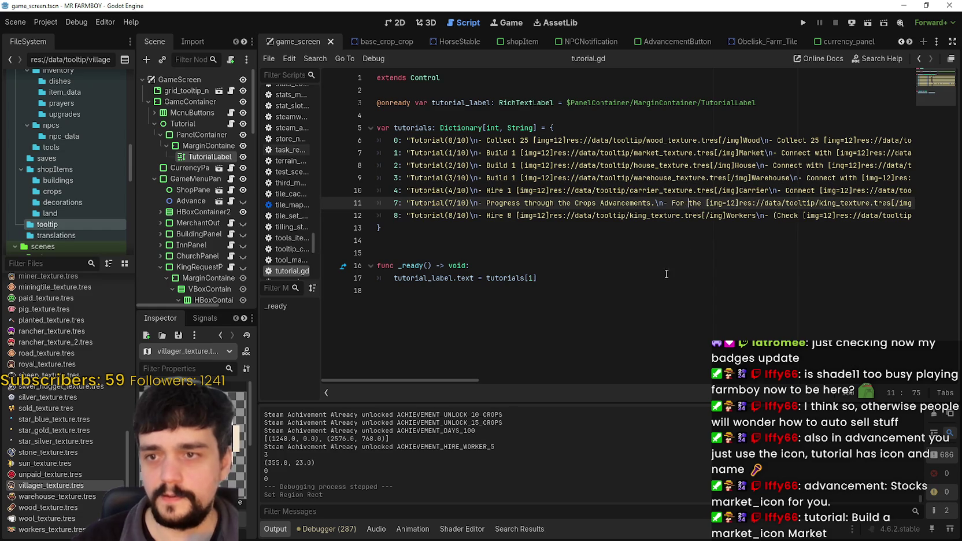
Step: Remove the dash before '(Check' in step 8 and save the script
mouse_move(470, 392)
left_mouse_down()
mouse_move(631, 388)
mouse_move(368, 361)
left_mouse_up()
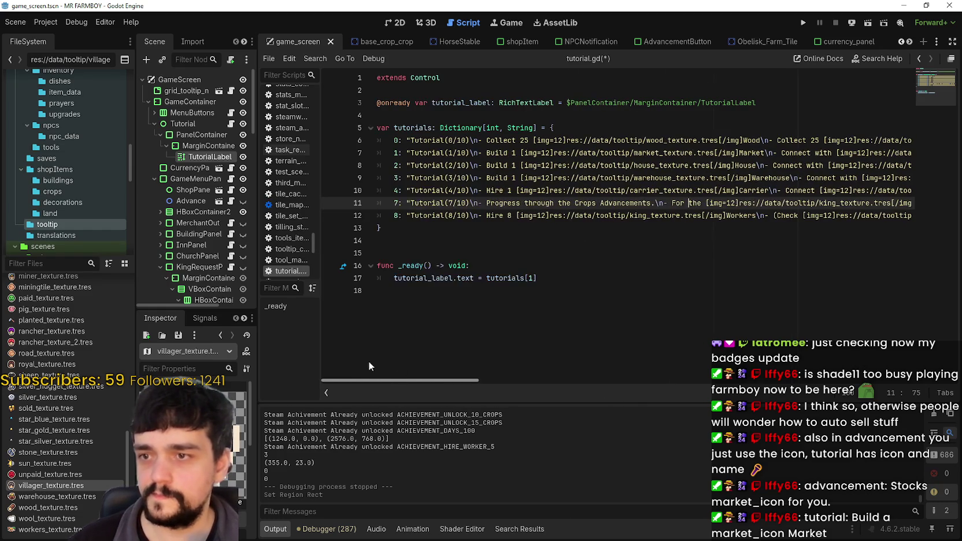
key("ctrl+s")
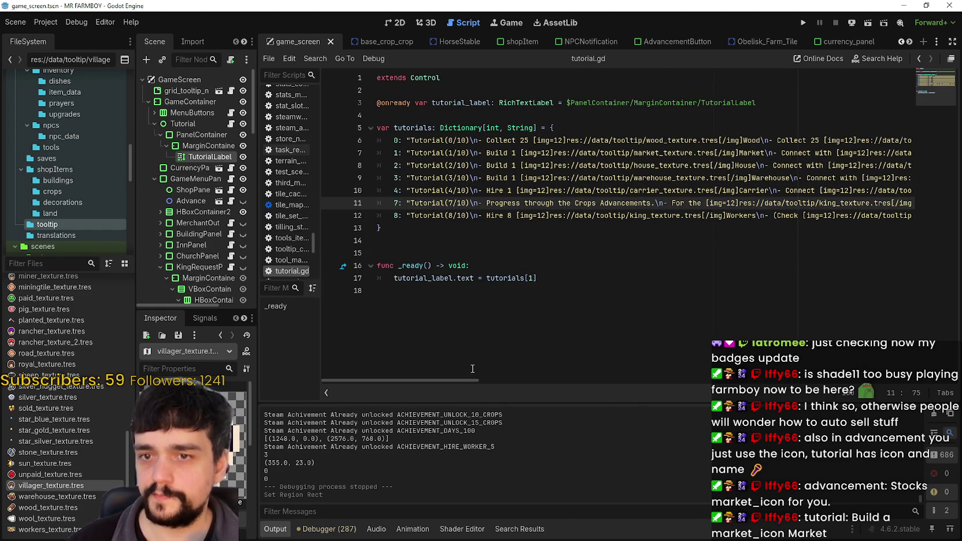
left_click_drag(458, 381, 534, 378)
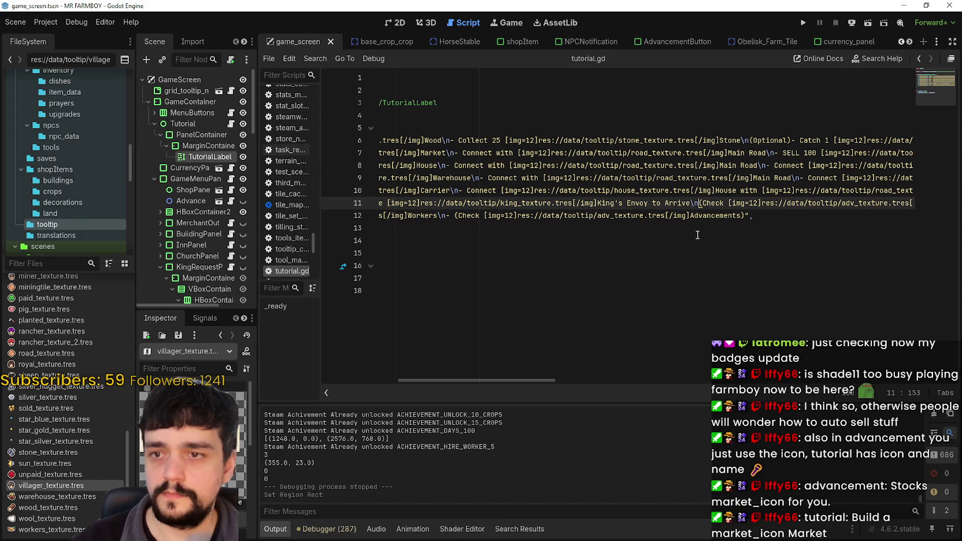
key("ctrl+s")
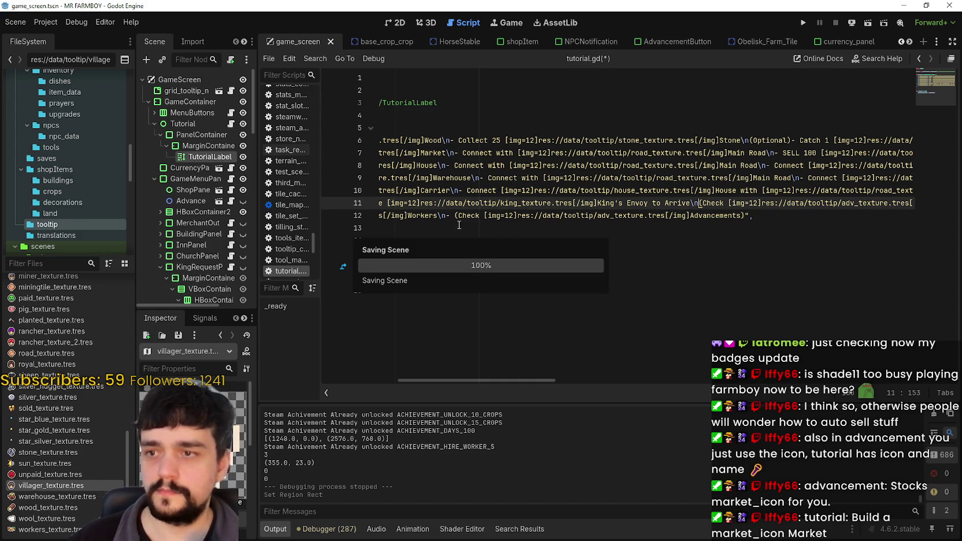
left_click(454, 215)
key("BackSpace")
key("BackSpace")
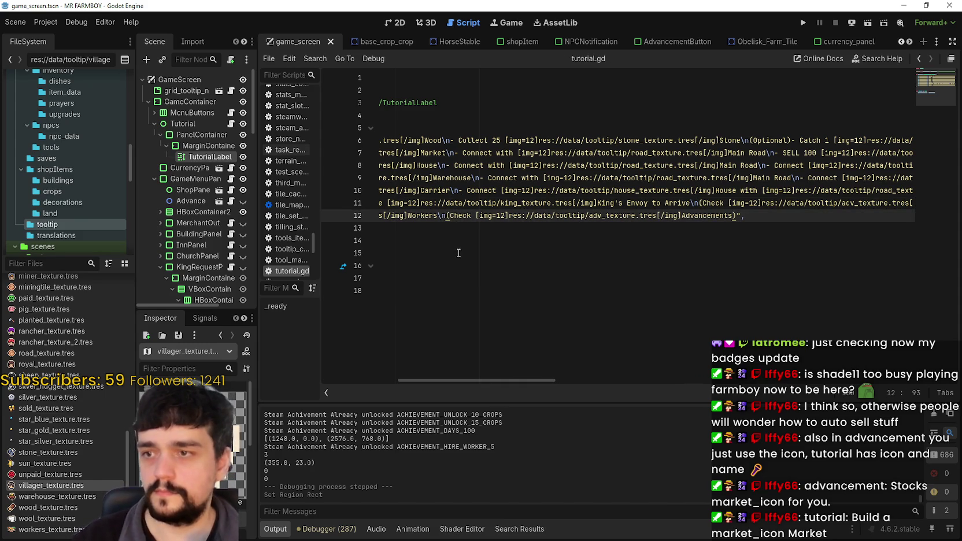
key("ctrl+s")
Step: Renumber the former step 7 as key 5 with Tutorial(5/10) and set _ready to tutorials[5]
left_click_drag(505, 382, 433, 381)
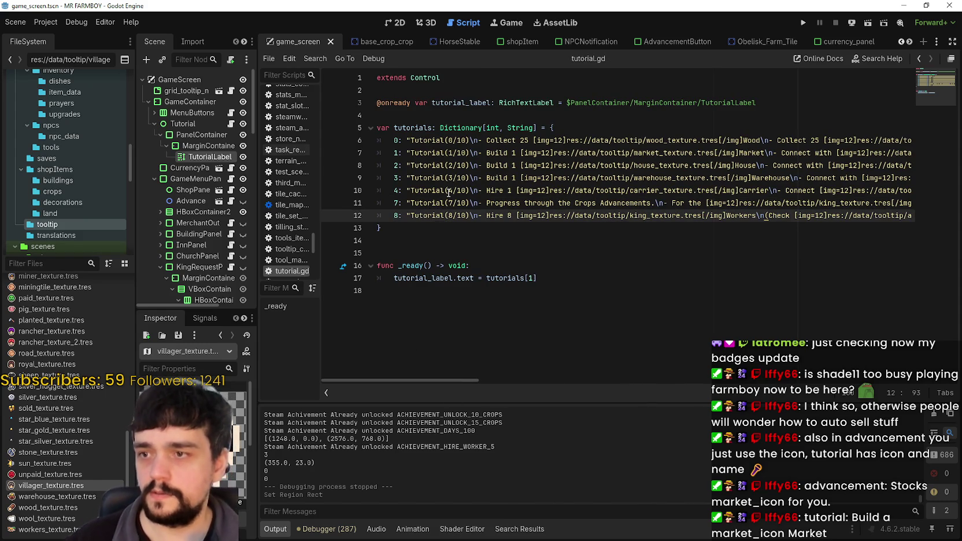
left_click(396, 203)
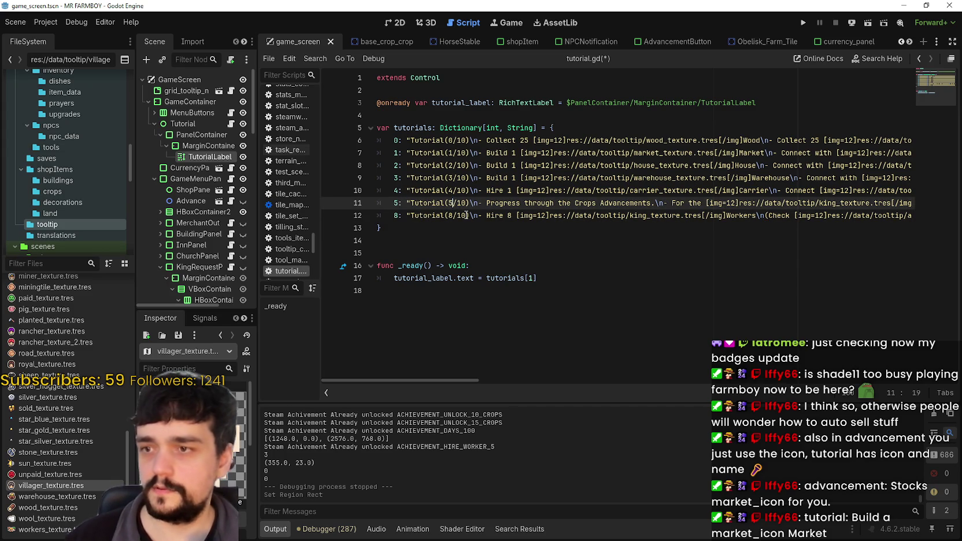
left_click(469, 216)
key("ctrl+s")
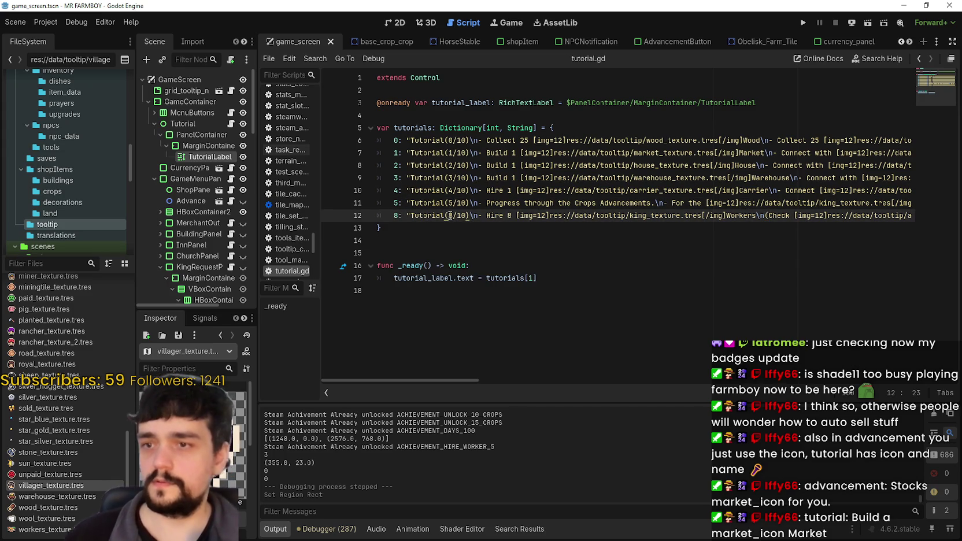
double_click(531, 280)
type("5")
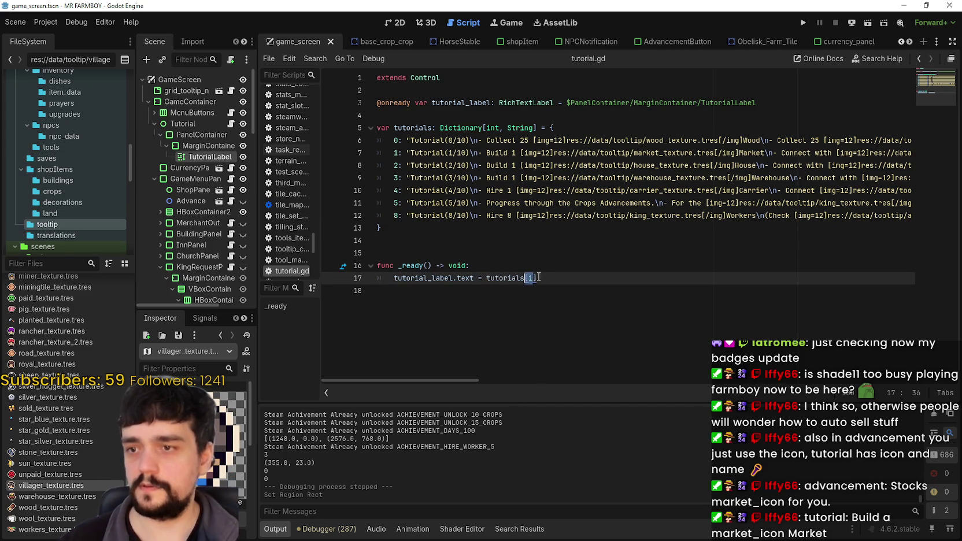
Step: Relaunch the game full-window and open the save list showing Save 5, Save 6 and Save 7
left_click(803, 24)
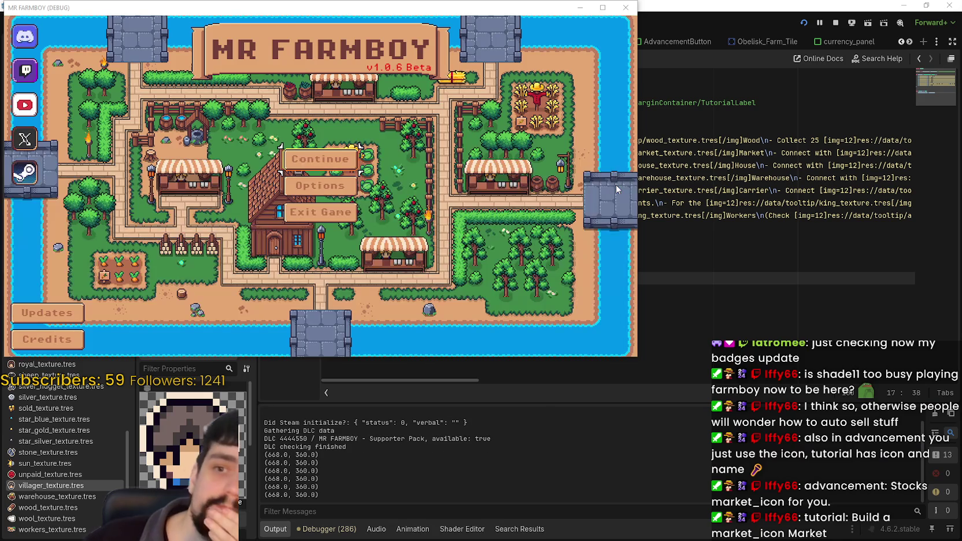
left_click(603, 7)
left_click(453, 243)
scroll(488, 272, "down", 6)
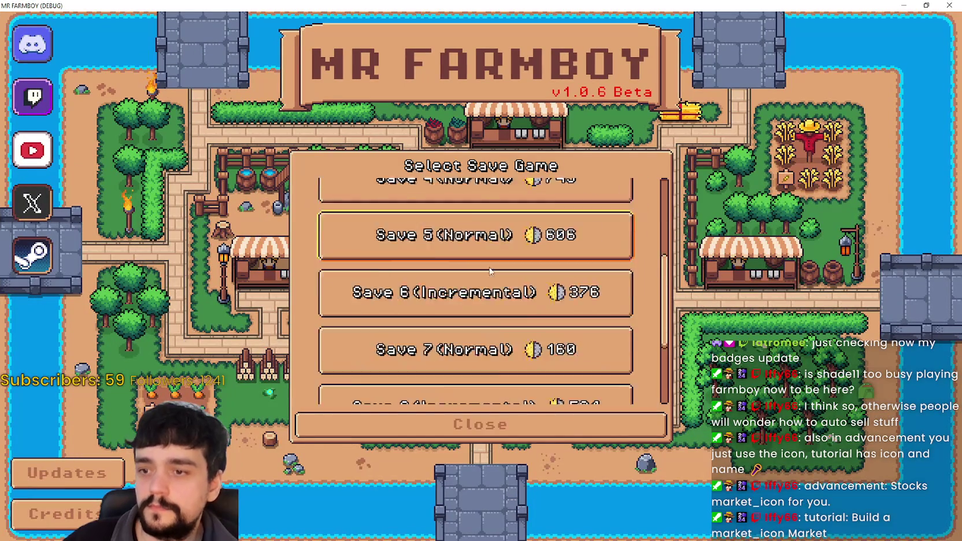
scroll(490, 295, "up", 2)
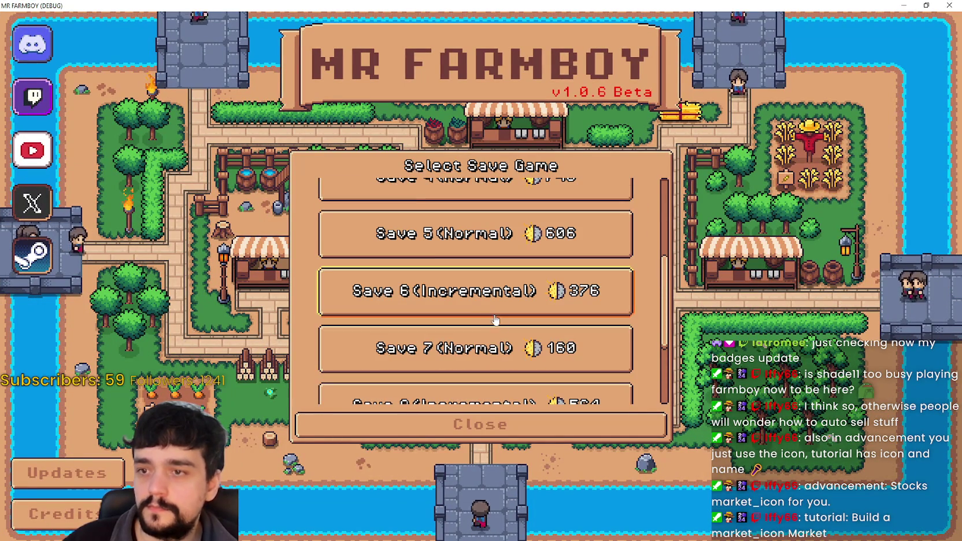
Step: Load a save and walk around, checking Tutorial(5/10) shows Crops Advancements and the King's Envoy line
left_click(457, 355)
left_click(435, 357)
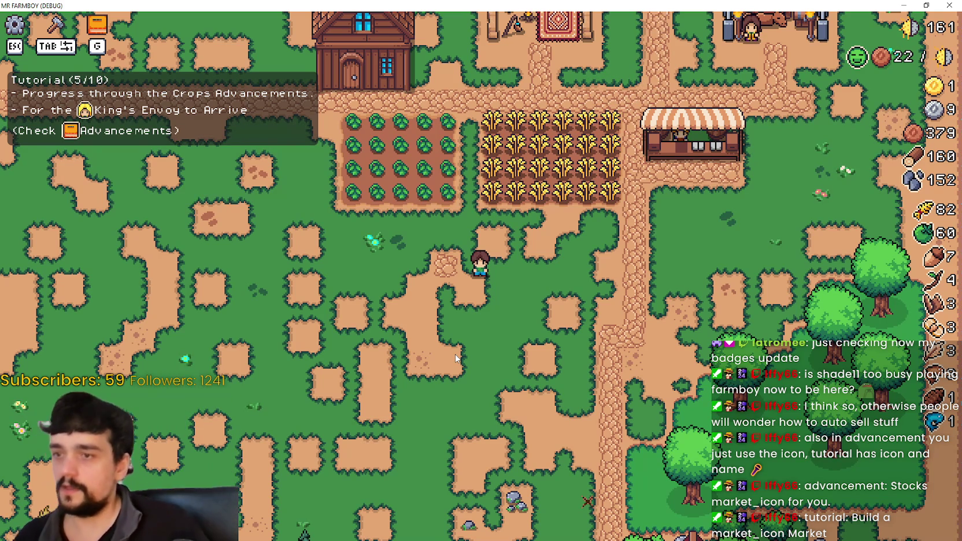
key("a")
key("w")
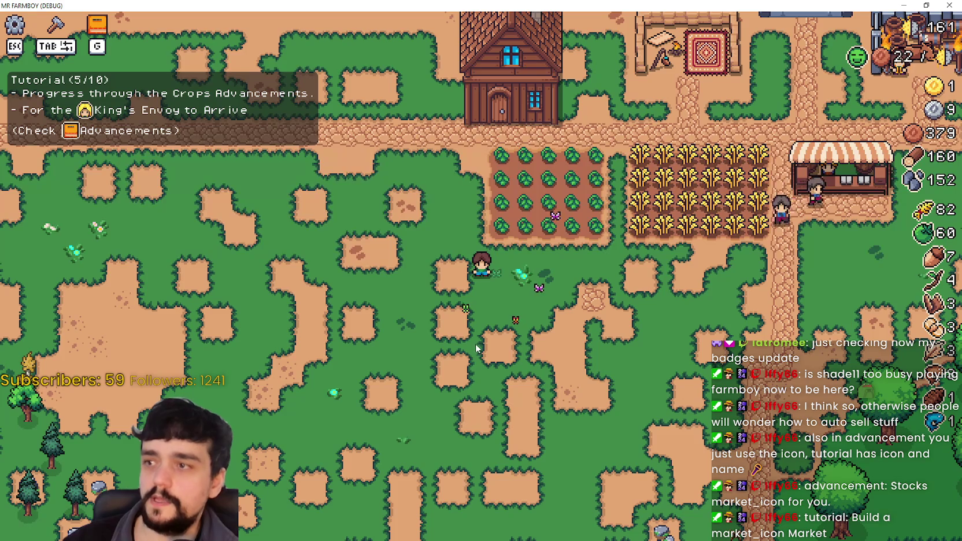
key("a")
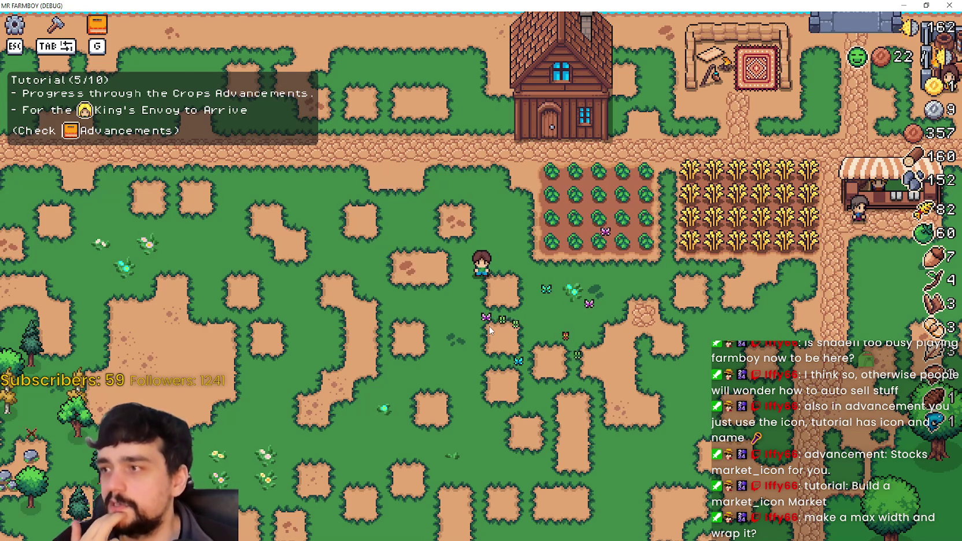
left_click(926, 5)
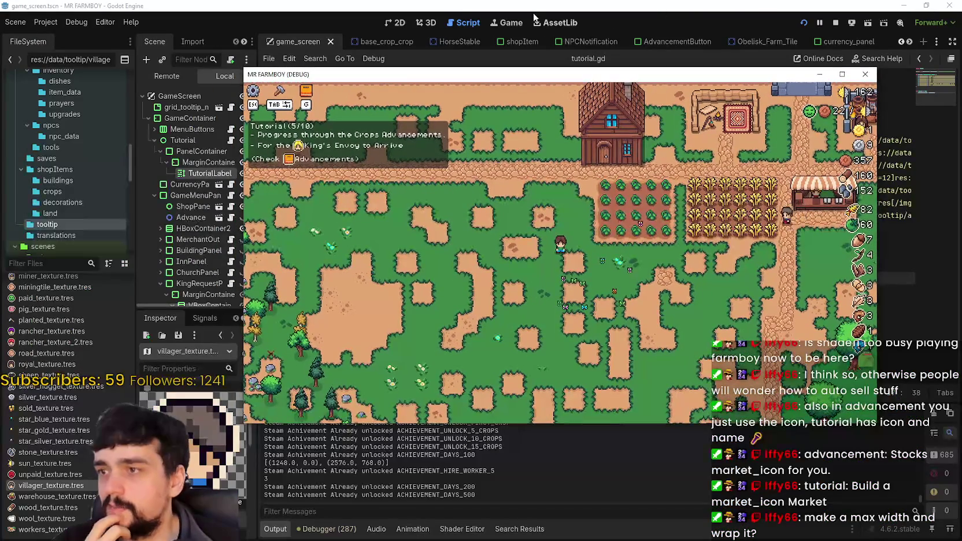
Step: Move the game window aside, widen the Scene dock, and show game_screen in the 2D view
left_click_drag(750, 79, 769, 84)
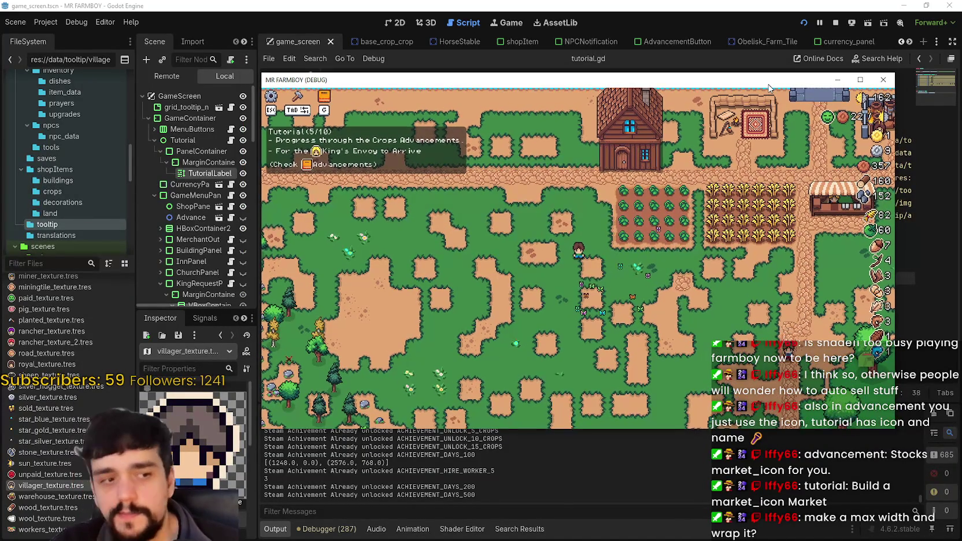
left_click_drag(768, 86, 961, 107)
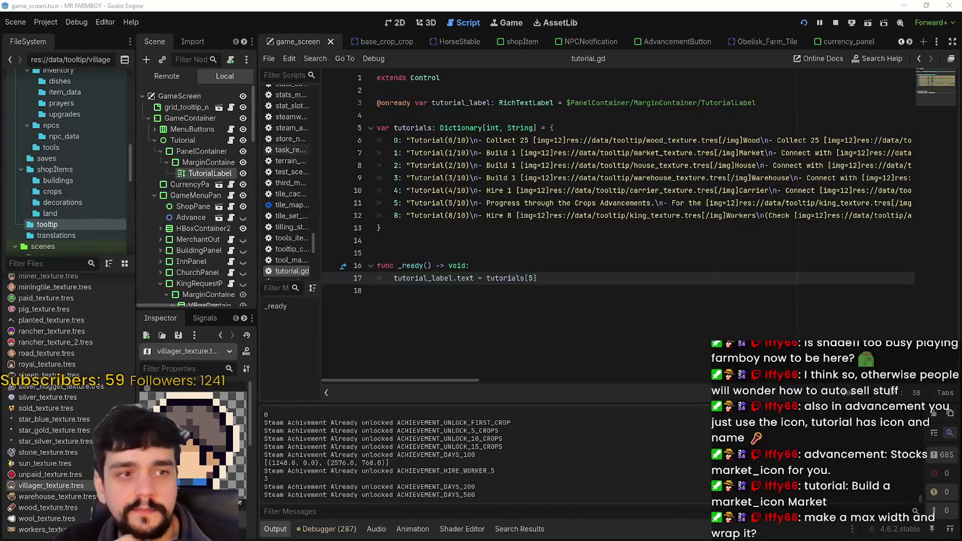
left_click(456, 255)
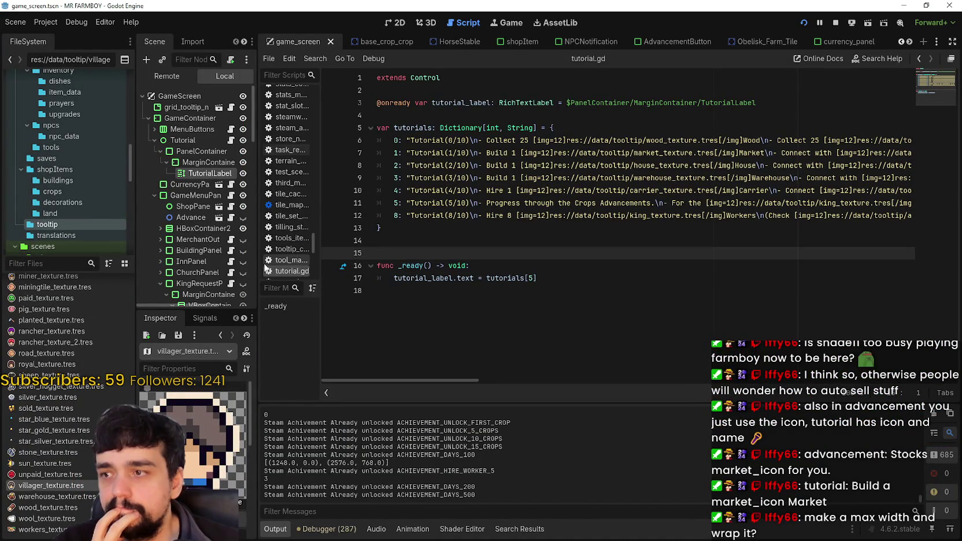
left_click_drag(258, 266, 400, 268)
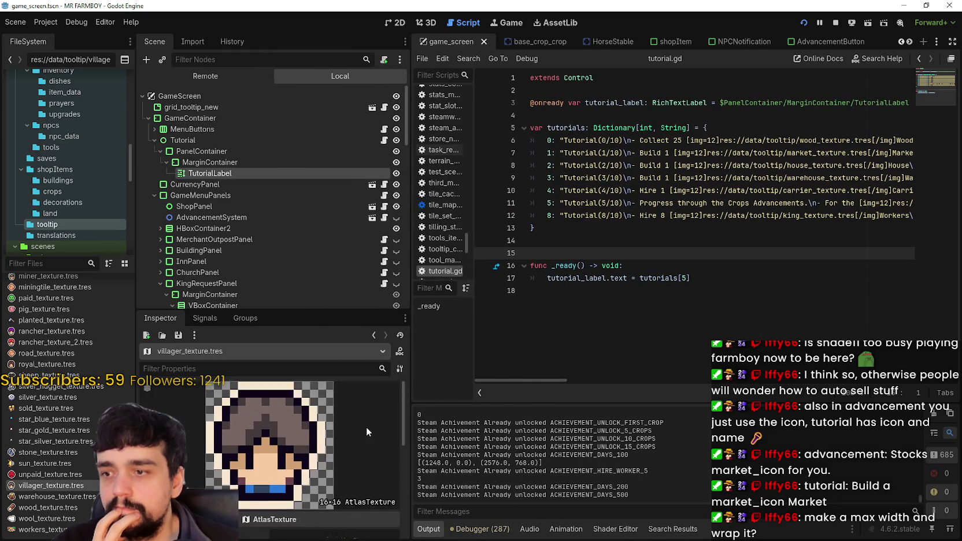
scroll(334, 440, "down", 2)
scroll(337, 443, "down", 2)
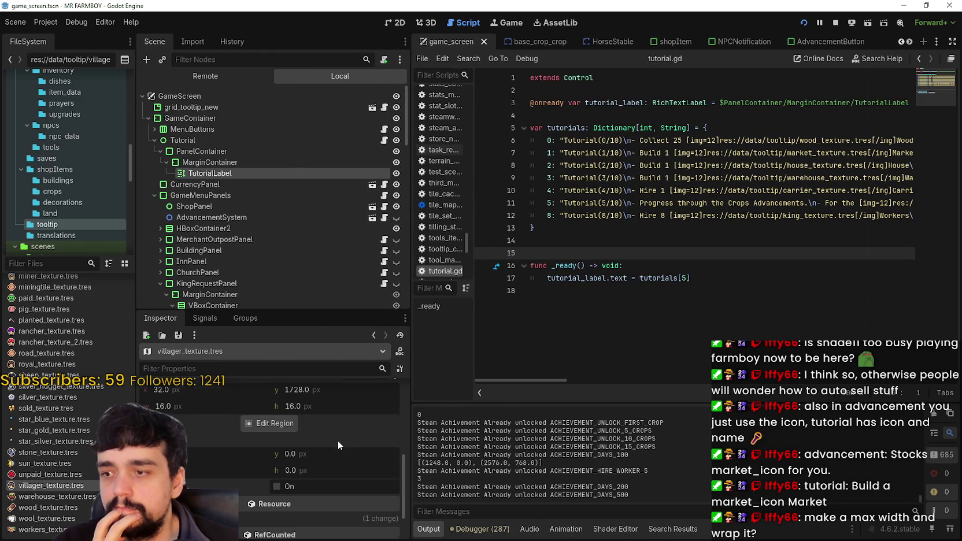
scroll(335, 424, "up", 3)
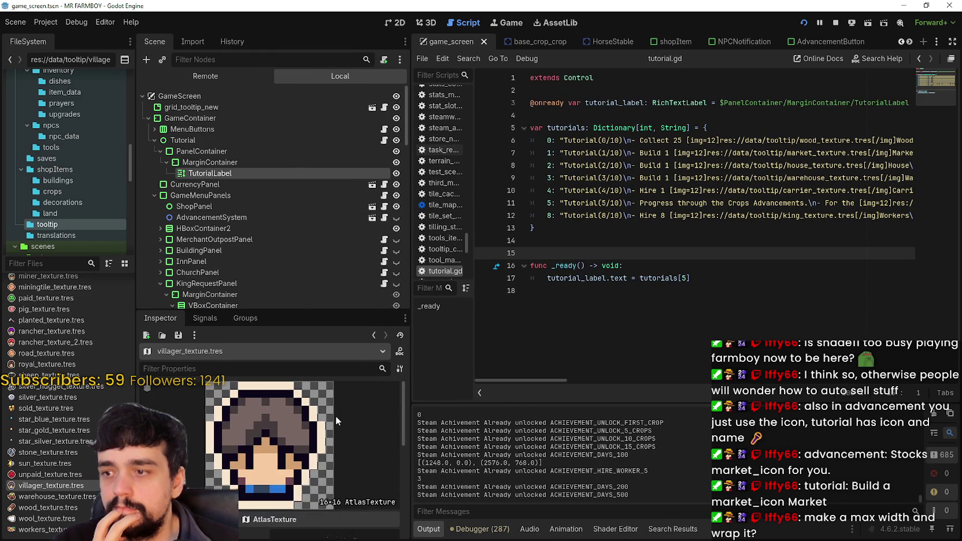
left_click(394, 23)
scroll(678, 241, "up", 2)
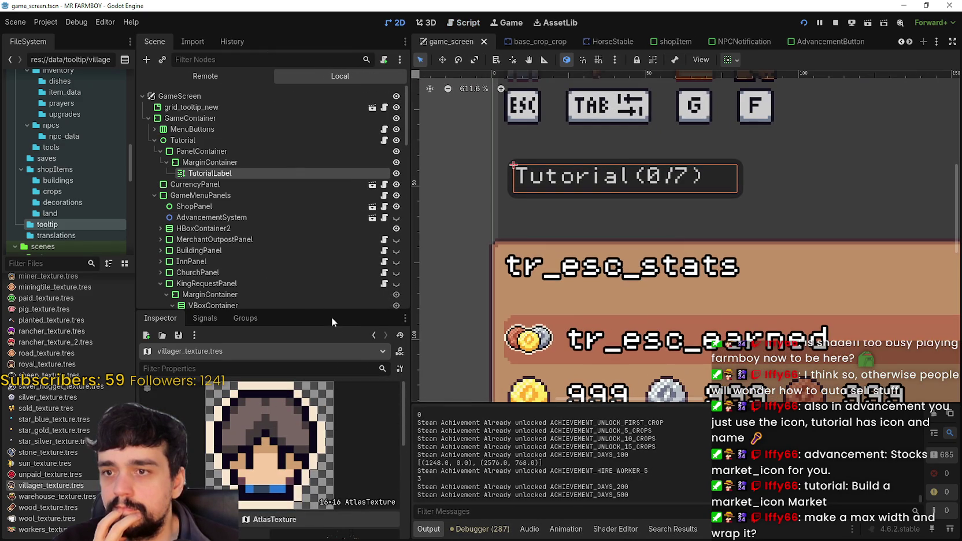
Step: Select the TutorialLabel node and scroll the Inspector to its wrapping settings
scroll(311, 486, "down", 3)
scroll(319, 475, "up", 3)
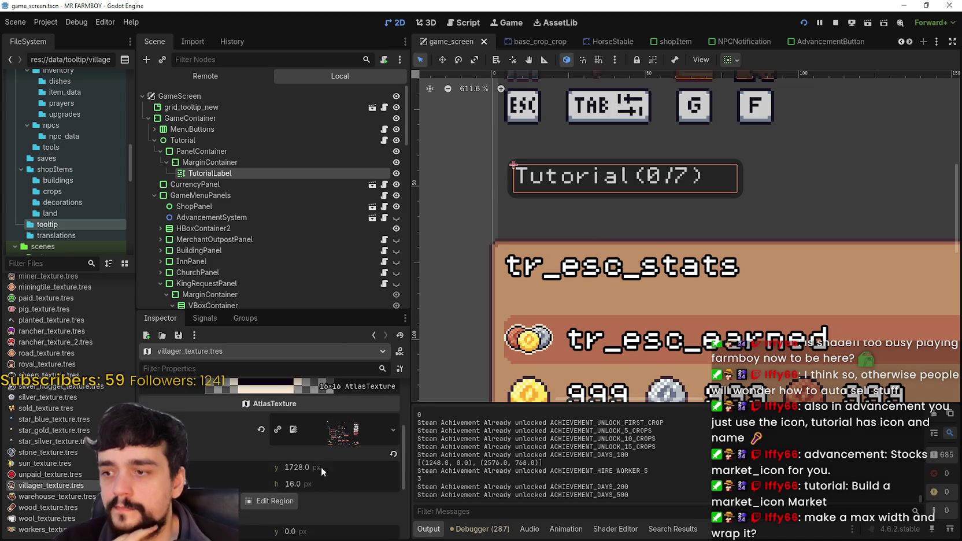
left_click(223, 162)
left_click(237, 183)
left_click(237, 173)
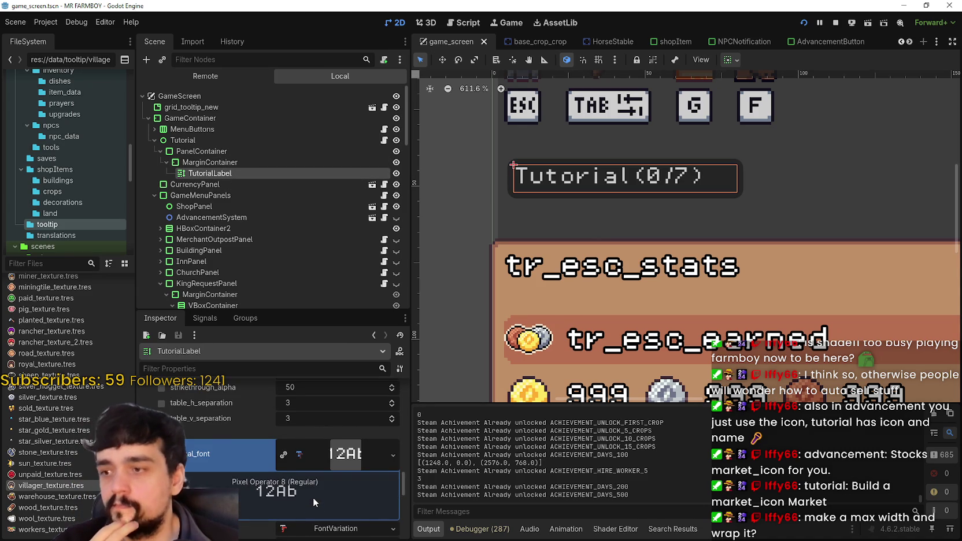
scroll(313, 497, "up", 5)
scroll(317, 495, "up", 5)
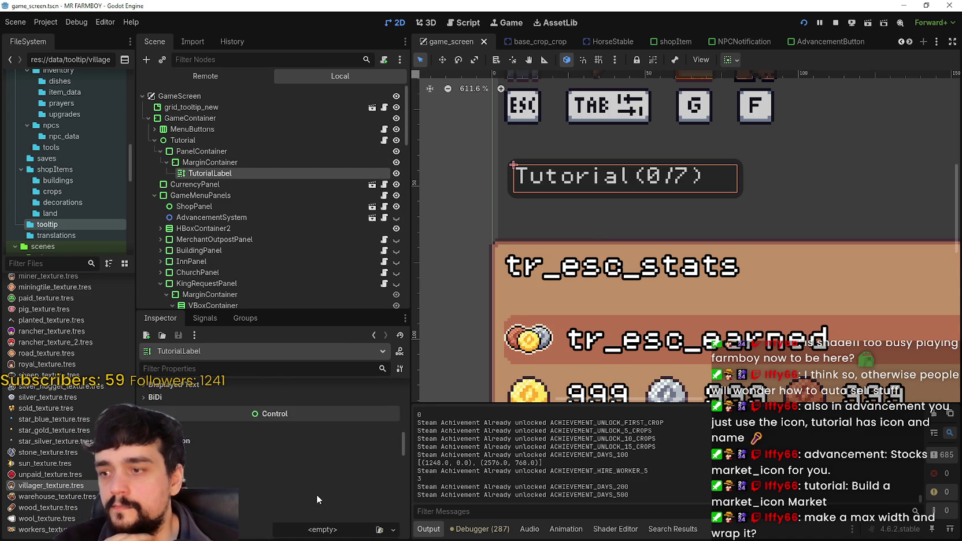
scroll(315, 495, "up", 1)
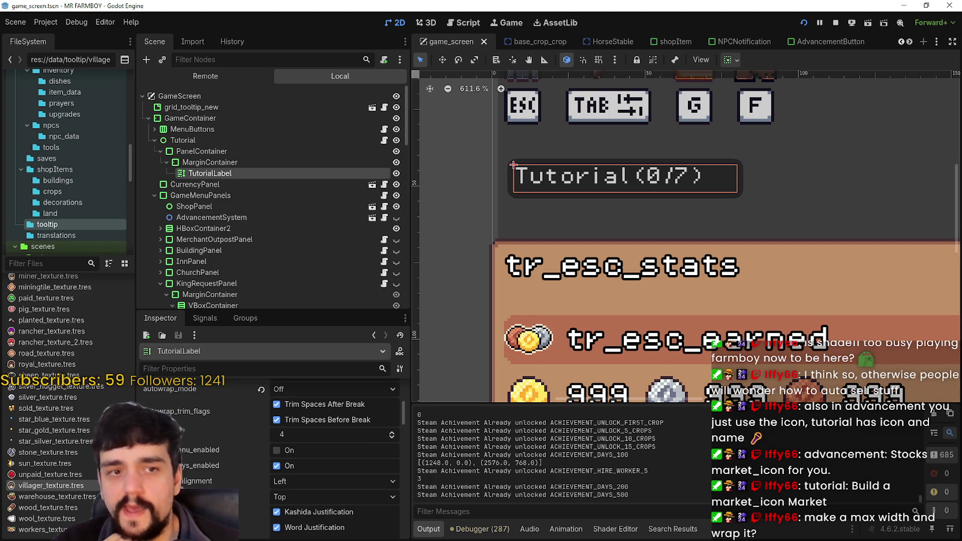
scroll(403, 419, "up", 5)
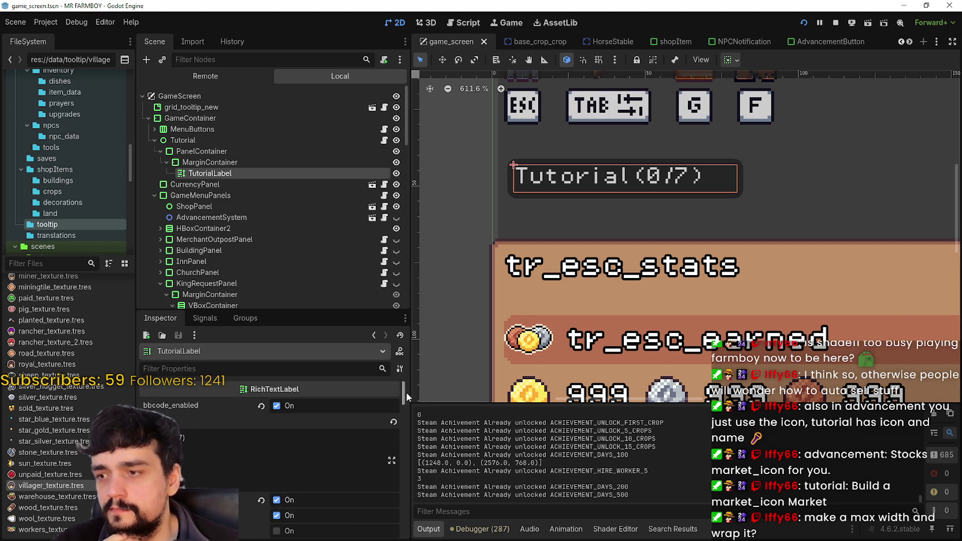
scroll(404, 411, "down", 5)
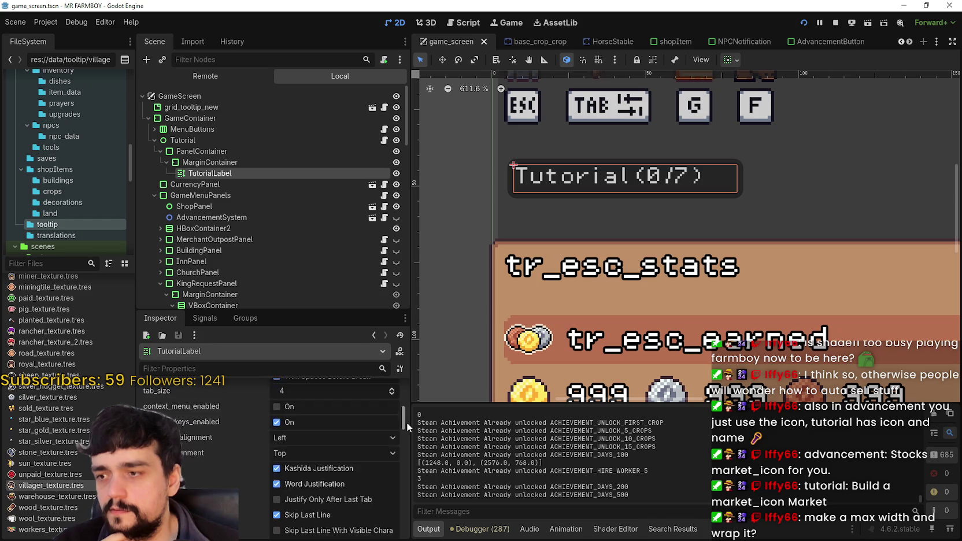
mouse_move(407, 422)
left_mouse_down()
mouse_move(400, 449)
mouse_move(406, 417)
left_mouse_up()
Step: Try Arbitrary and Word wrapping, then set autowrap_mode to Word (Smart)
left_click(298, 419)
left_click(297, 418)
scroll(303, 445, "up", 2)
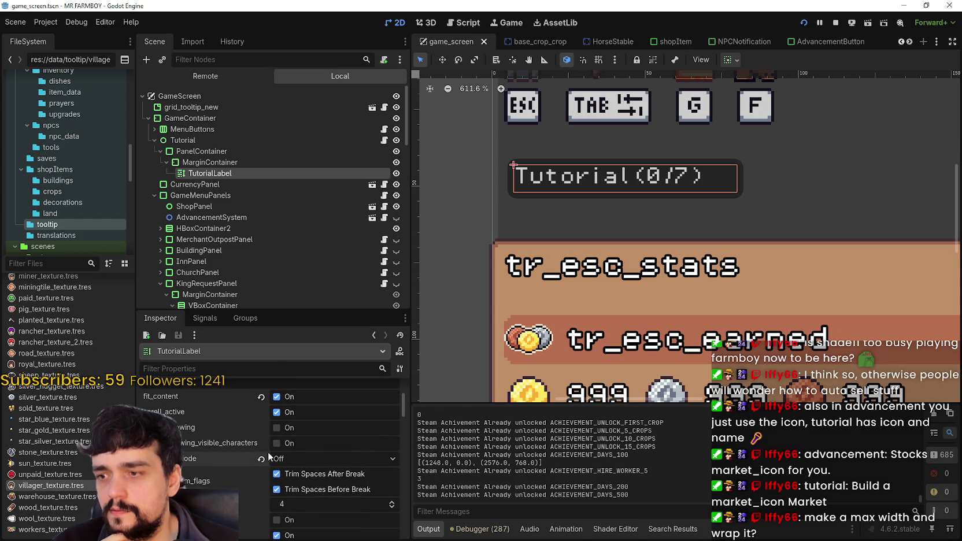
scroll(229, 481, "down", 1)
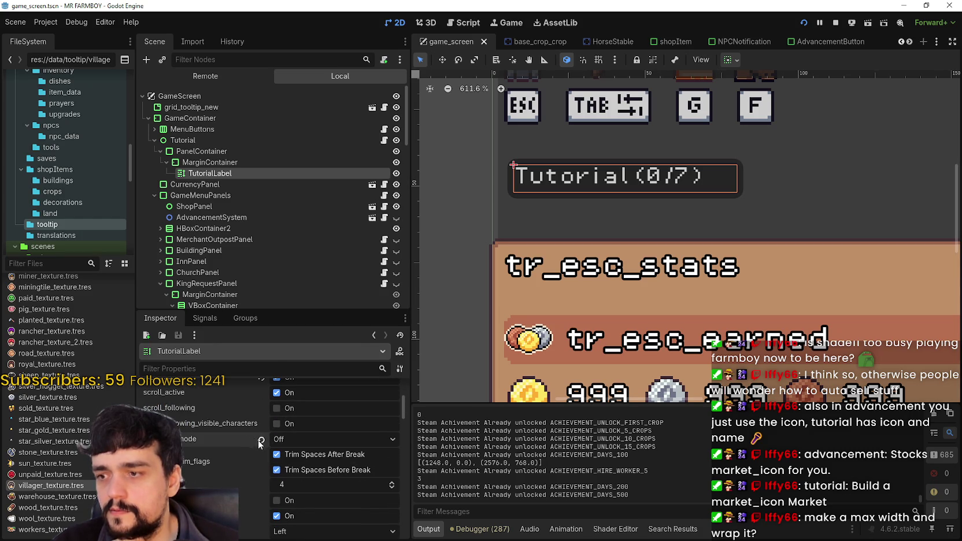
left_click(280, 440)
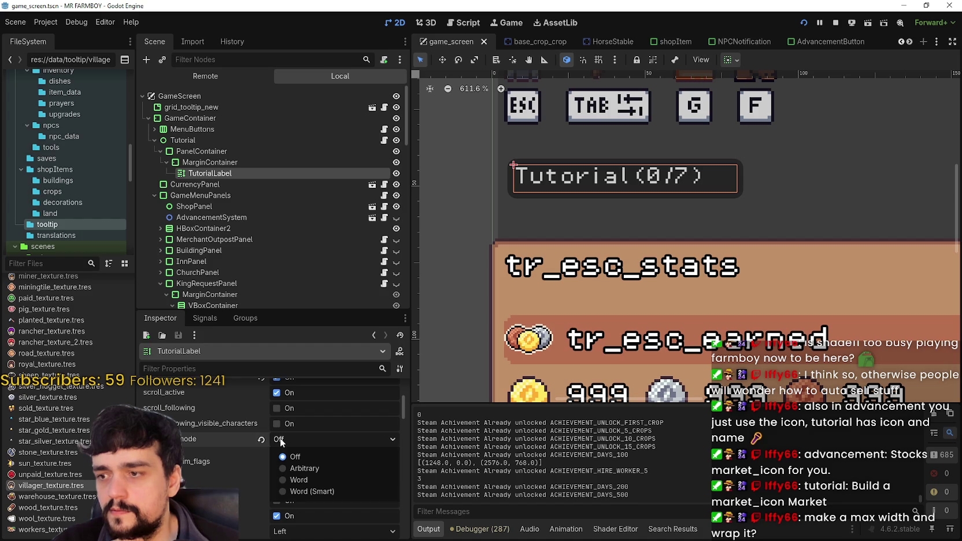
left_click(324, 468)
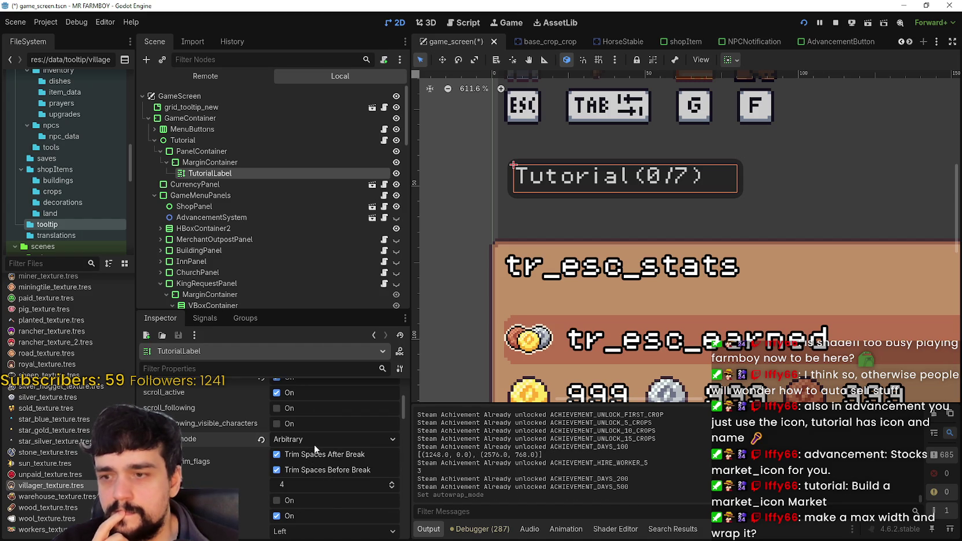
left_click(314, 444)
left_click(313, 479)
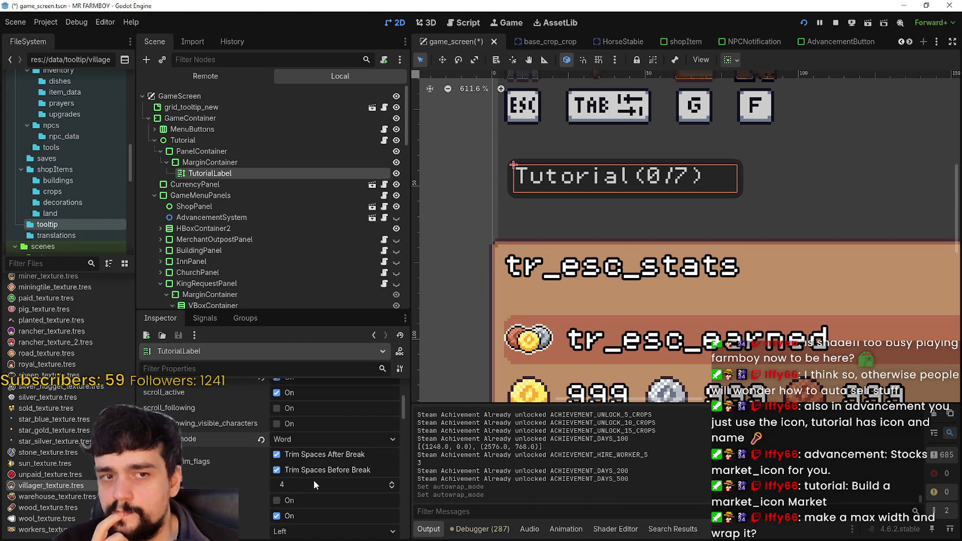
left_click(315, 443)
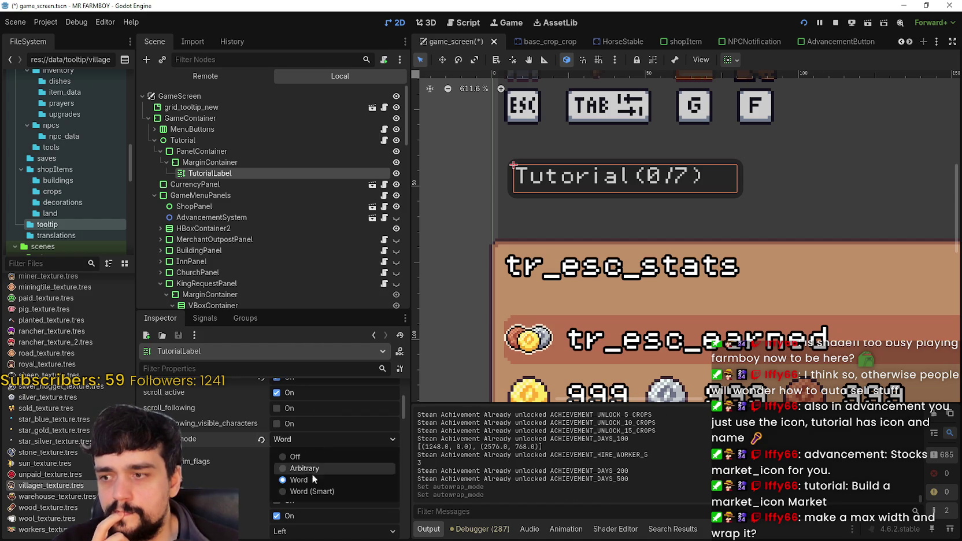
left_click(312, 490)
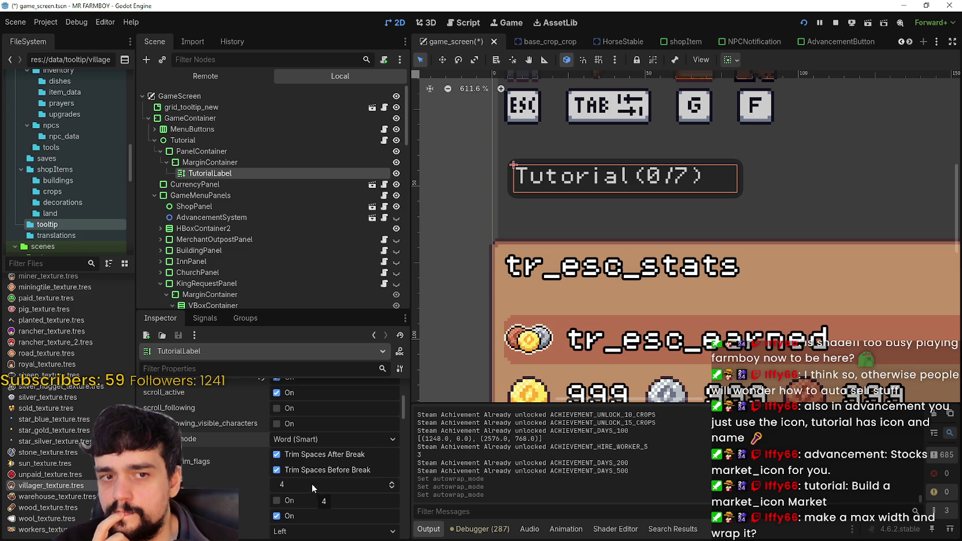
left_click(313, 443)
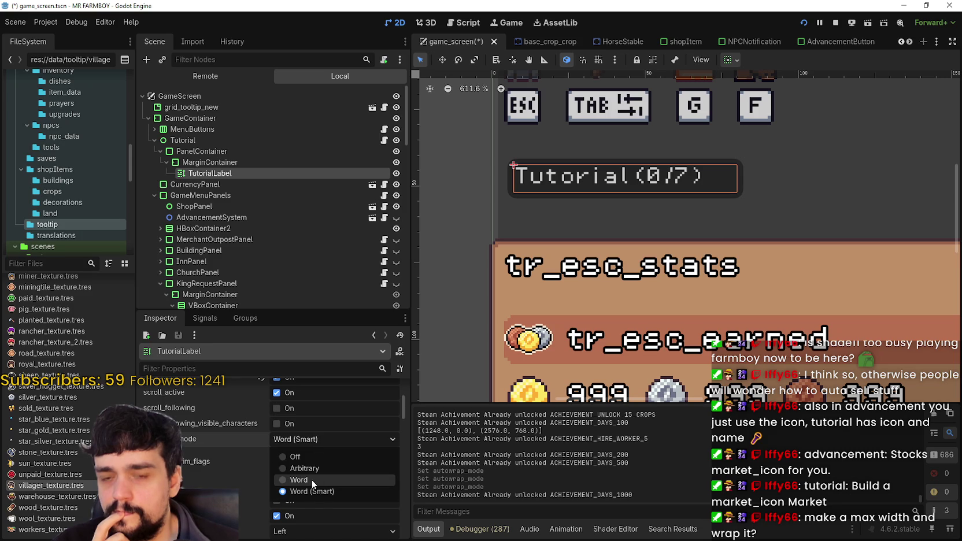
left_click(312, 480)
left_click(312, 439)
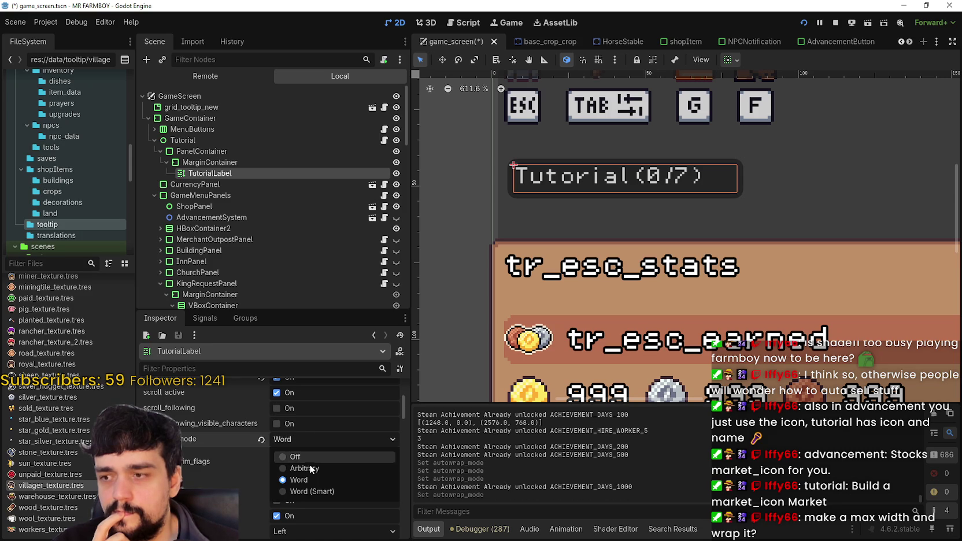
left_click(307, 490)
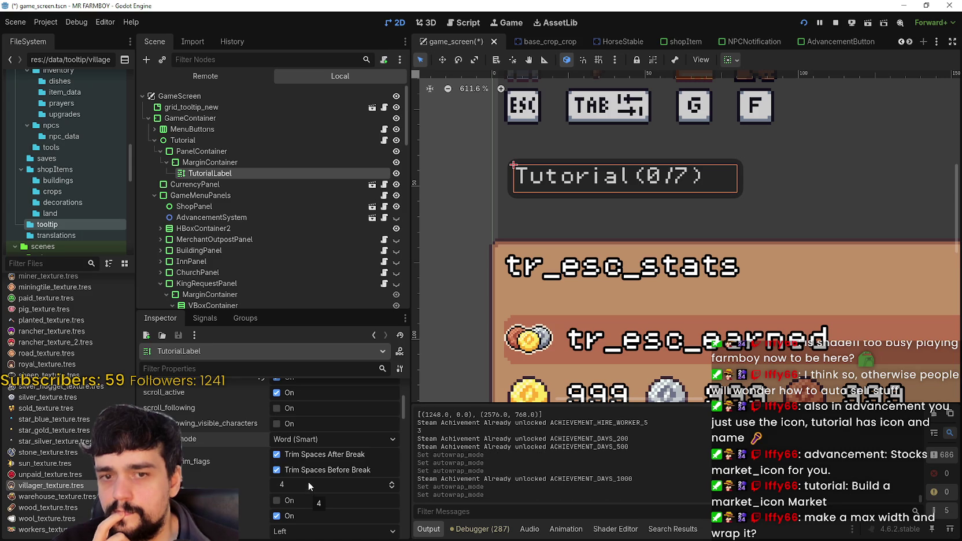
scroll(566, 193, "down", 2)
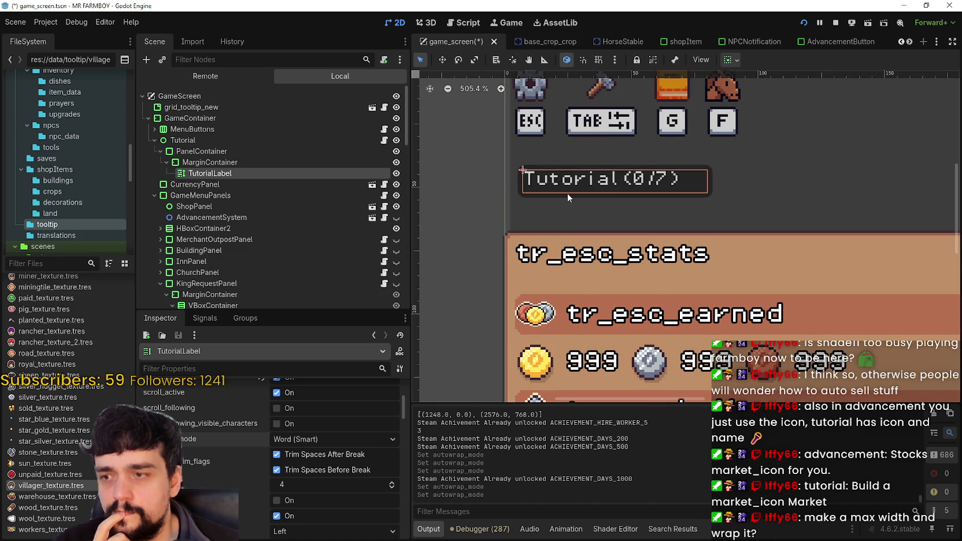
Step: Run the project with F5, then restore the game window and place it on the screen's right side
key("F5")
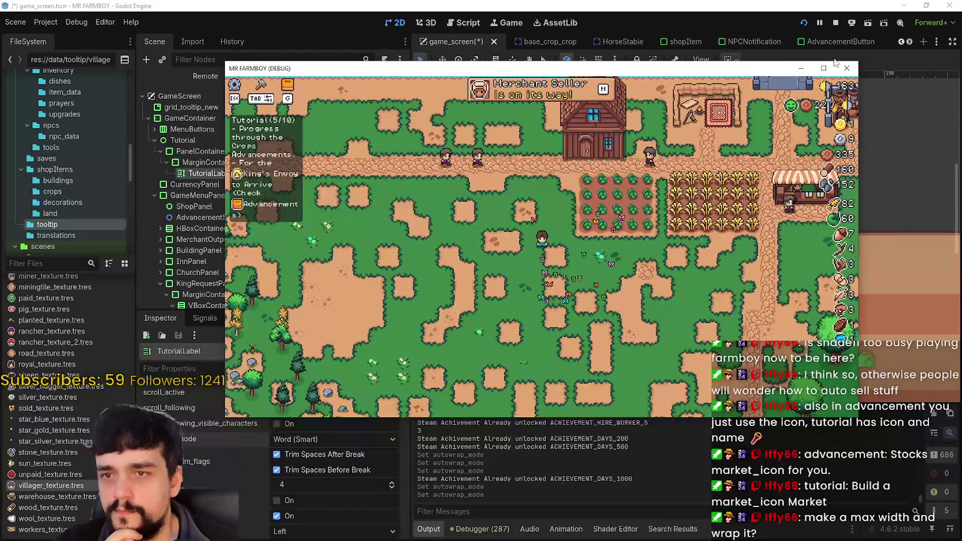
left_click(823, 68)
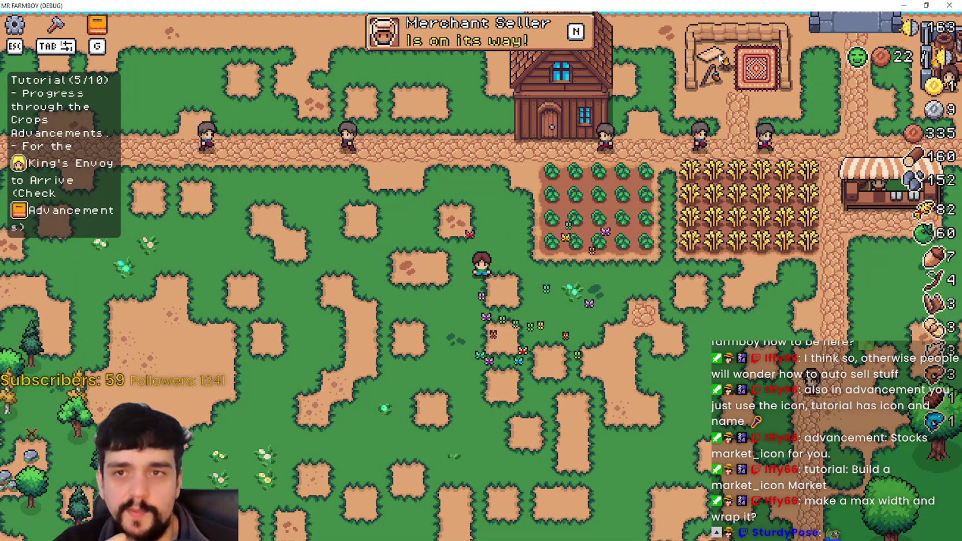
key("super+Down")
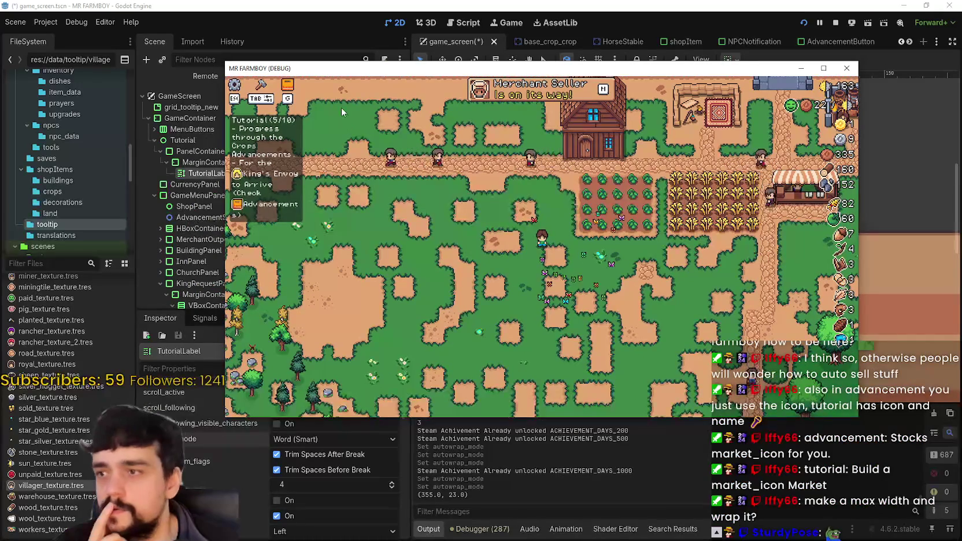
mouse_move(297, 73)
left_mouse_down()
mouse_move(606, 50)
mouse_move(635, 37)
left_mouse_up()
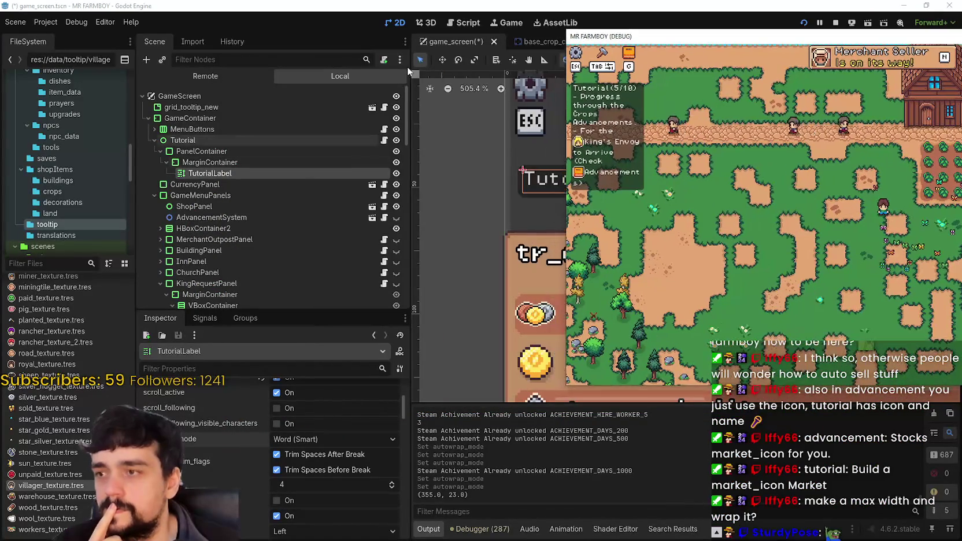
left_click(260, 134)
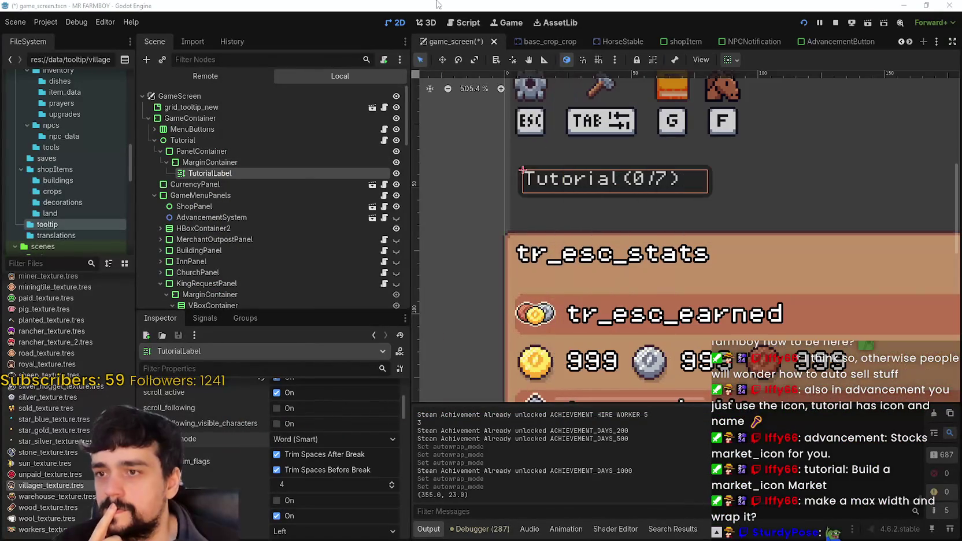
left_click(247, 153)
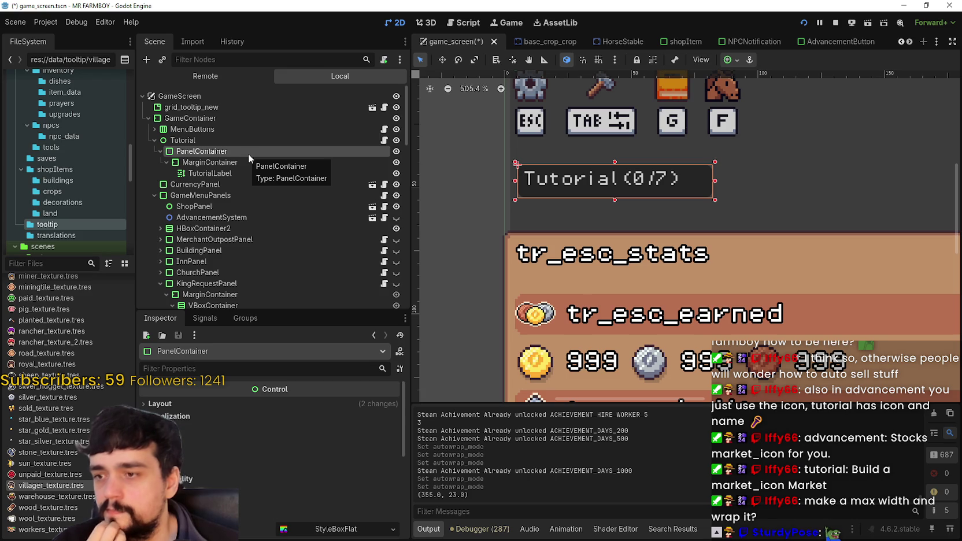
left_click(252, 175)
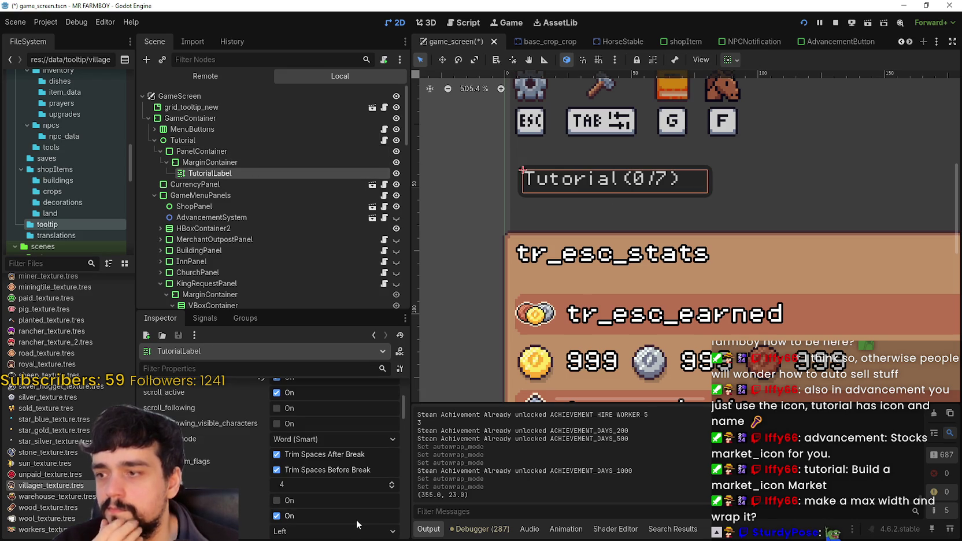
scroll(353, 518, "down", 3)
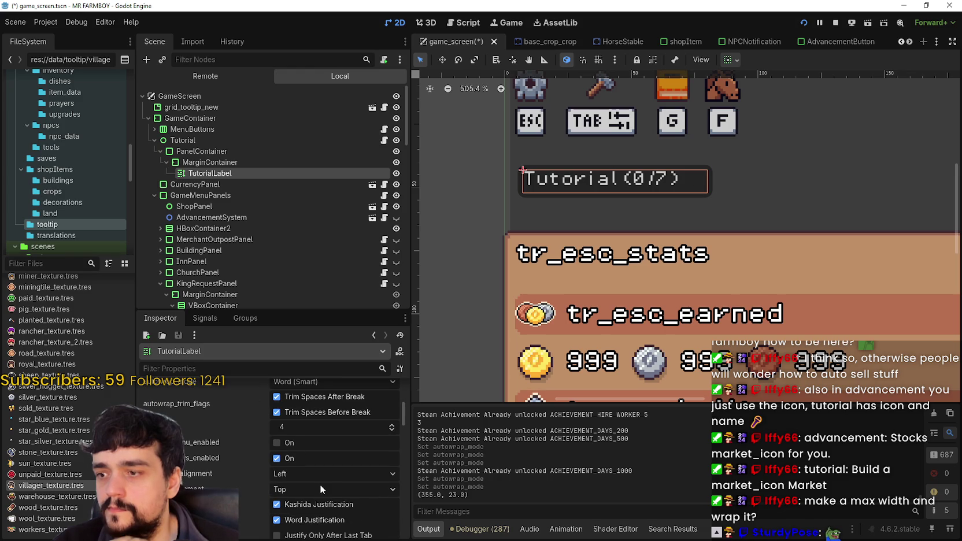
scroll(321, 489, "down", 4)
scroll(321, 489, "up", 8)
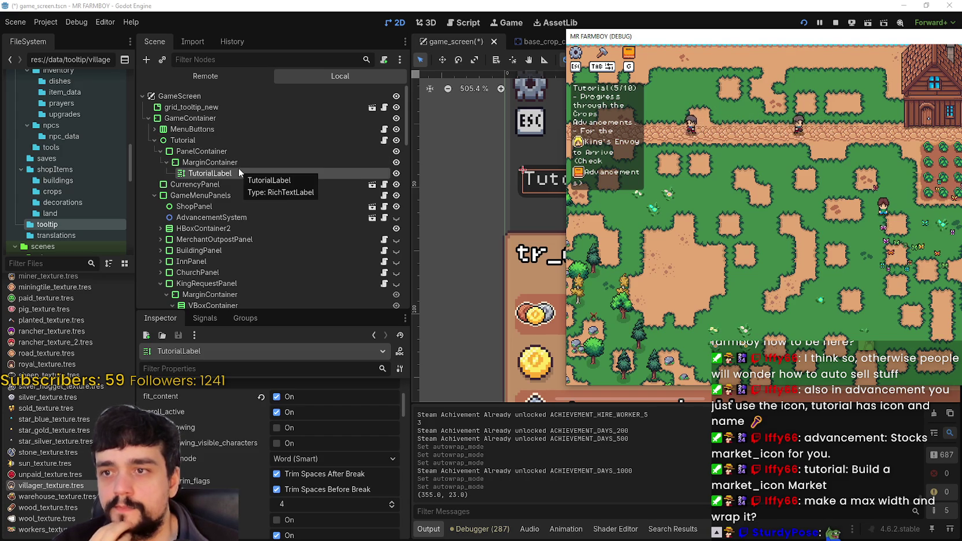
Step: Review TutorialLabel's autowrap mode options unchanged, then bring the running game back in front
scroll(327, 509, "up", 1)
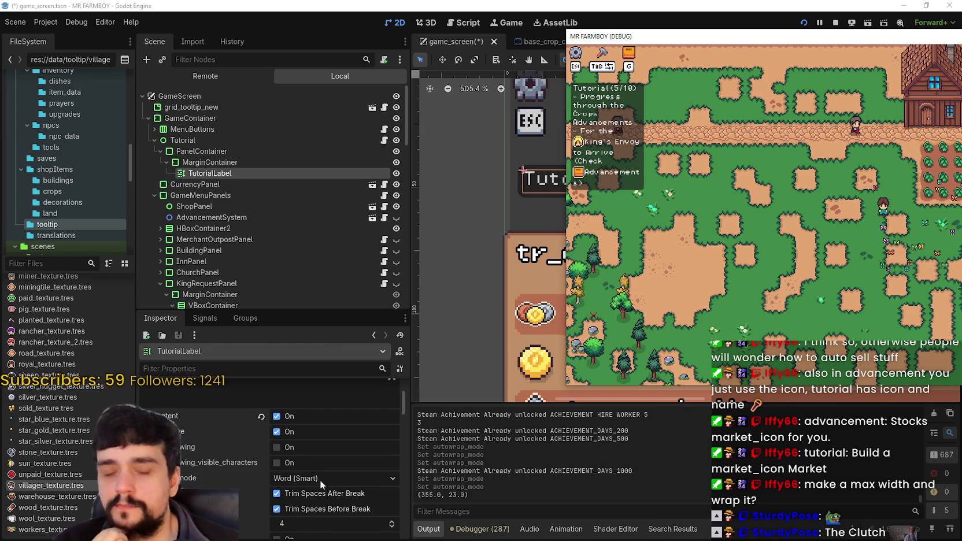
scroll(319, 479, "up", 3)
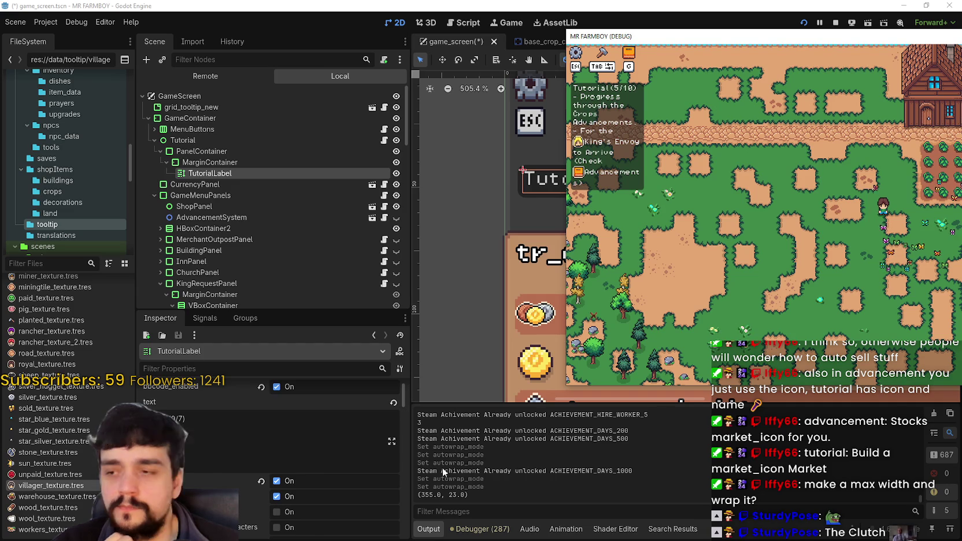
scroll(323, 508, "down", 2)
scroll(244, 453, "down", 2)
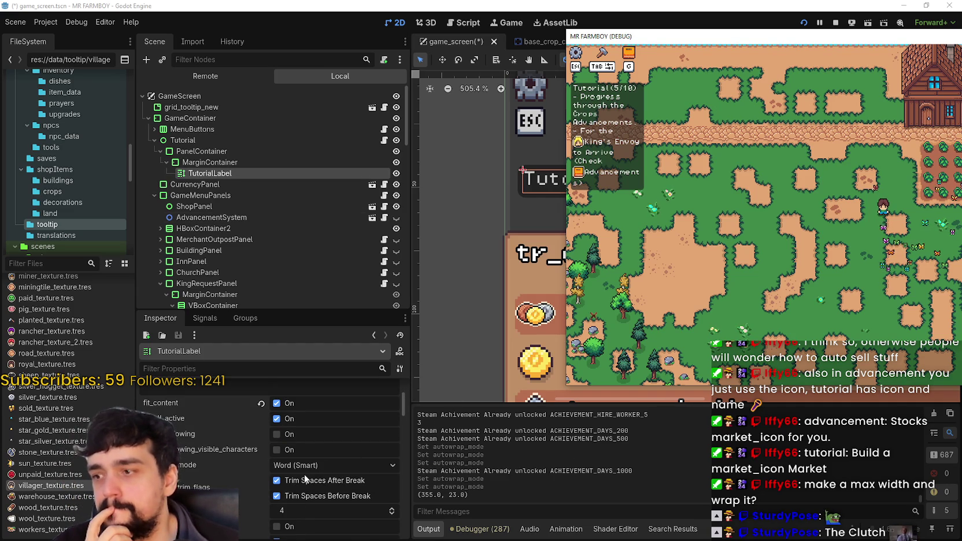
left_click(325, 466)
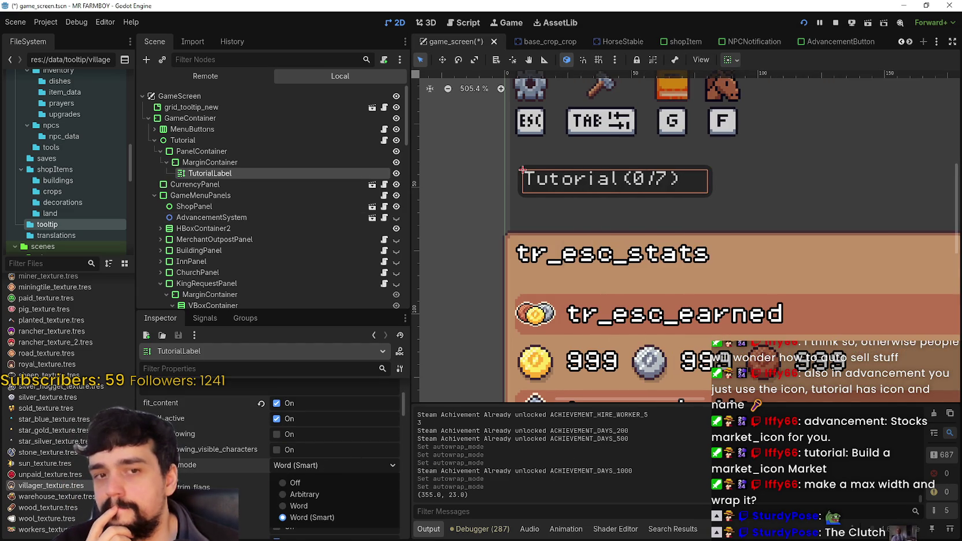
left_click(891, 240)
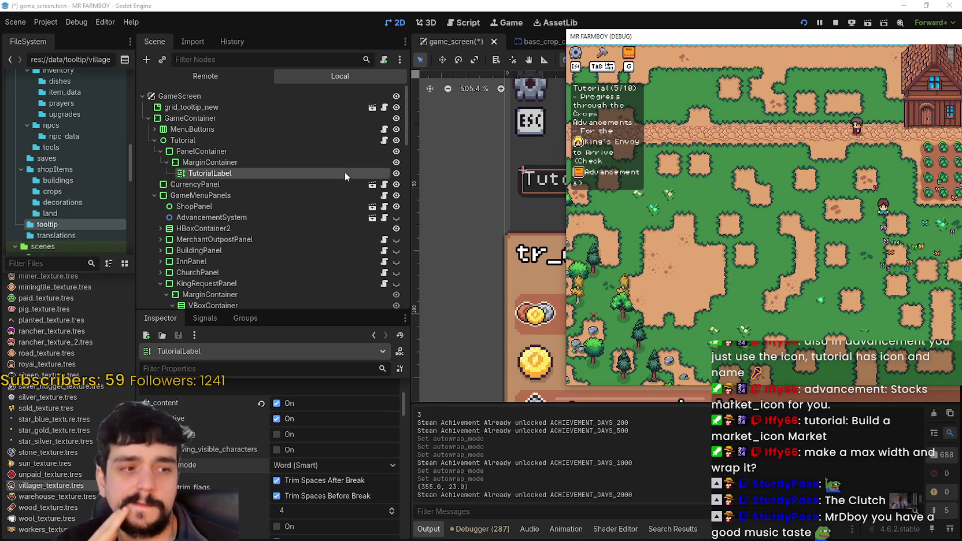
left_click(503, 178)
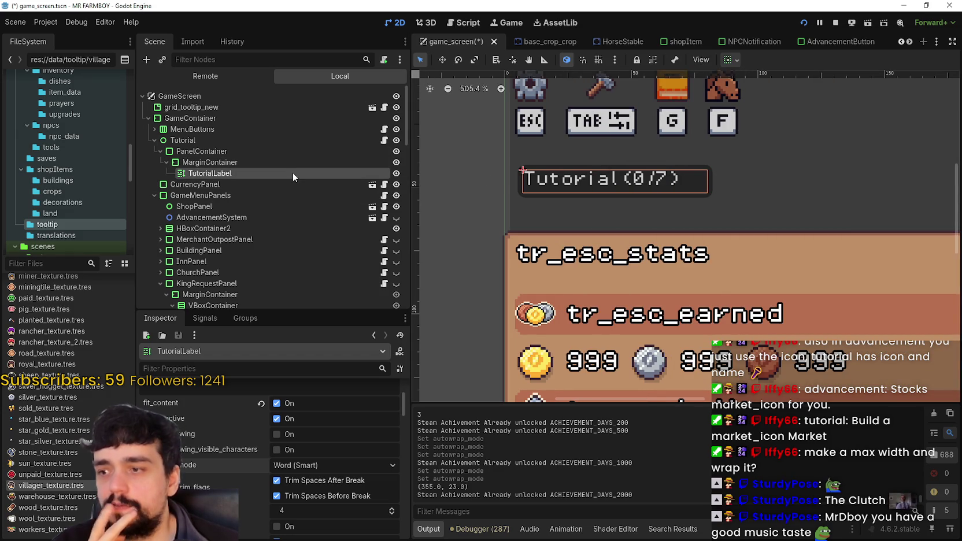
key("alt+Tab")
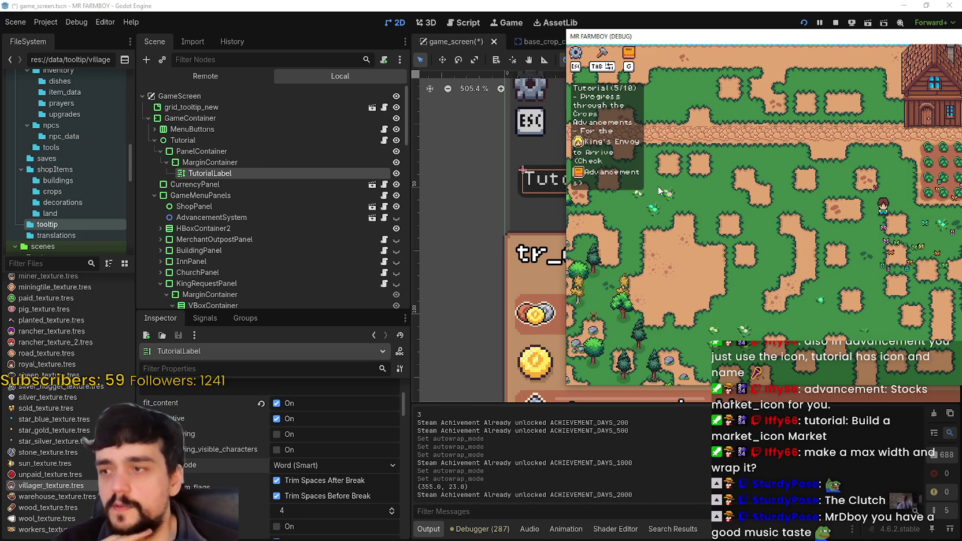
Step: Reselect TutorialLabel and set its Autowrap Mode to Off
scroll(359, 529, "up", 3)
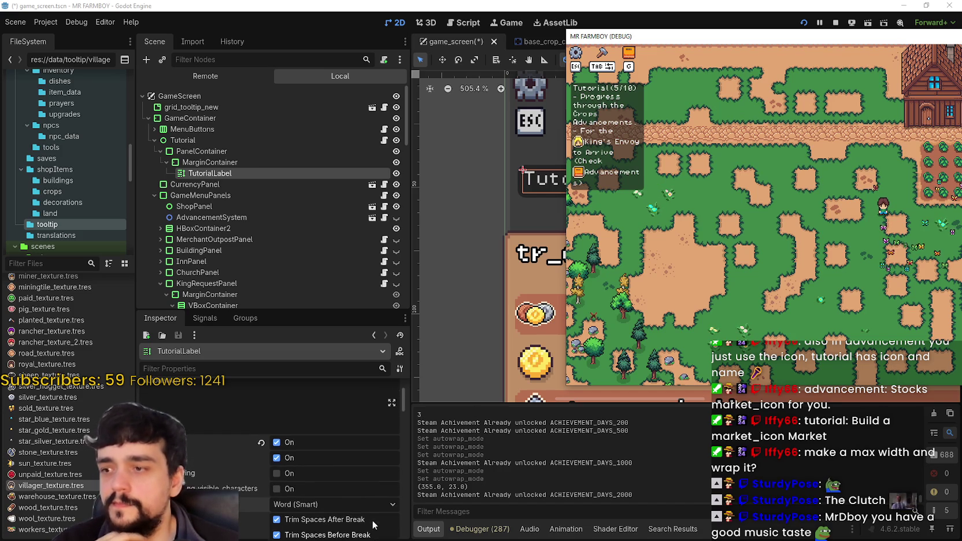
left_click(276, 162)
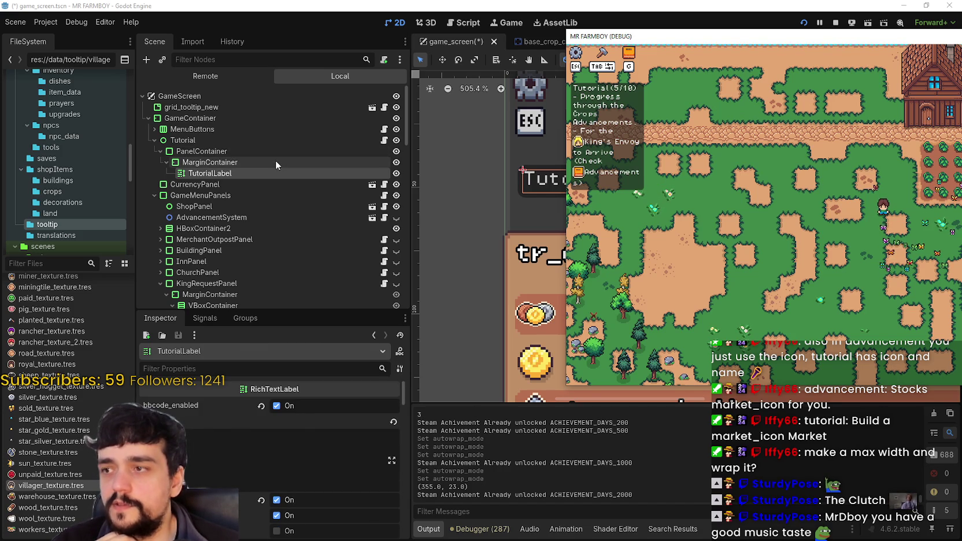
scroll(565, 197, "down", 4)
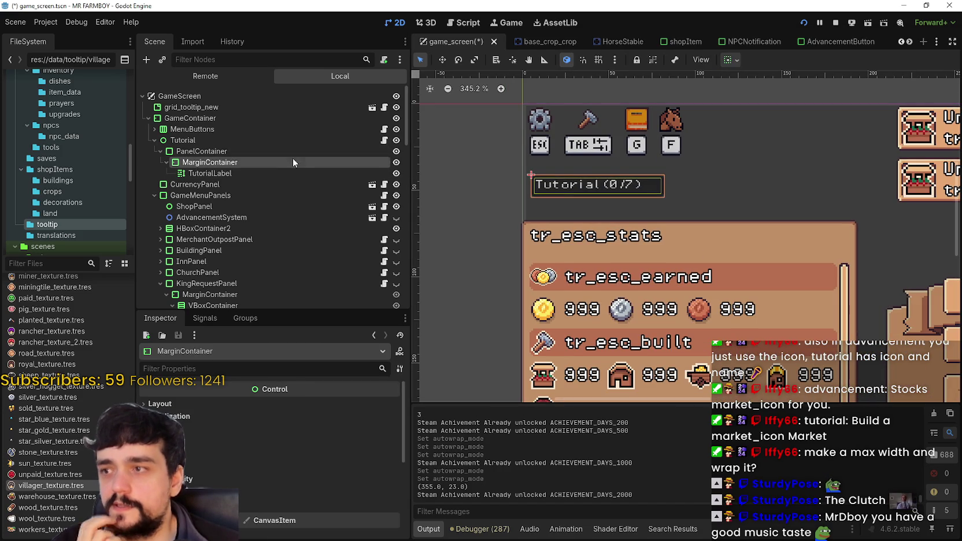
left_click(261, 173)
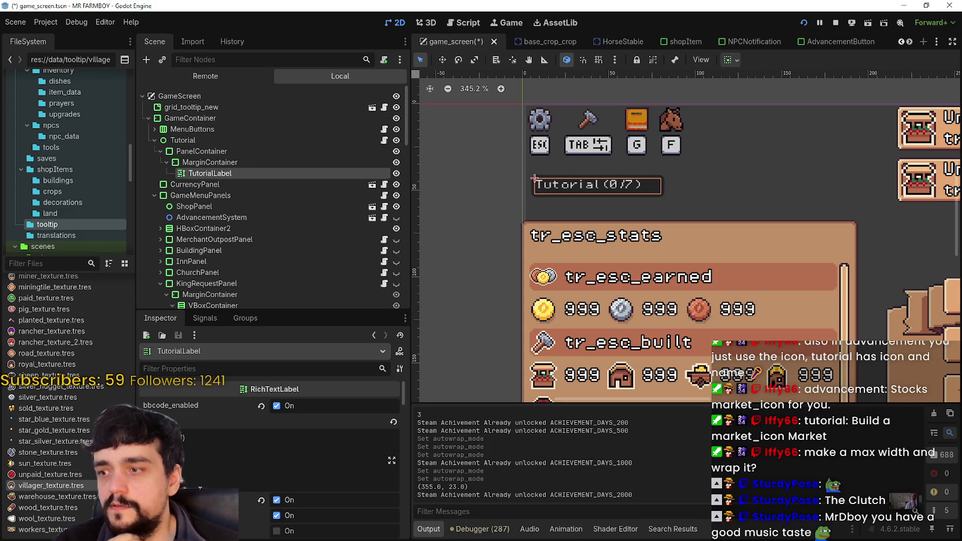
scroll(200, 487, "down", 5)
left_click(301, 431)
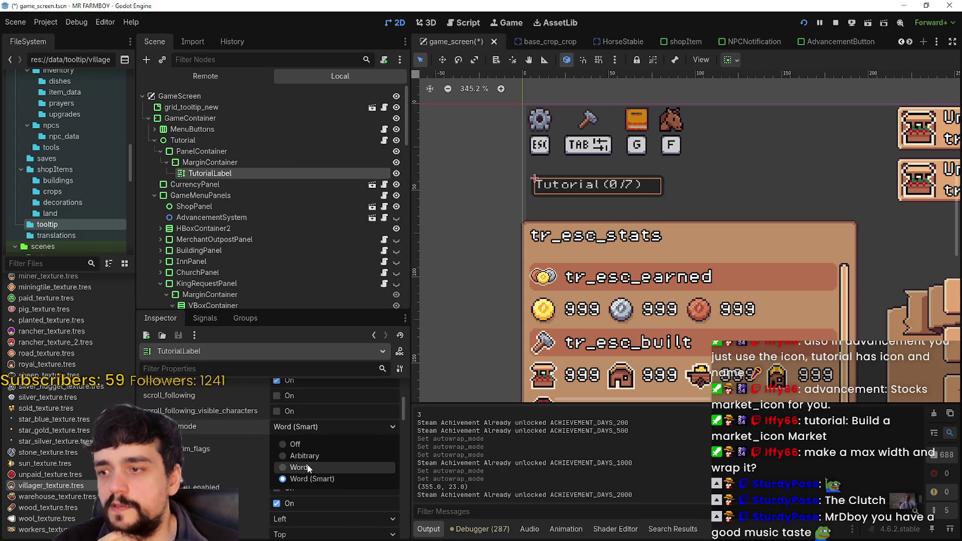
left_click(309, 443)
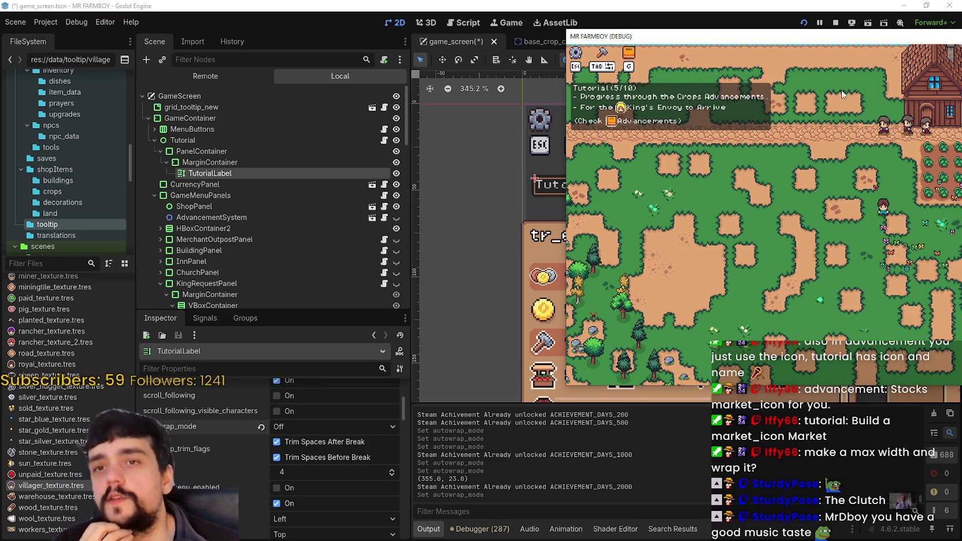
Step: Centre and maximize the game window, check the Crops Advancements panel with G, then restore it
left_click_drag(705, 36, 361, 75)
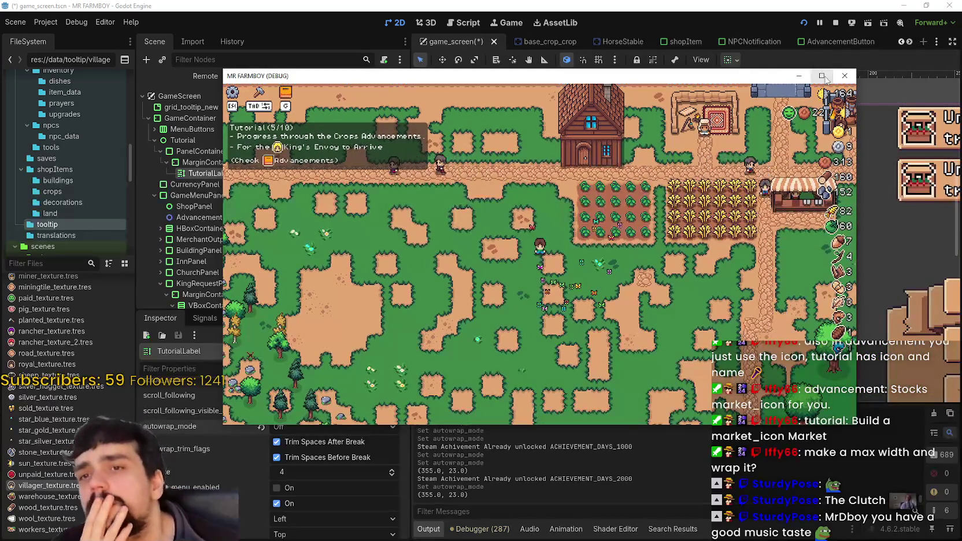
left_click(824, 76)
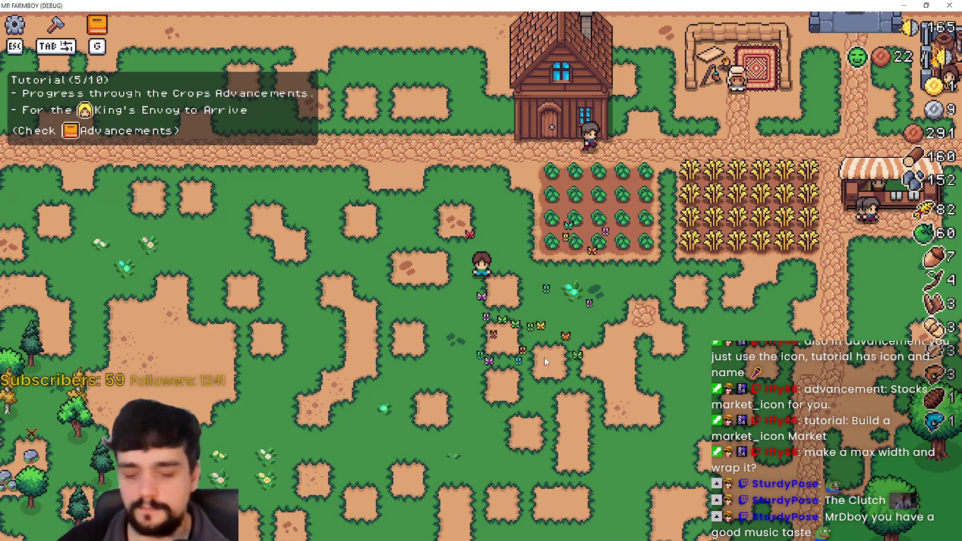
key("g")
left_click(282, 114)
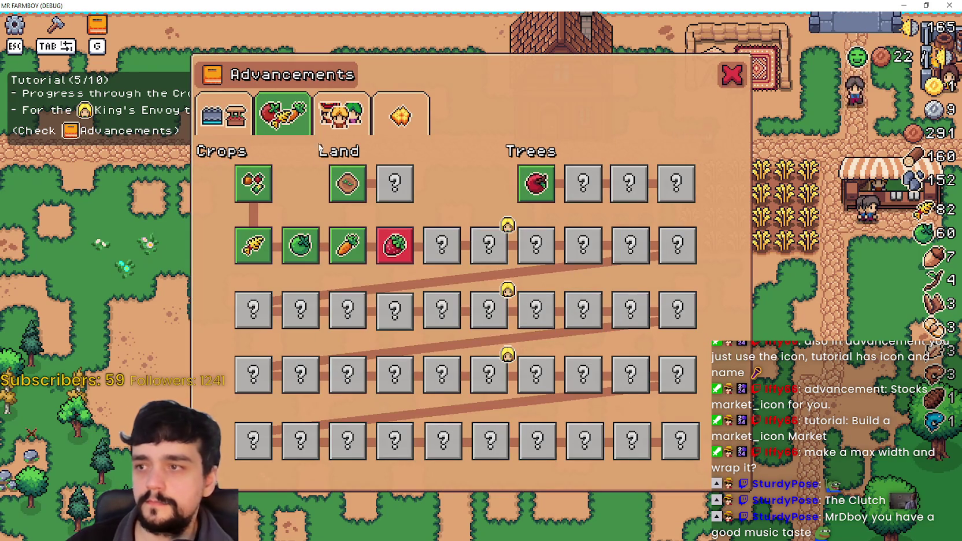
key("g")
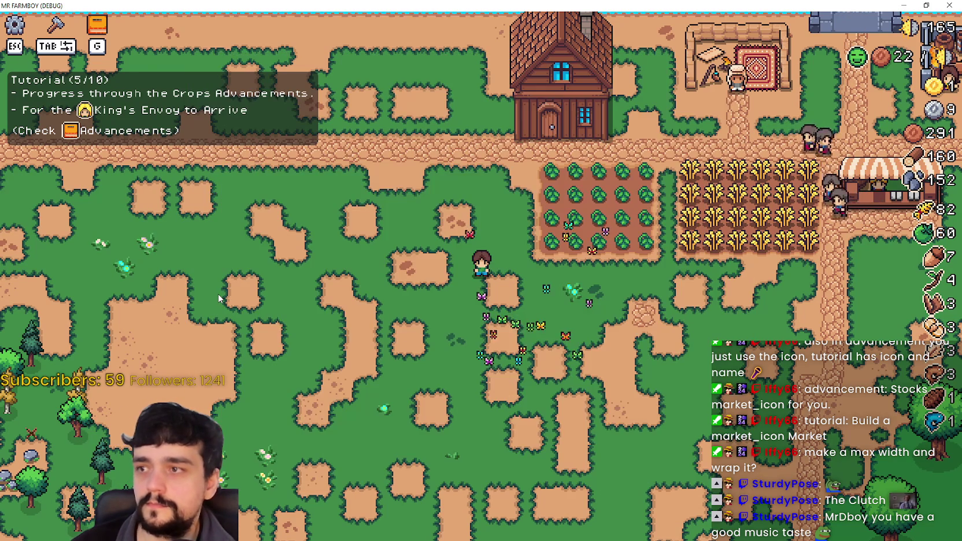
key("g")
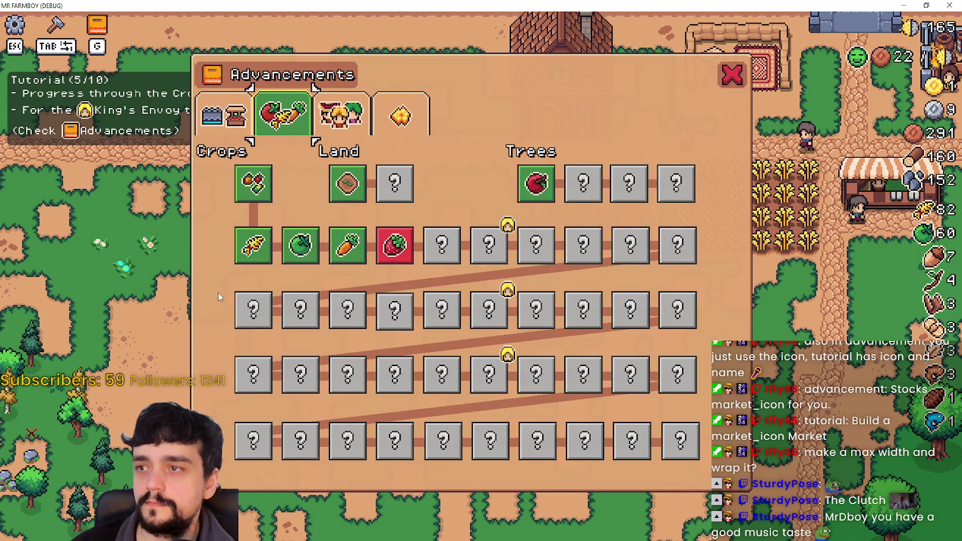
key("g")
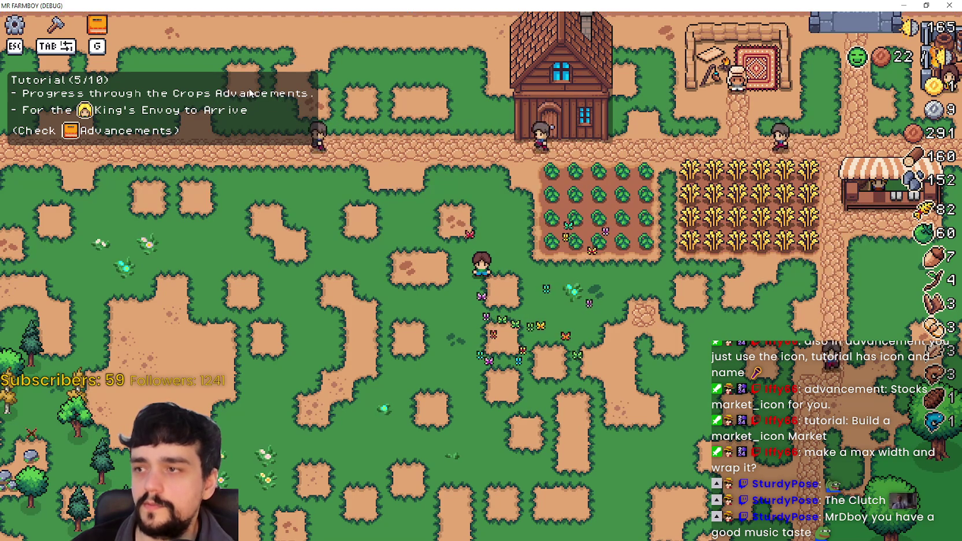
left_click(926, 5)
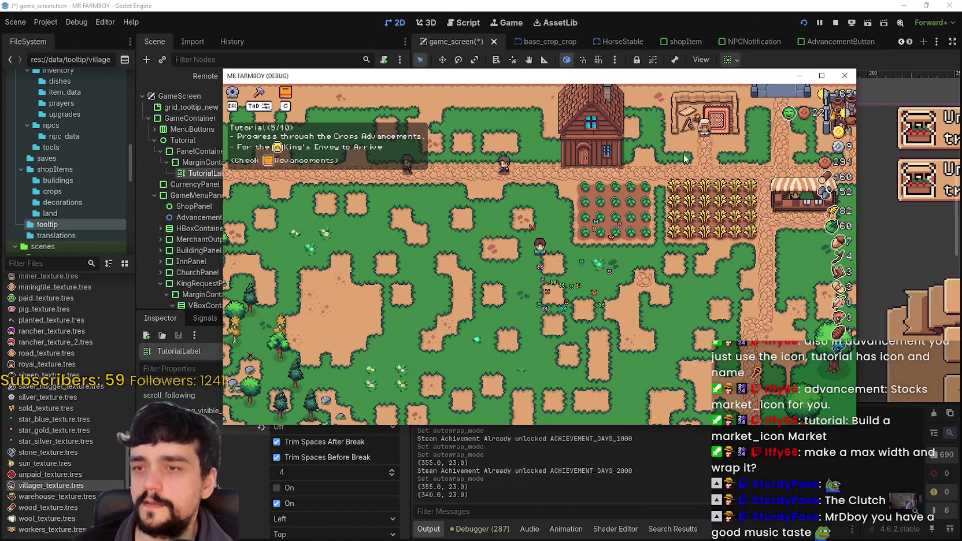
Step: Stop the game and open tutorial.gd at its tutorial text entries
key("F8")
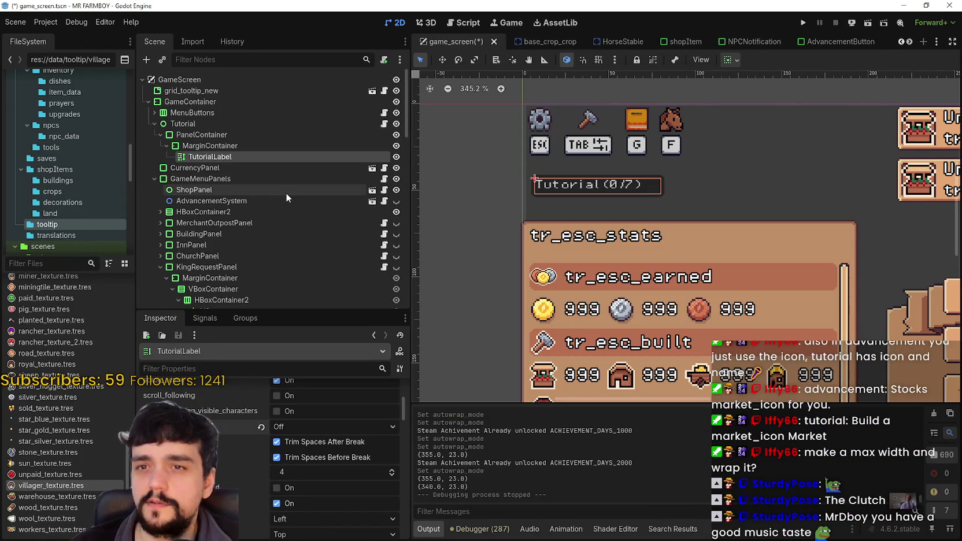
left_click(384, 113)
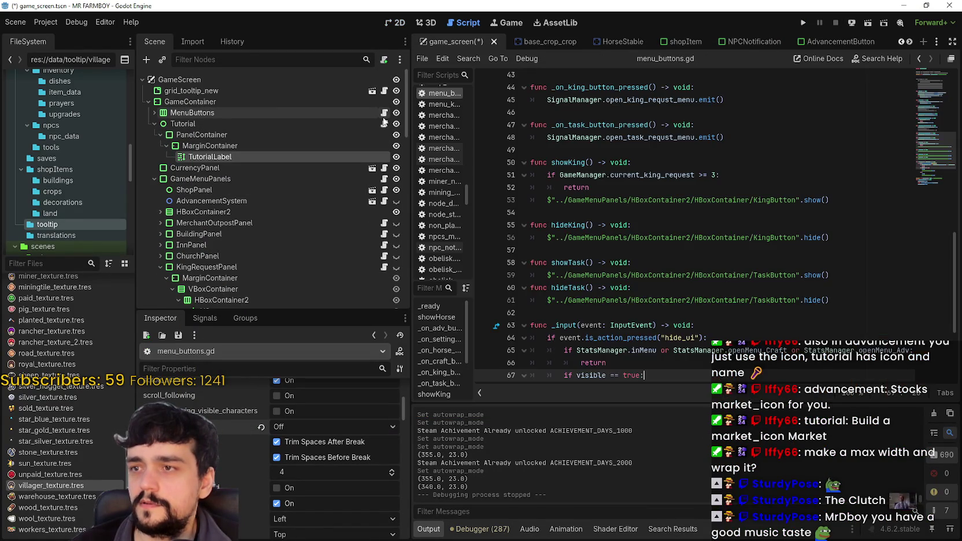
left_click(384, 123)
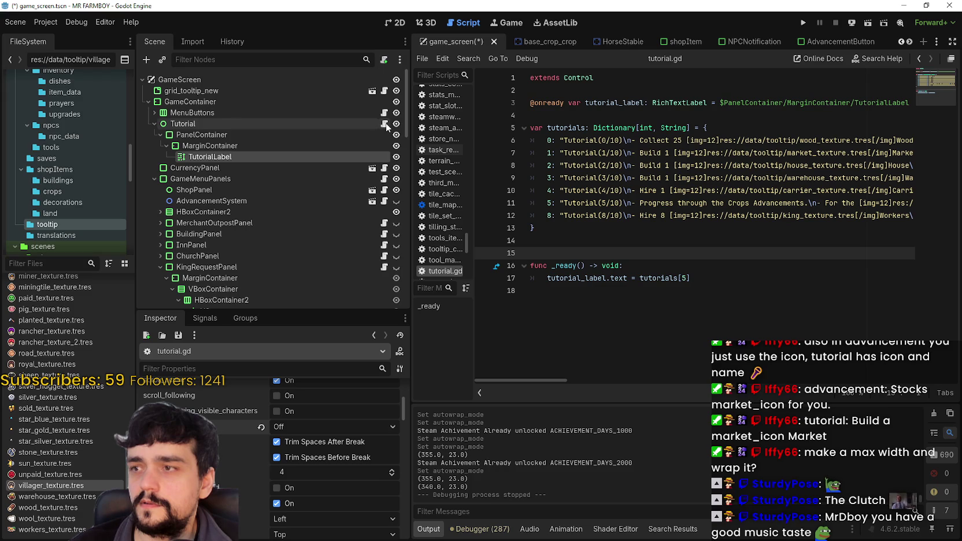
left_click(776, 165)
mouse_move(548, 379)
left_mouse_down()
mouse_move(882, 378)
mouse_move(953, 367)
left_mouse_up()
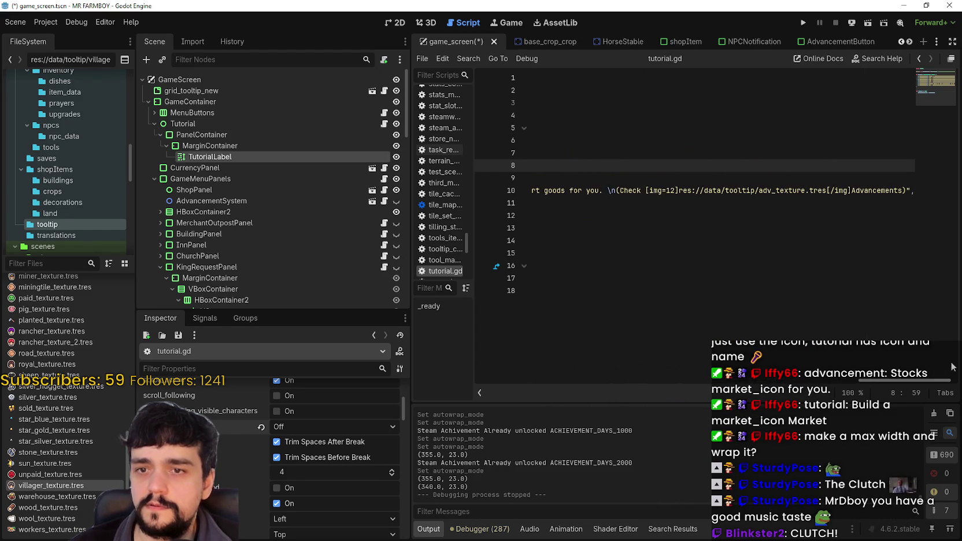
Step: Replace 'Crops Advancements.' in step 5 with the adv_texture [img] tag plus 'Crops.' and save
left_click(852, 191)
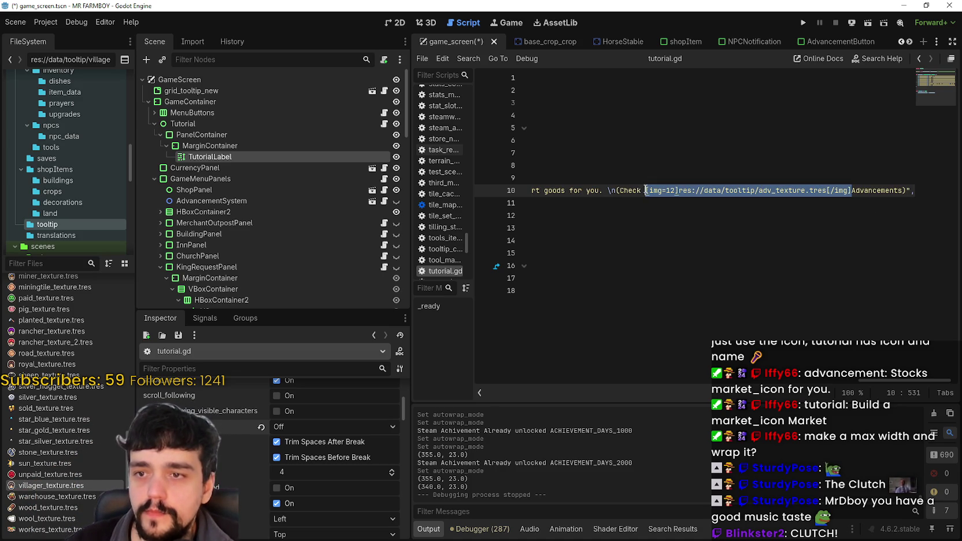
mouse_move(879, 383)
left_mouse_down()
mouse_move(485, 381)
mouse_move(619, 376)
mouse_move(499, 379)
left_mouse_up()
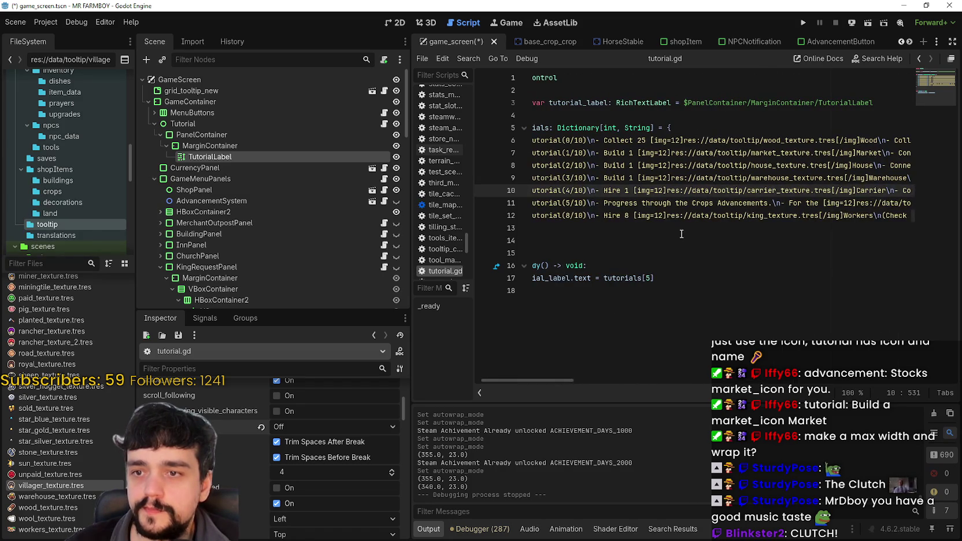
double_click(739, 202)
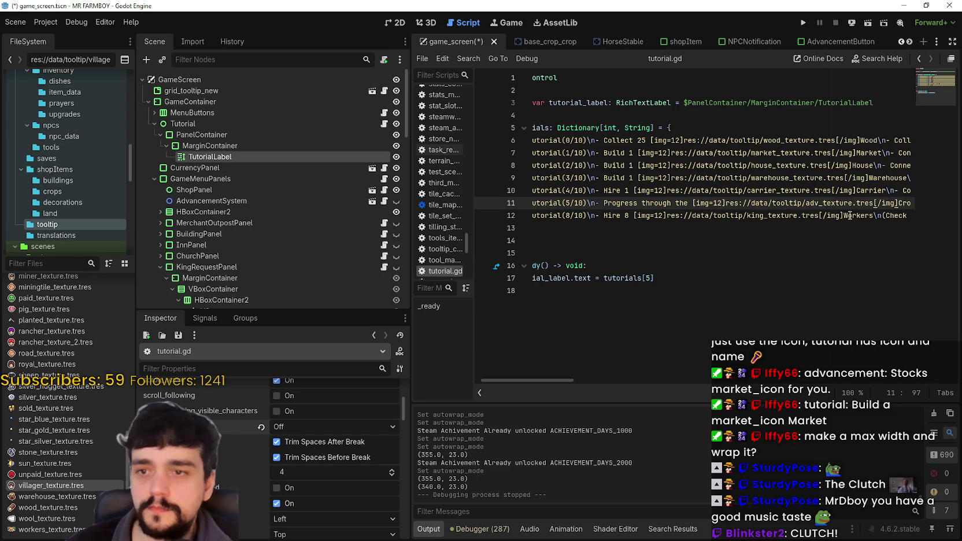
left_click_drag(896, 203, 911, 203)
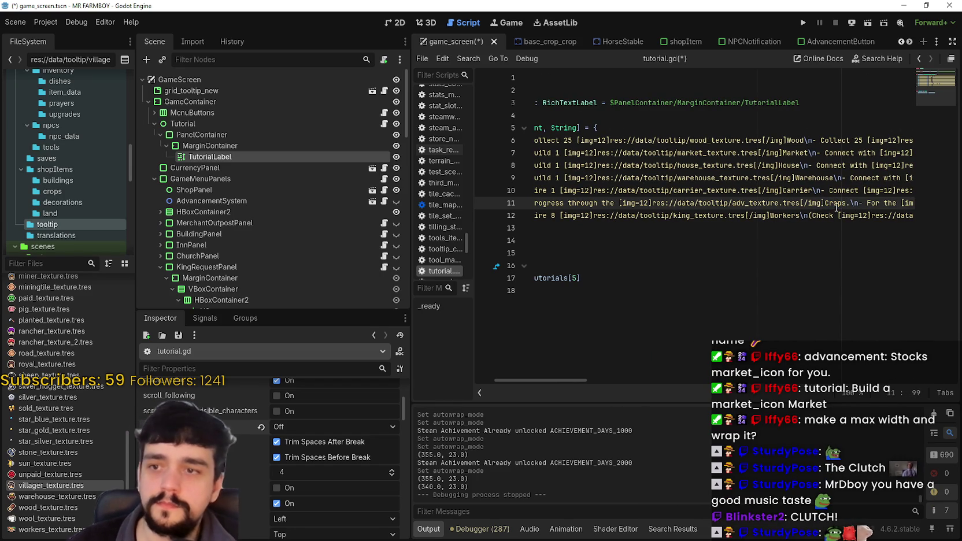
key("ctrl+s")
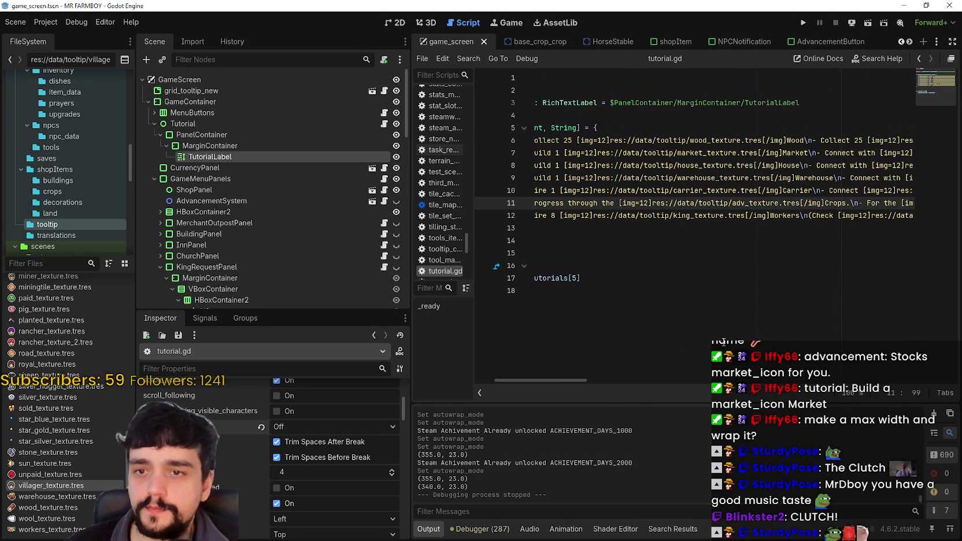
Step: Run the game again to test the updated tutorial text
mouse_move(578, 380)
left_mouse_down()
mouse_move(652, 376)
mouse_move(479, 371)
left_mouse_up()
key("Down")
key("Down")
key("Down")
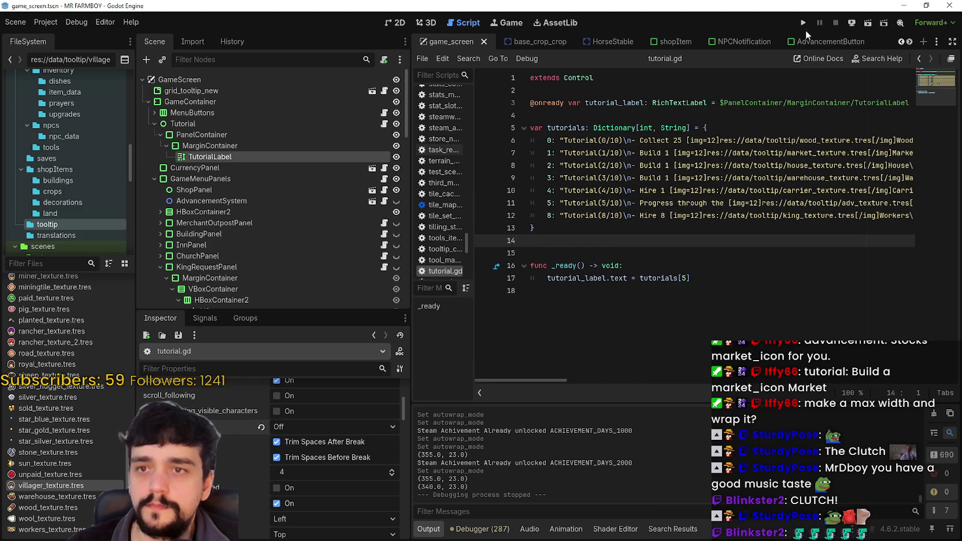
left_click(803, 23)
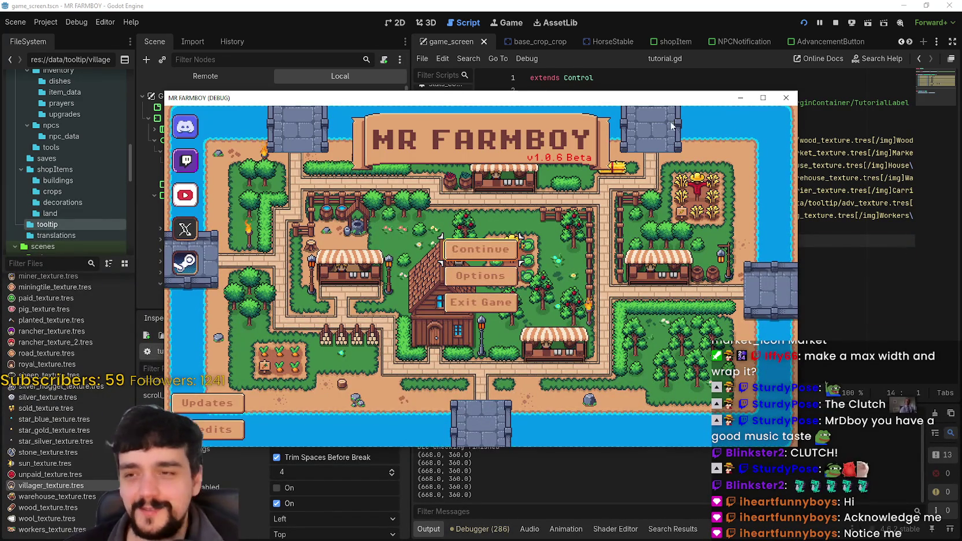
Step: Maximize the game window, continue to the saved games and load Save 7
left_click(763, 98)
left_click(480, 237)
scroll(507, 325, "down", 3)
scroll(508, 325, "down", 2)
left_click(462, 196)
left_click(415, 218)
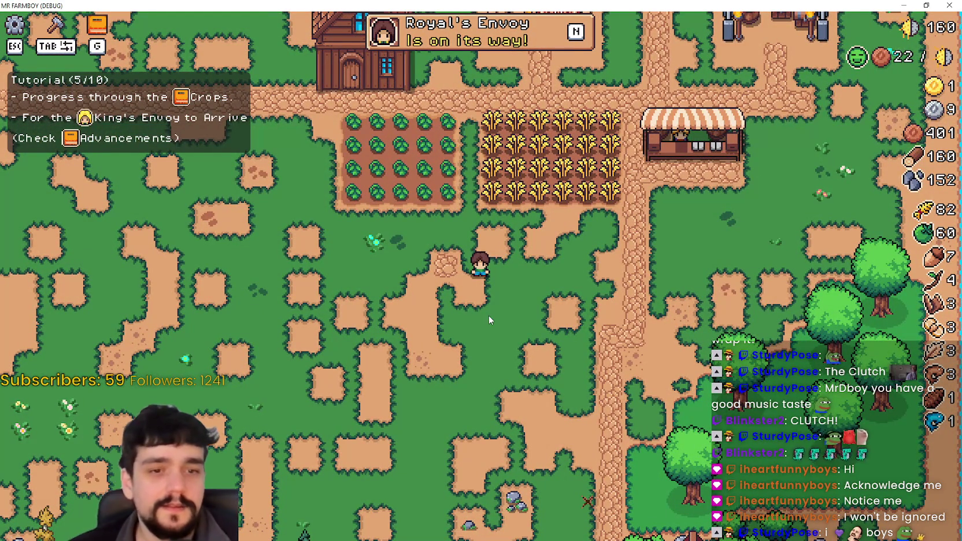
Step: Walk the farmer through the tomato plot and into the wheat field to harvest
key("w")
key("a")
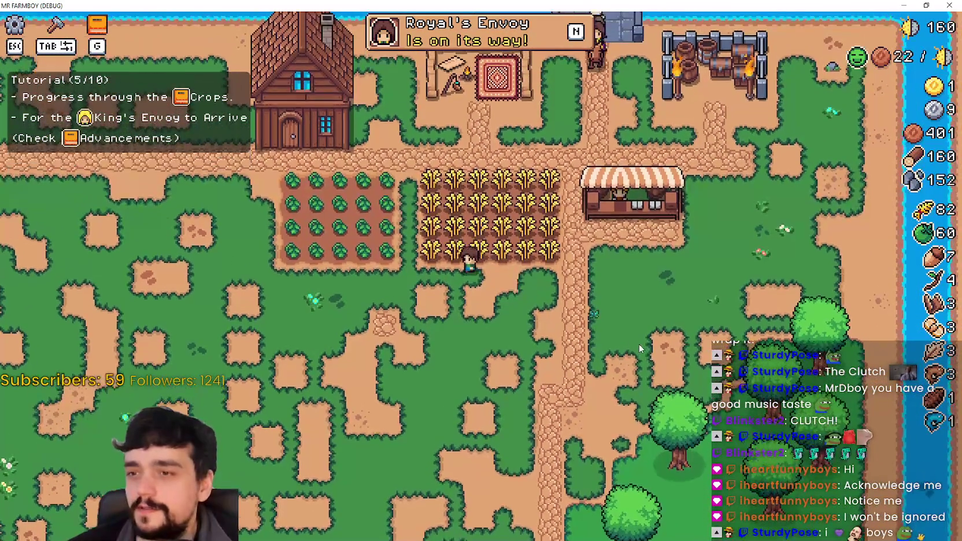
key("a")
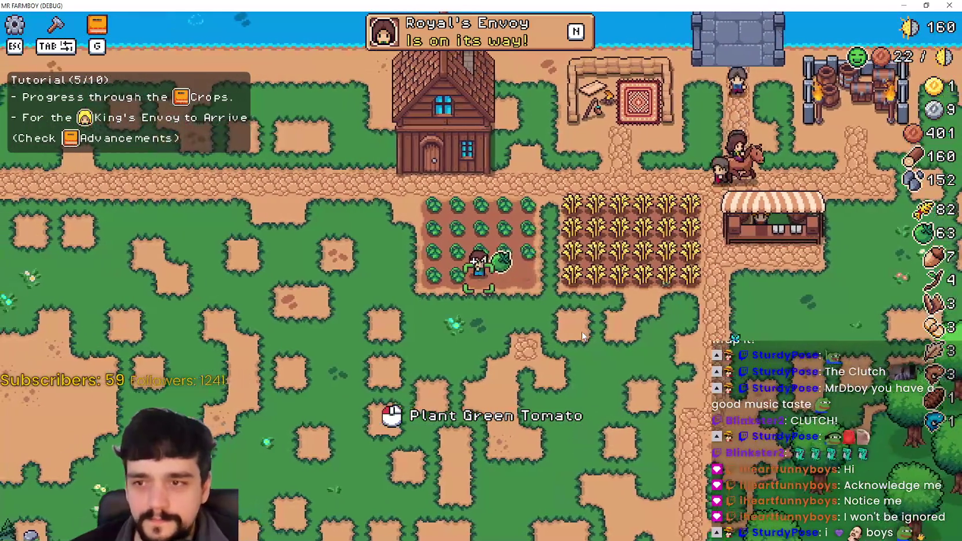
key("a")
key("w")
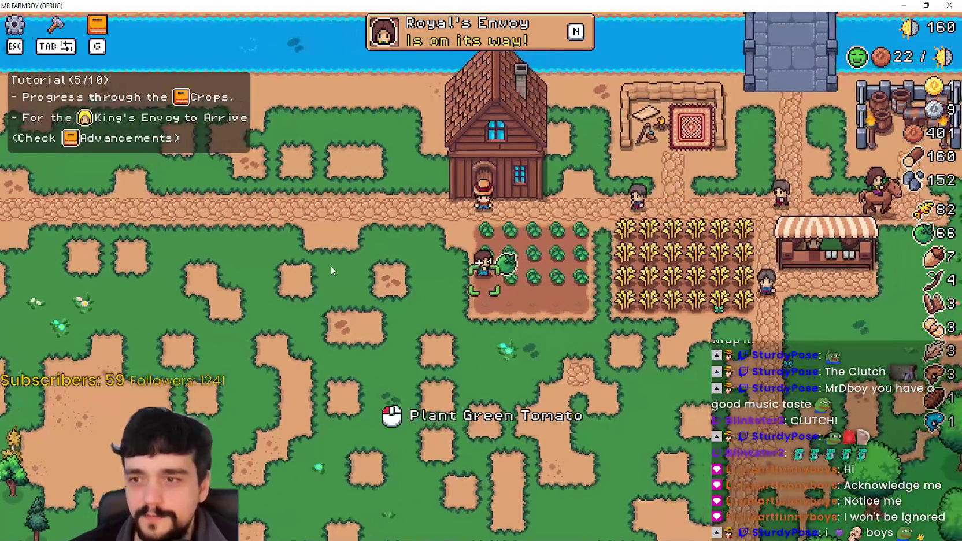
key("d")
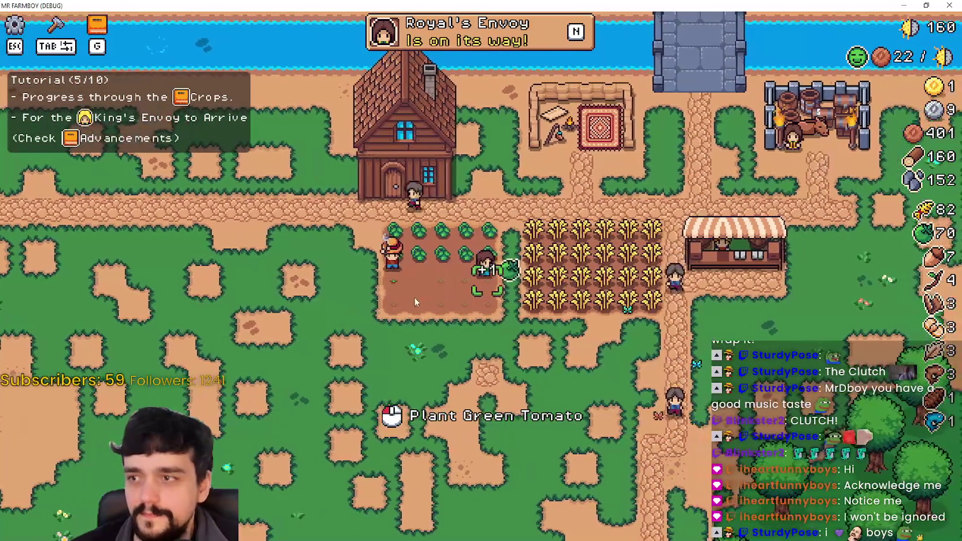
key("s")
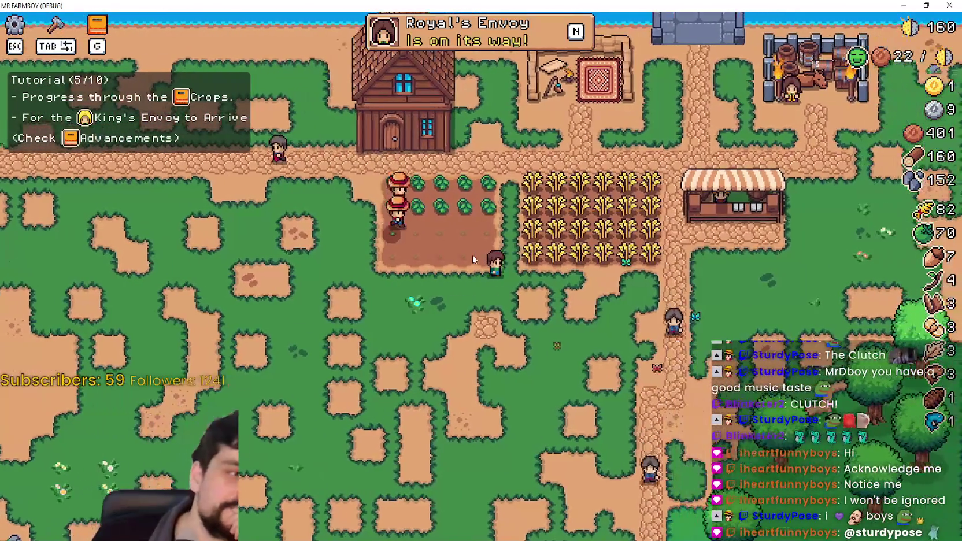
key("d")
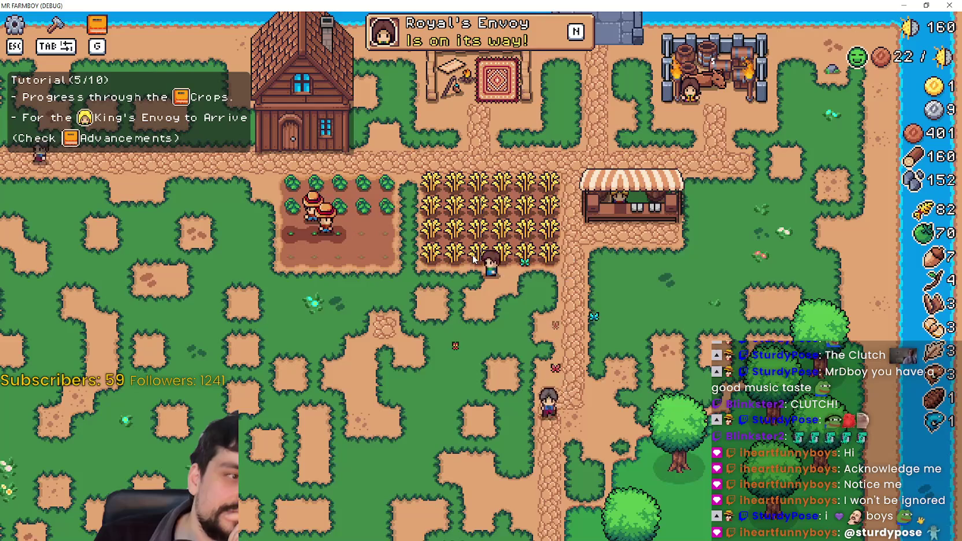
key("a")
key("w")
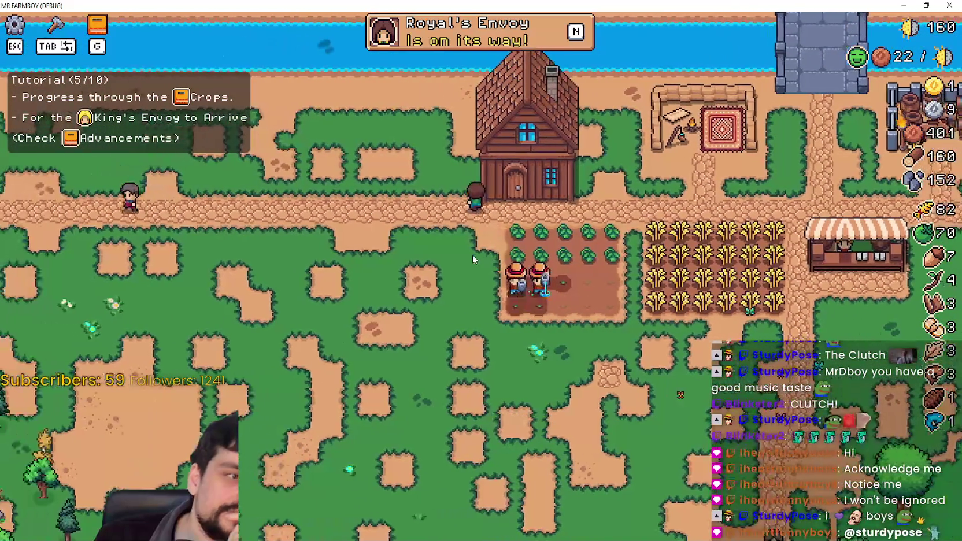
key("d")
key("s")
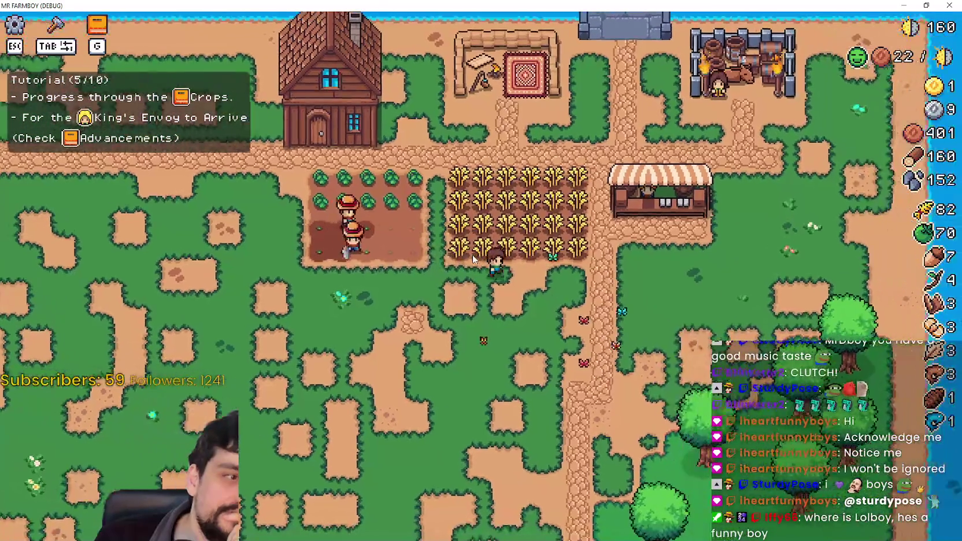
key("d")
key("w")
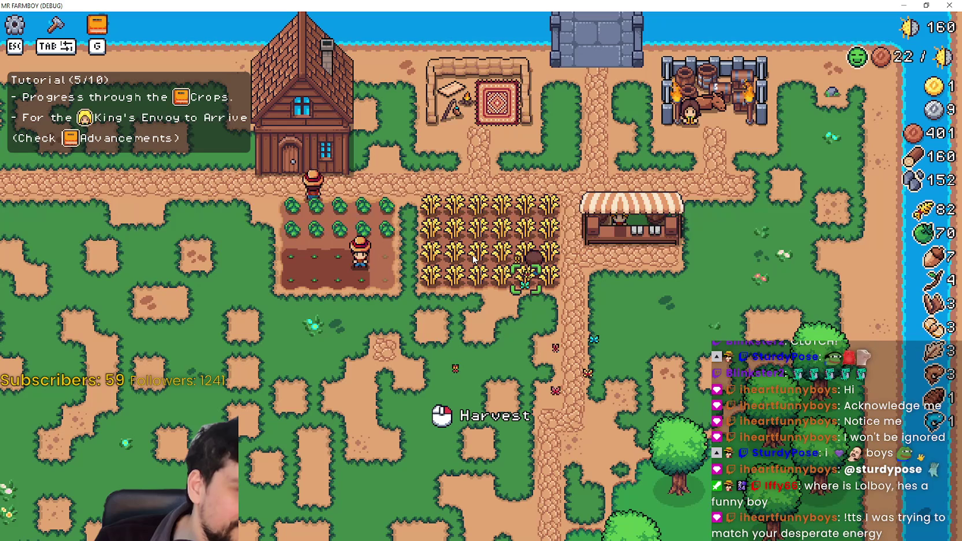
key("s")
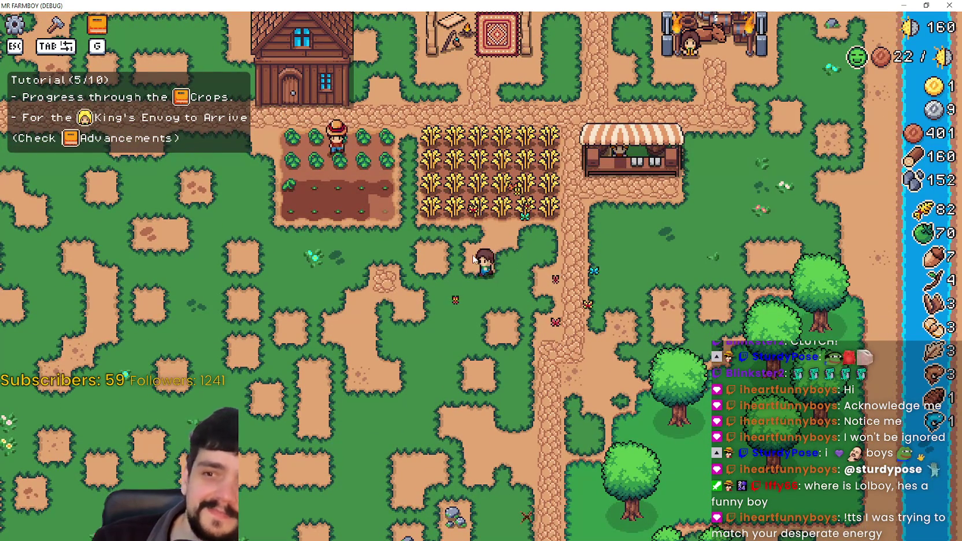
Step: Walk the farmer around the farm and back to the top tomato row
key("a")
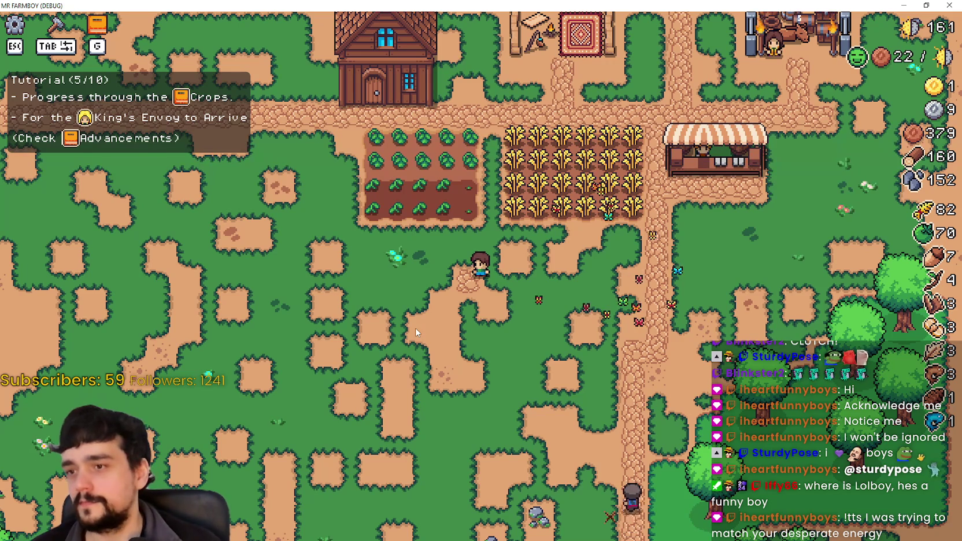
key("a")
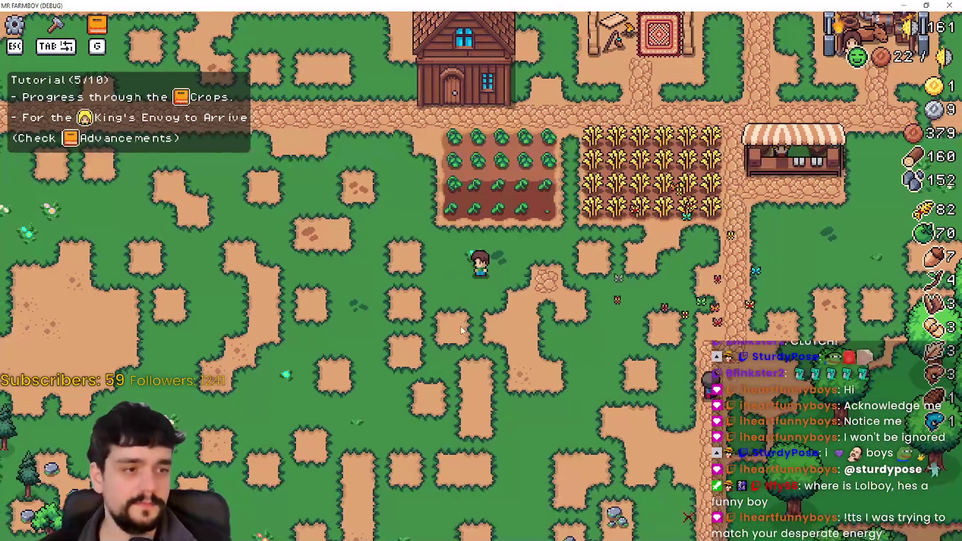
key("d")
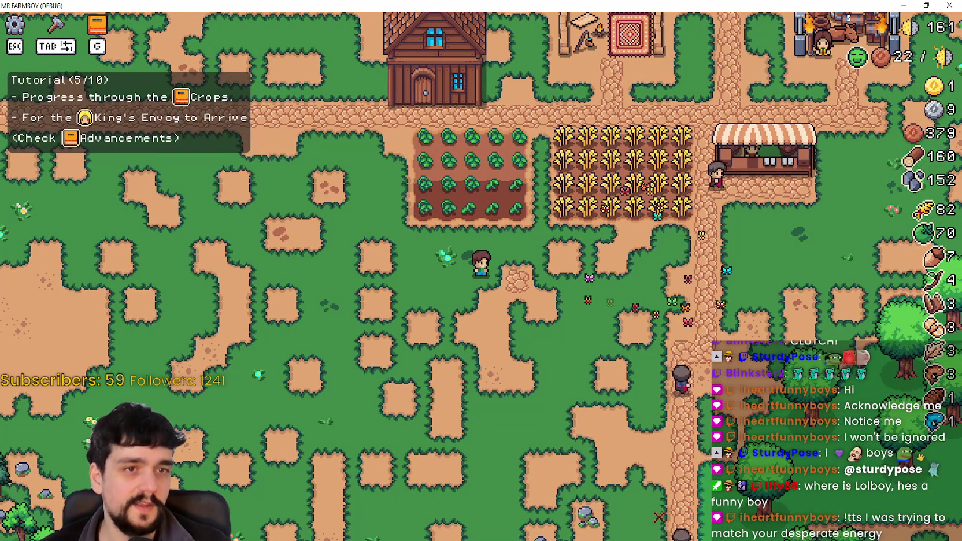
key("w")
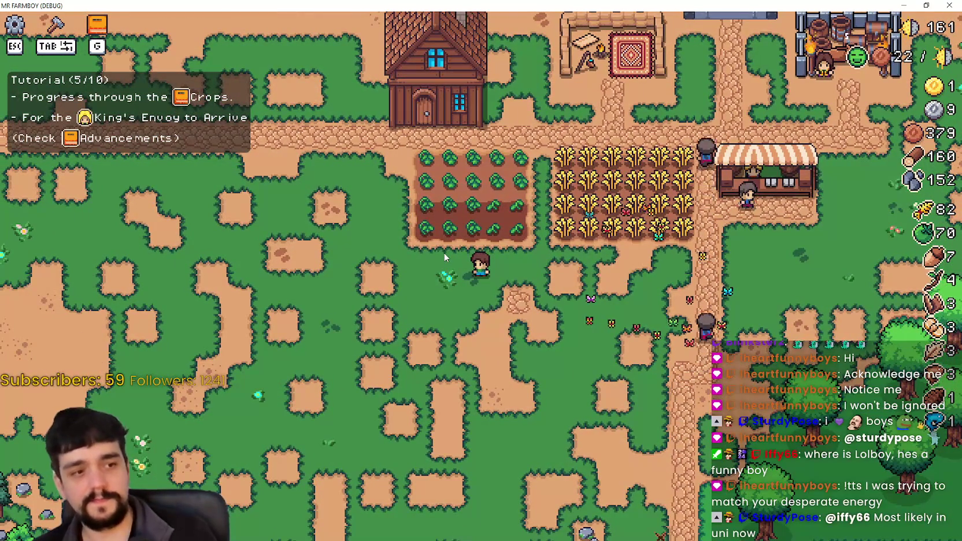
key("a")
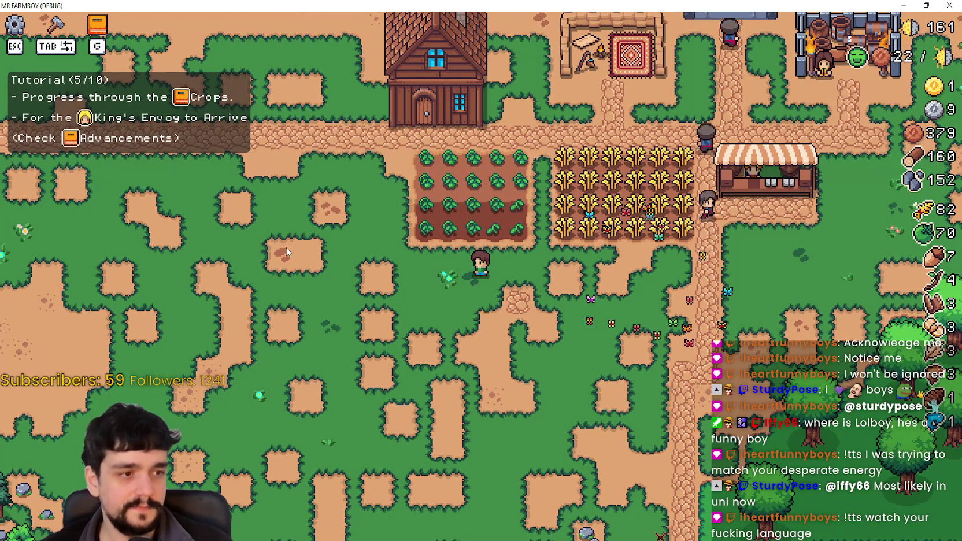
key("a")
key("w")
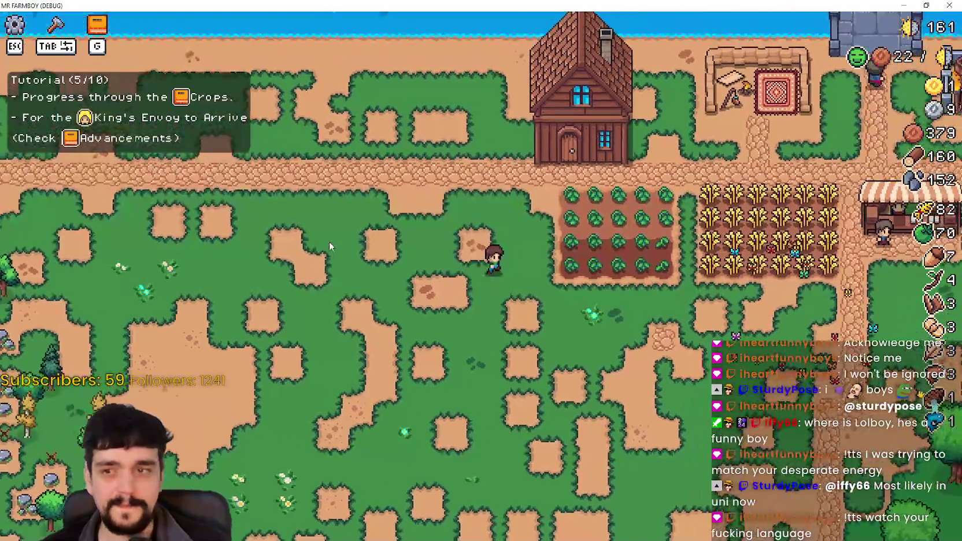
scroll(331, 245, "up", 2)
key("a")
key("d")
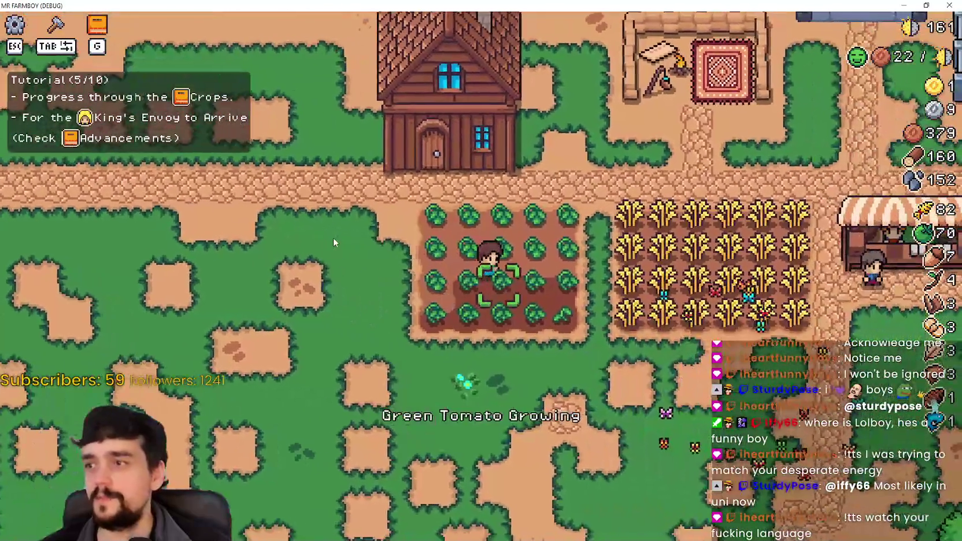
key("a")
key("d")
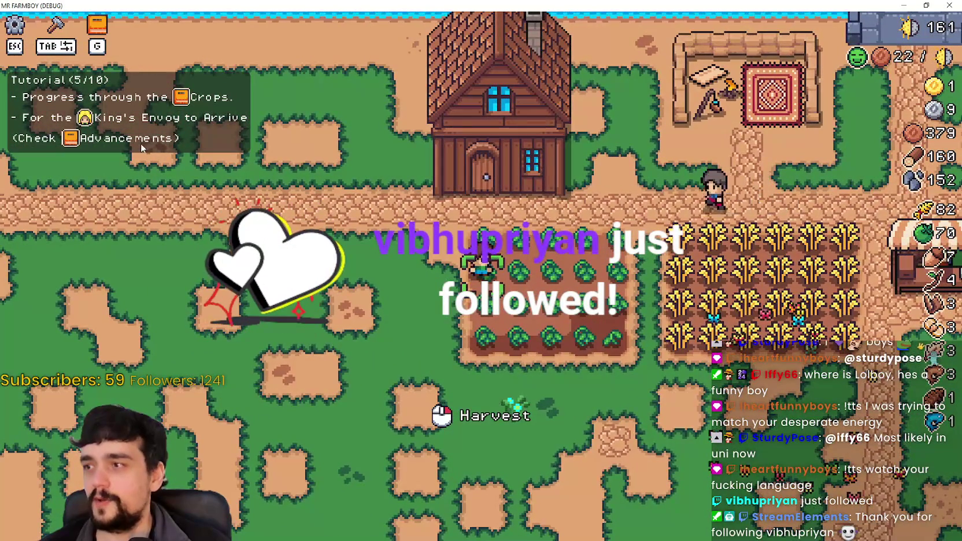
key("d")
Step: Harvest ripe green tomatoes across the tomato plot
left_click(492, 314)
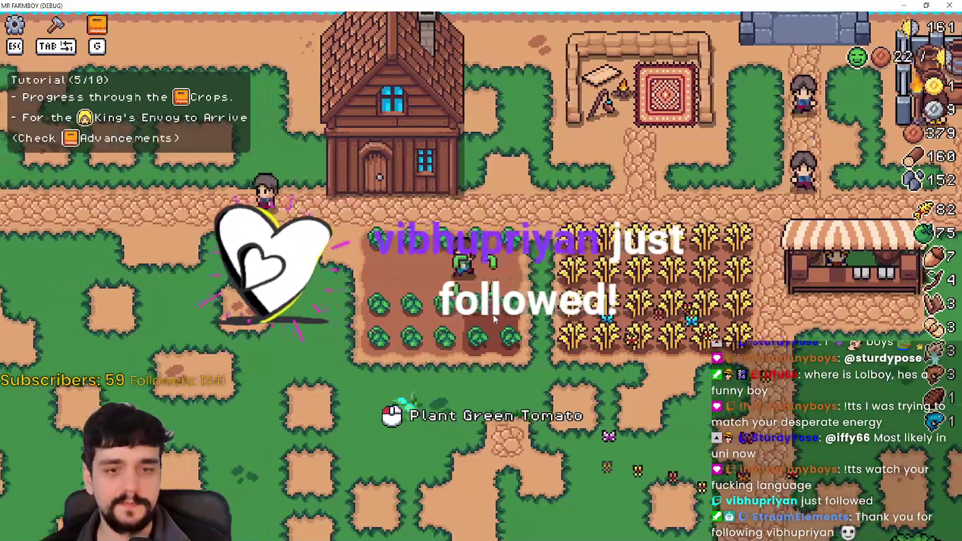
key("a")
key("s")
left_click(493, 314)
left_click(493, 317)
key("s")
key("d")
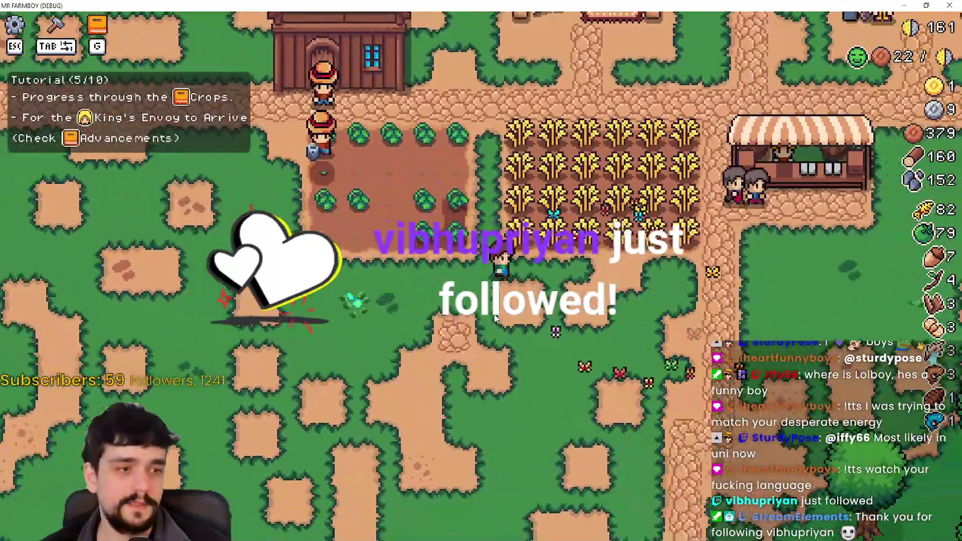
key("a")
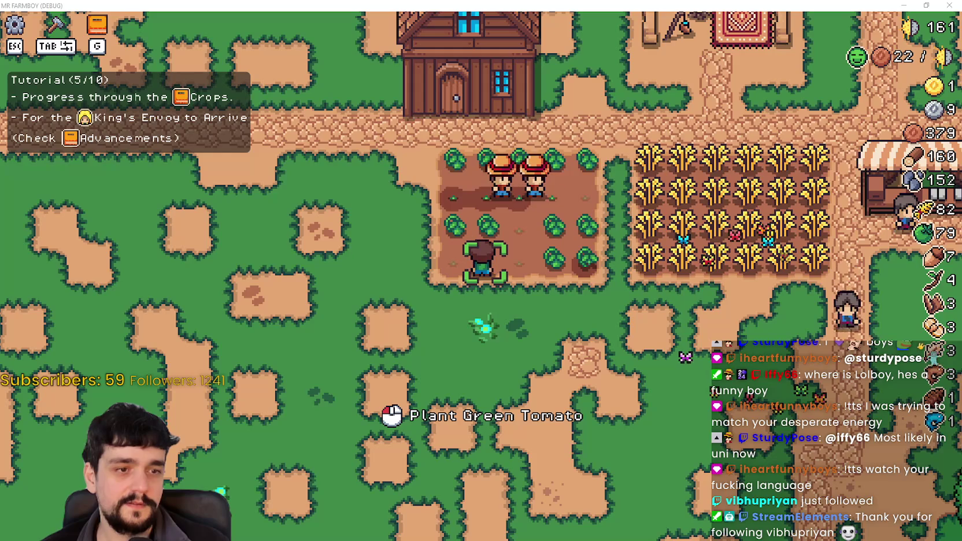
key("a")
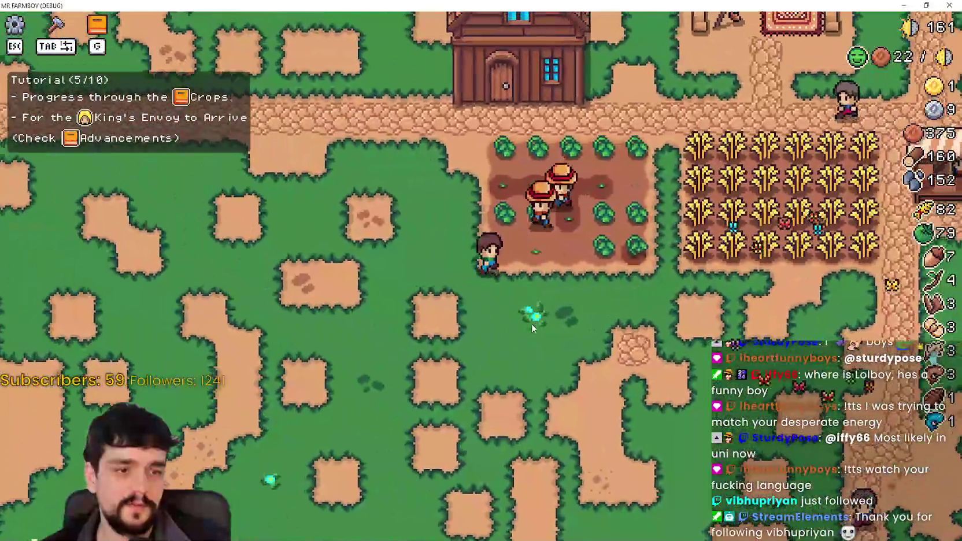
key("d")
key("a")
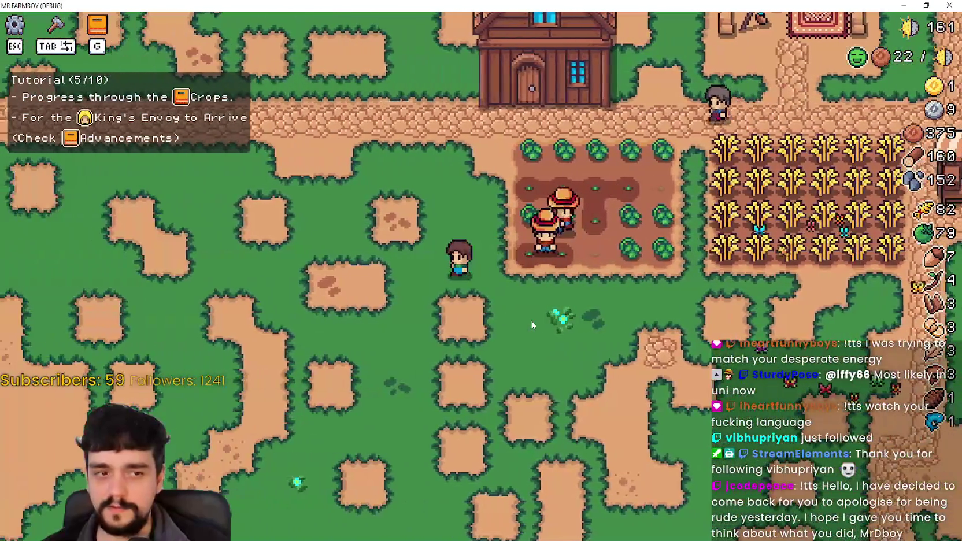
key("d")
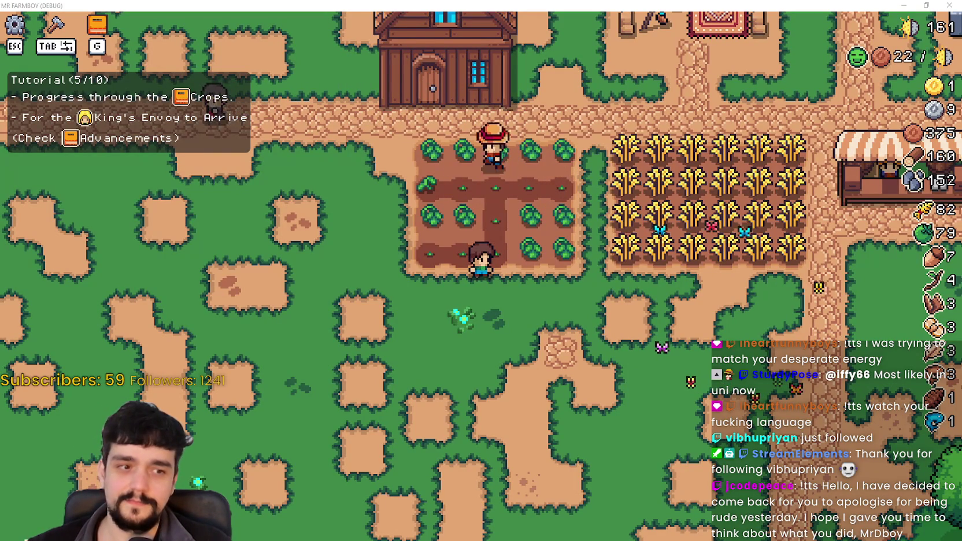
key("a")
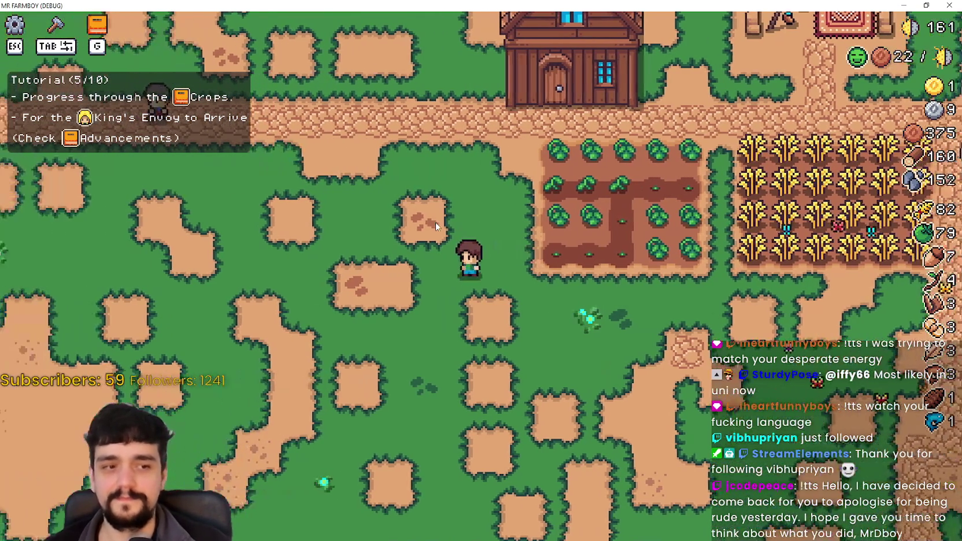
key("d")
key("s")
key("d")
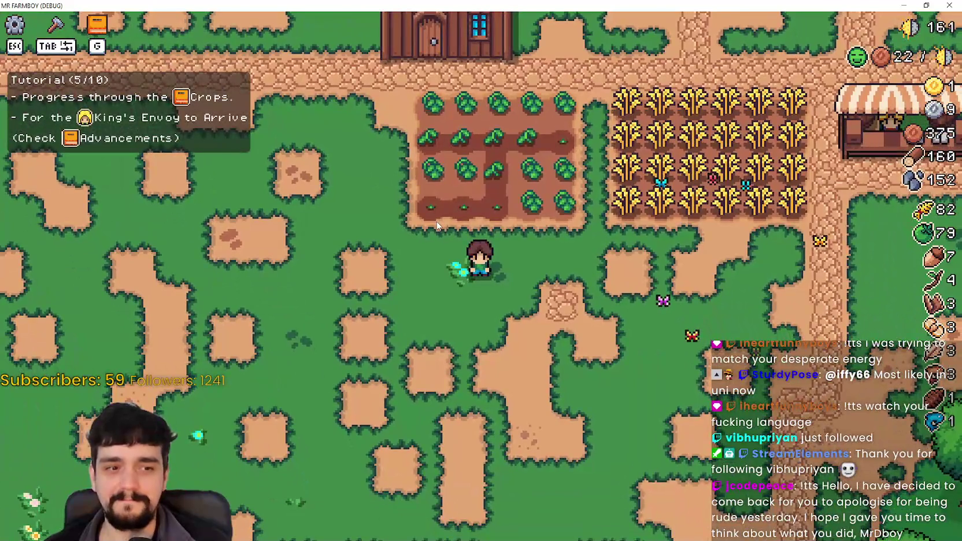
key("w")
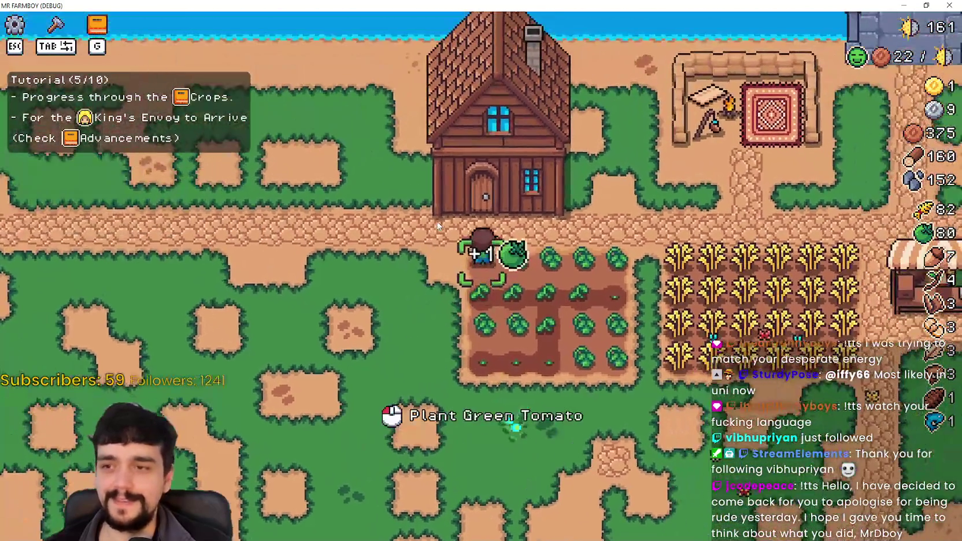
left_click(438, 225)
key("s")
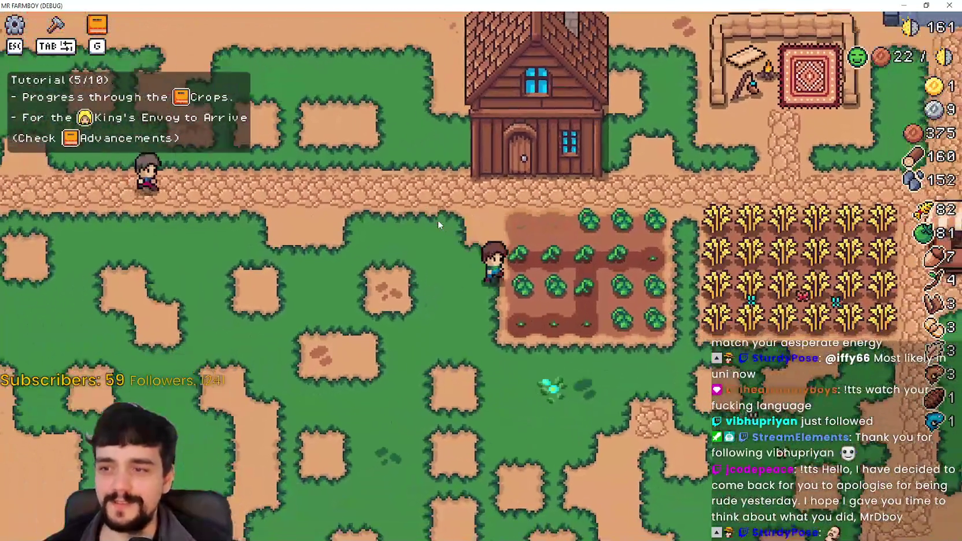
left_click(438, 225)
key("w")
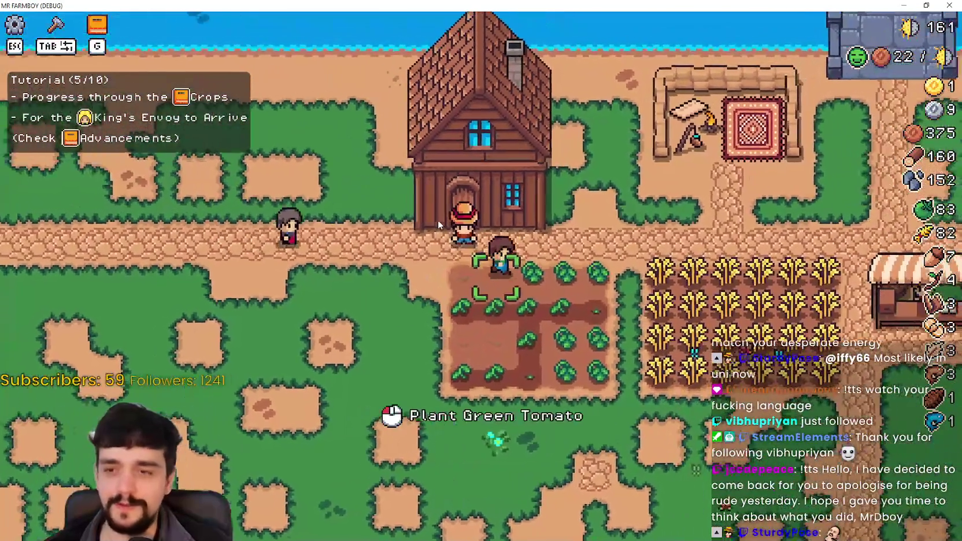
left_click(438, 224)
key("s")
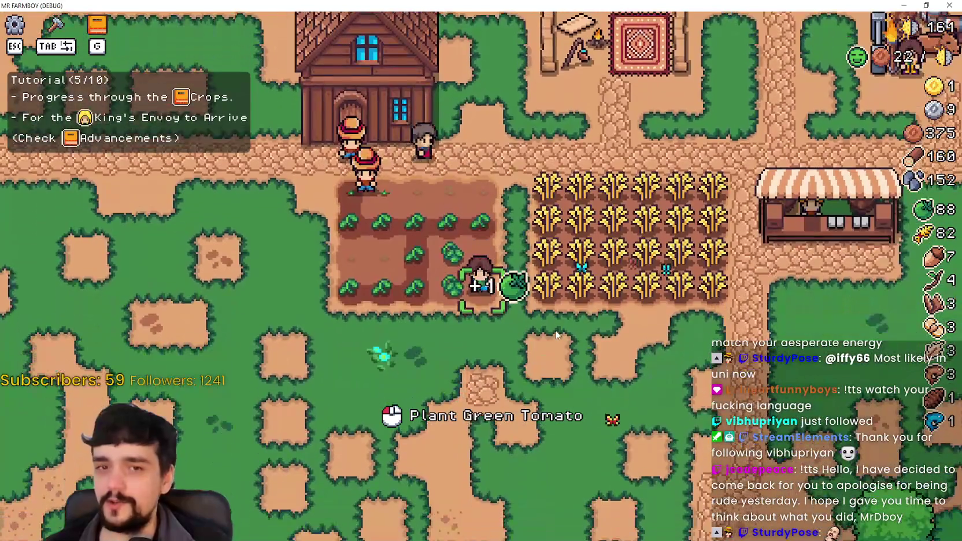
Step: Harvest the wheat field rows, then walk back around below the crop plot
key("d")
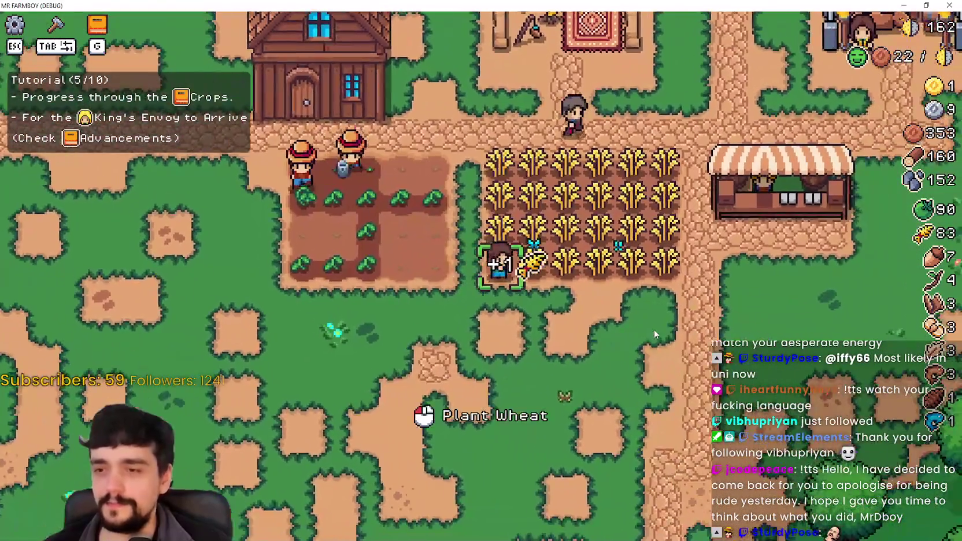
key("d")
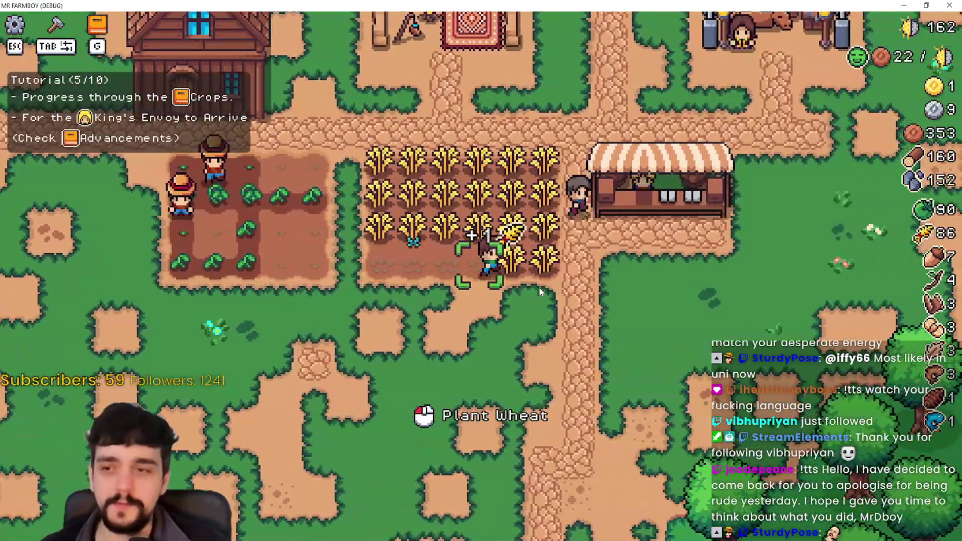
key("w")
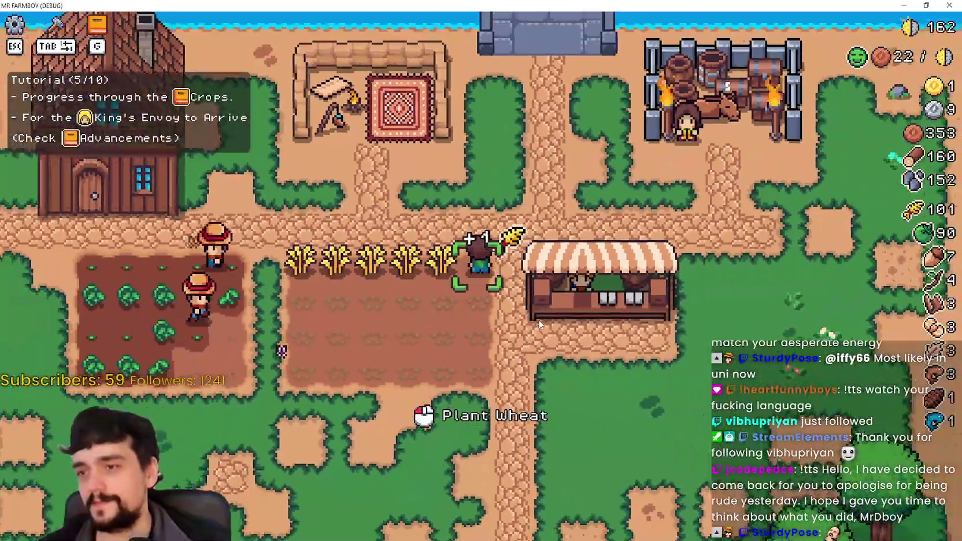
key("a")
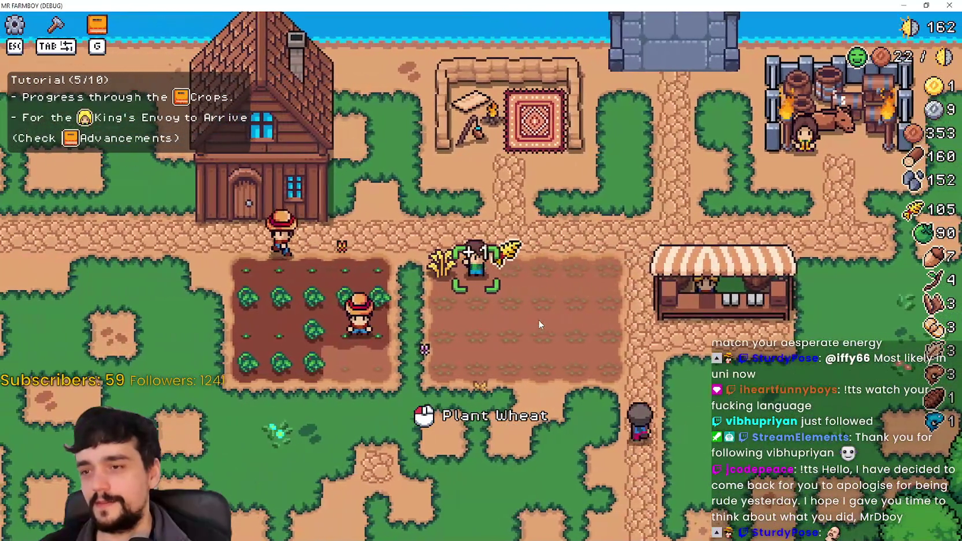
key("s")
key("d")
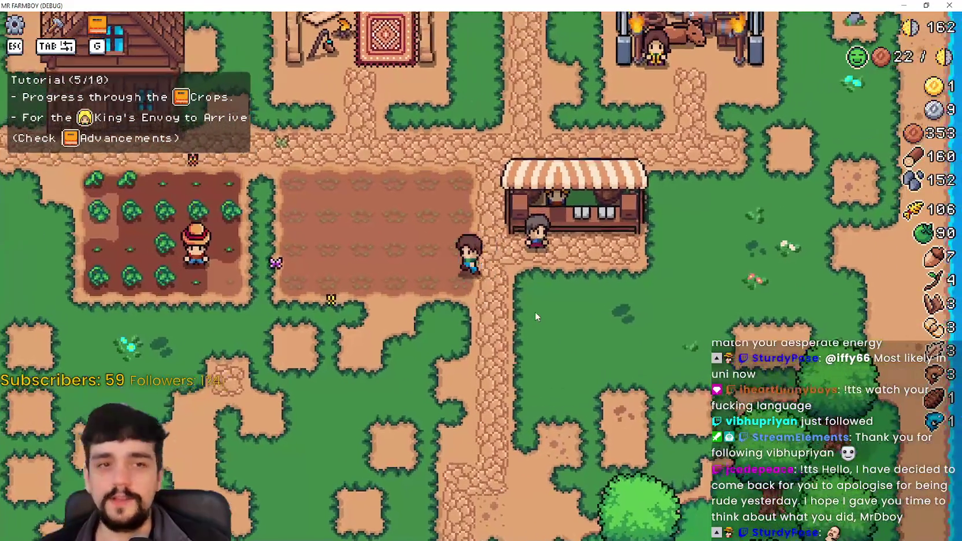
key("s")
key("a")
key("d")
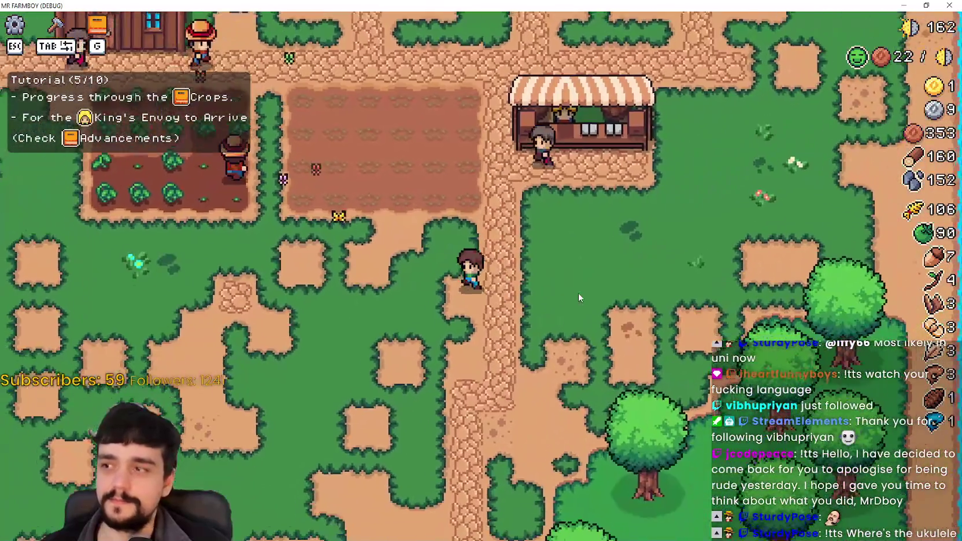
key("a")
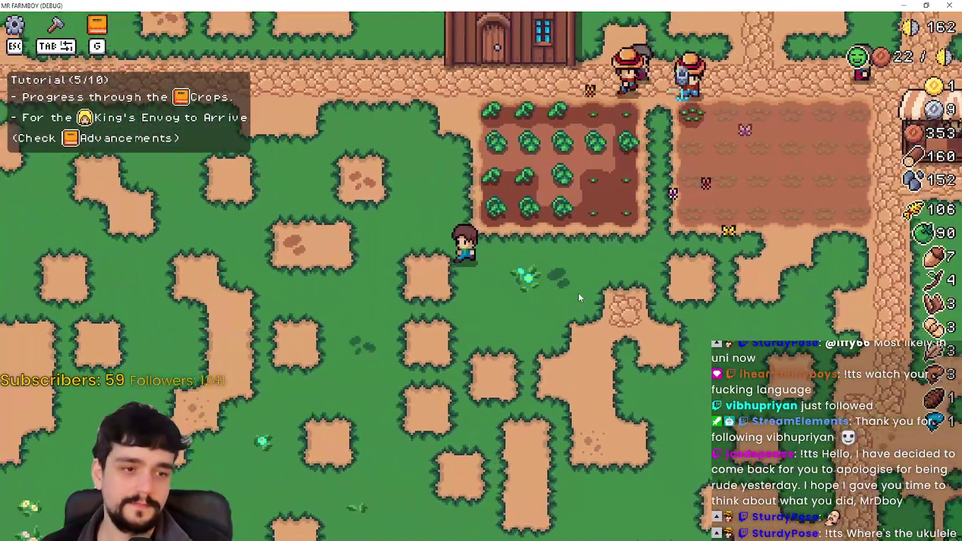
key("w")
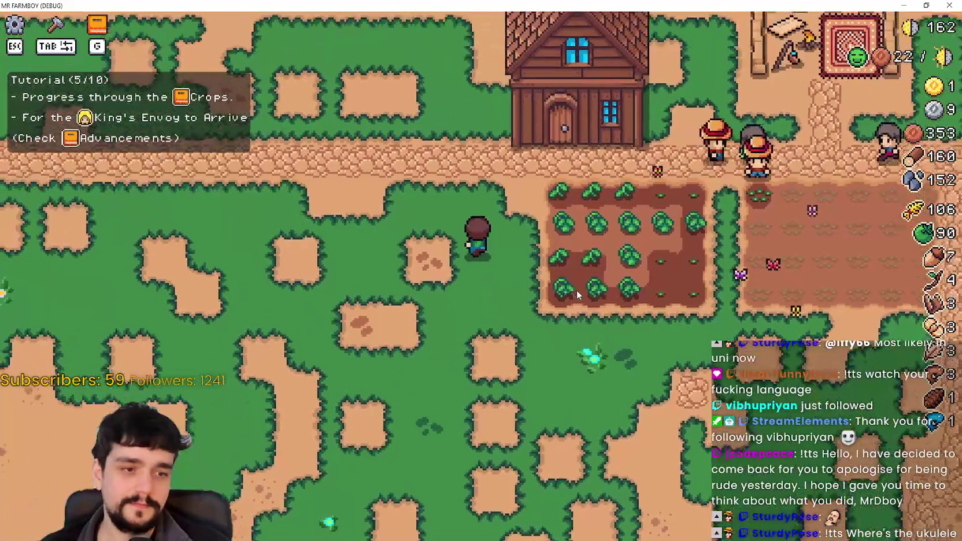
key("s")
key("d")
key("w")
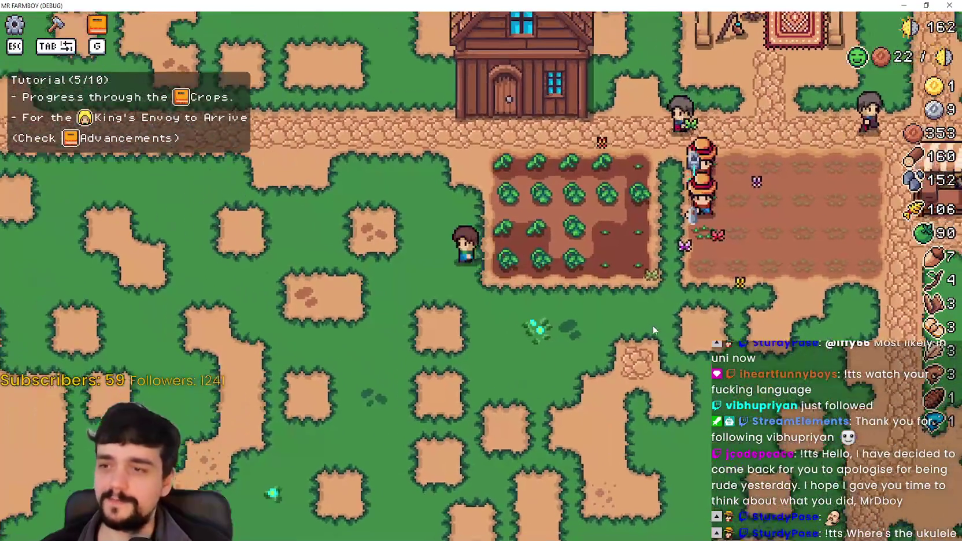
Step: Harvest more green tomatoes, reaching 99 green tomatoes and 106 wheat
left_click(573, 309)
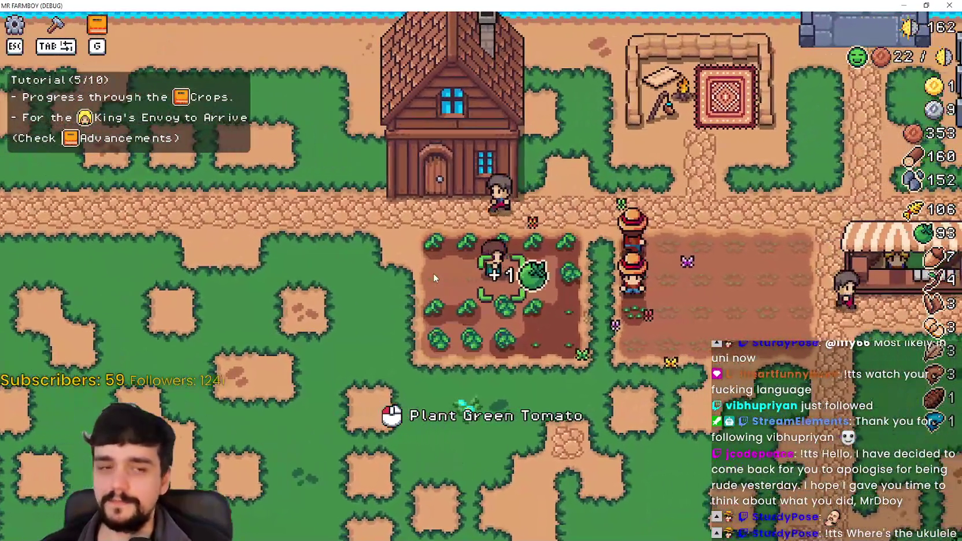
key("s")
left_click(433, 273)
left_click(505, 307)
left_click(514, 315)
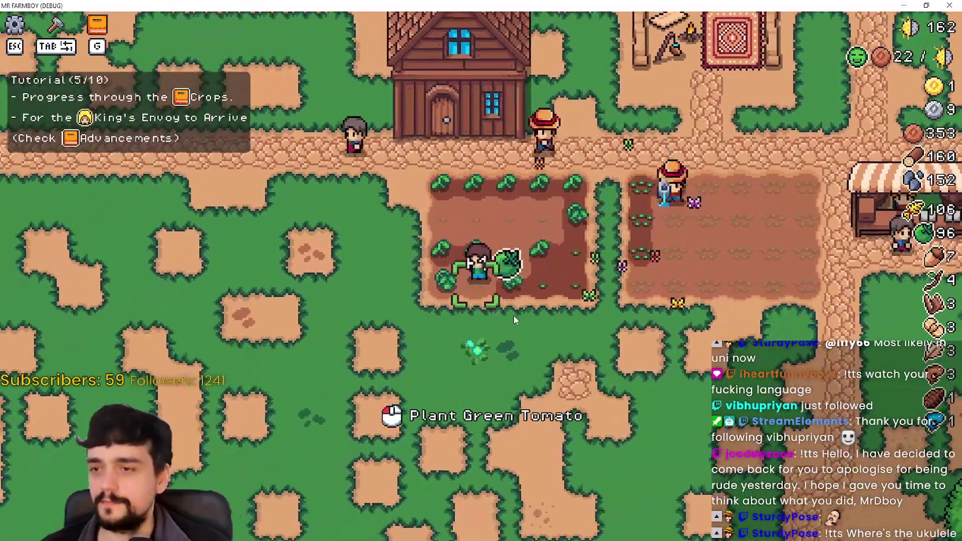
left_click(513, 314)
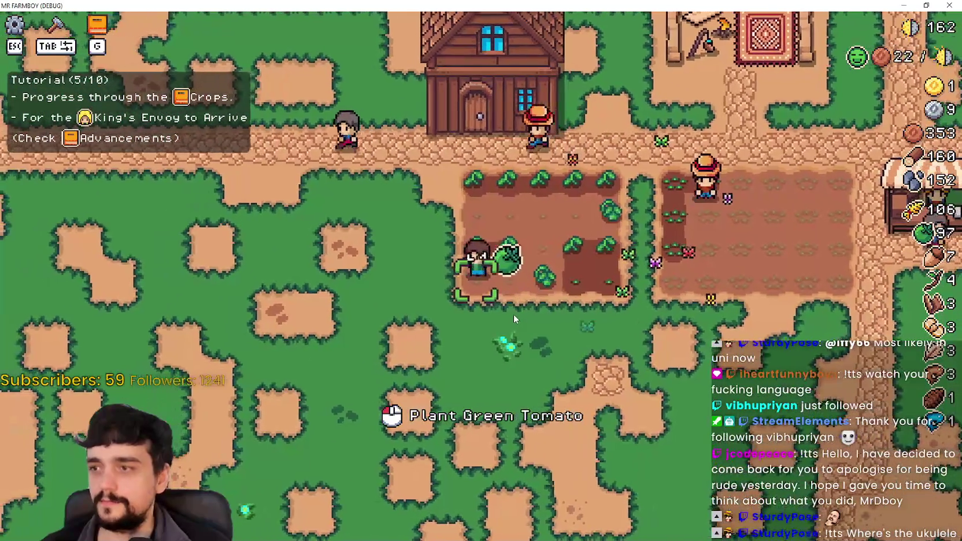
key("s")
key("w")
left_click(514, 311)
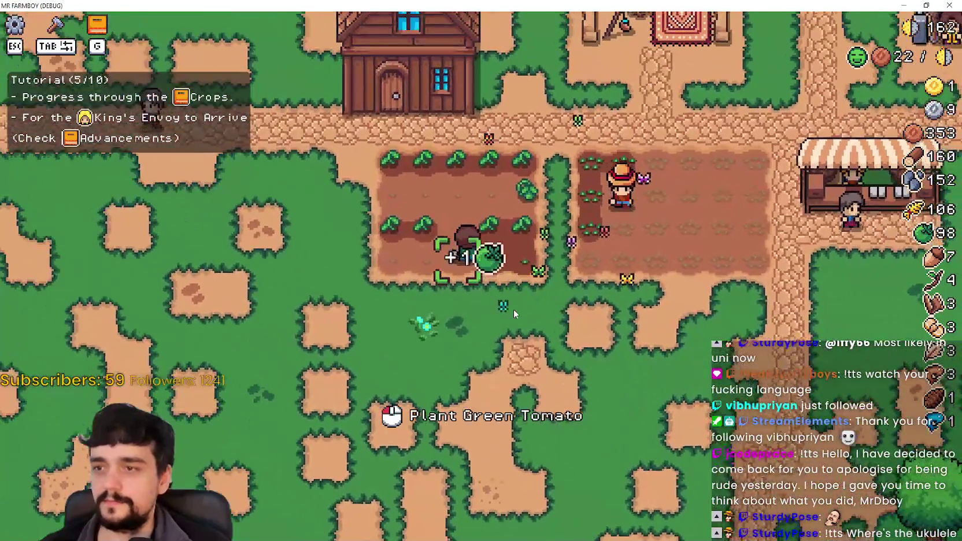
key("s")
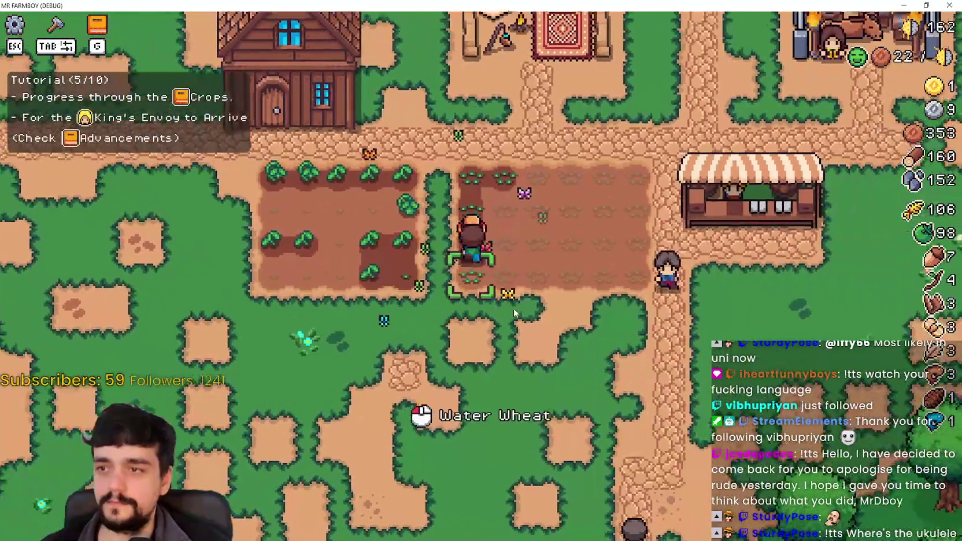
left_click(513, 310)
key("w")
key("d")
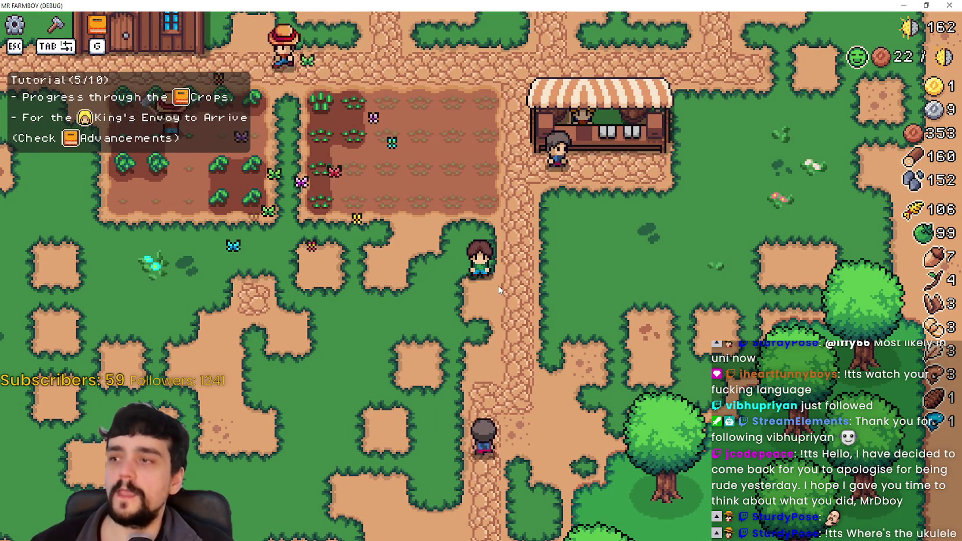
key("a")
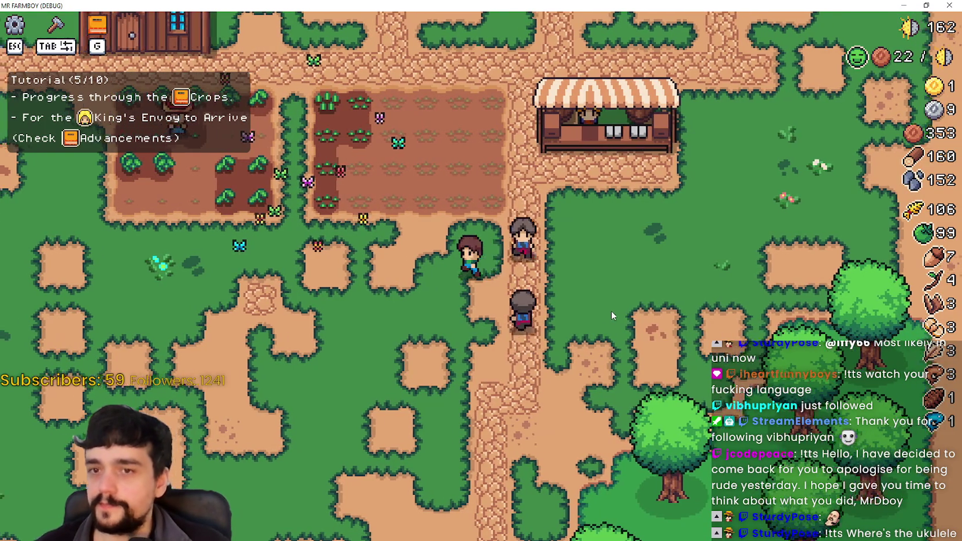
key("a")
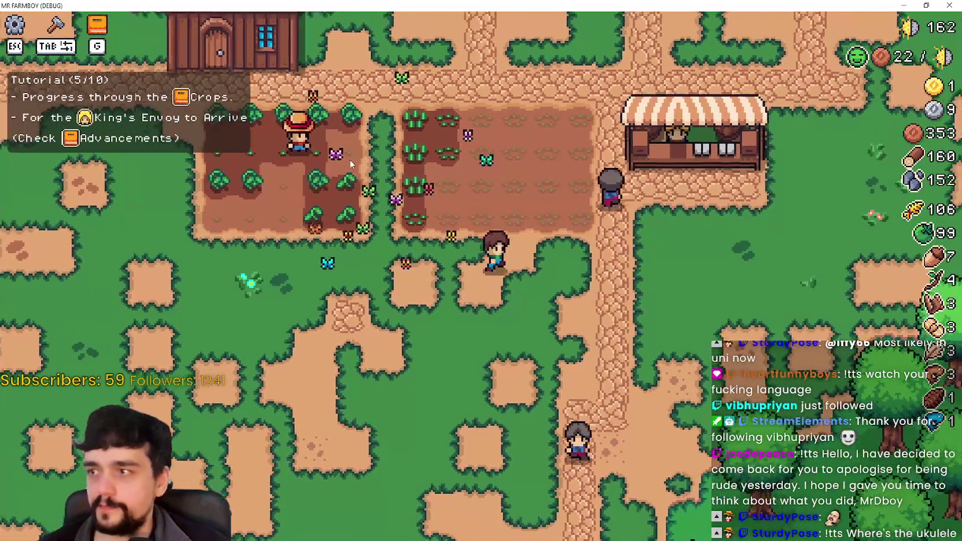
Step: Walk the farmer through the tomato field to 103 green tomatoes, then up toward the path
key("d")
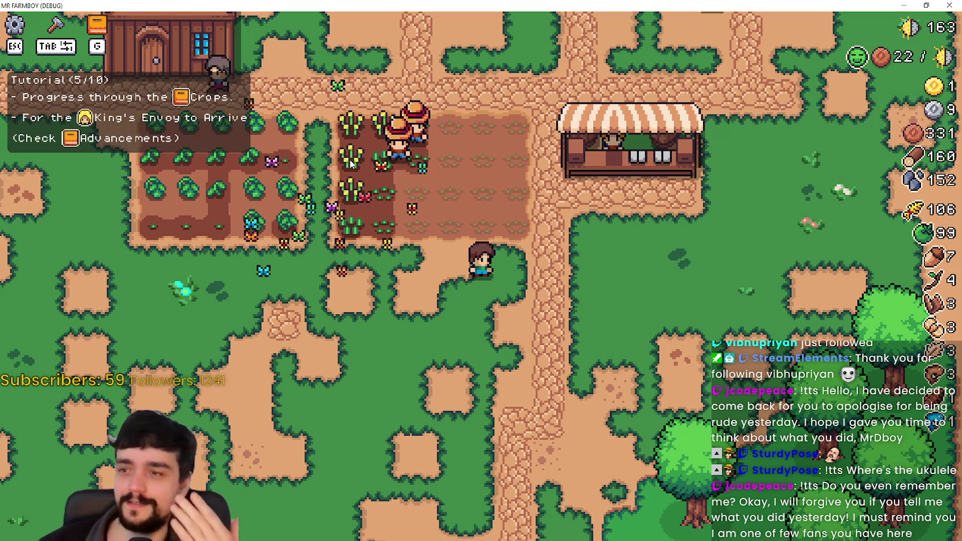
key("a")
key("w")
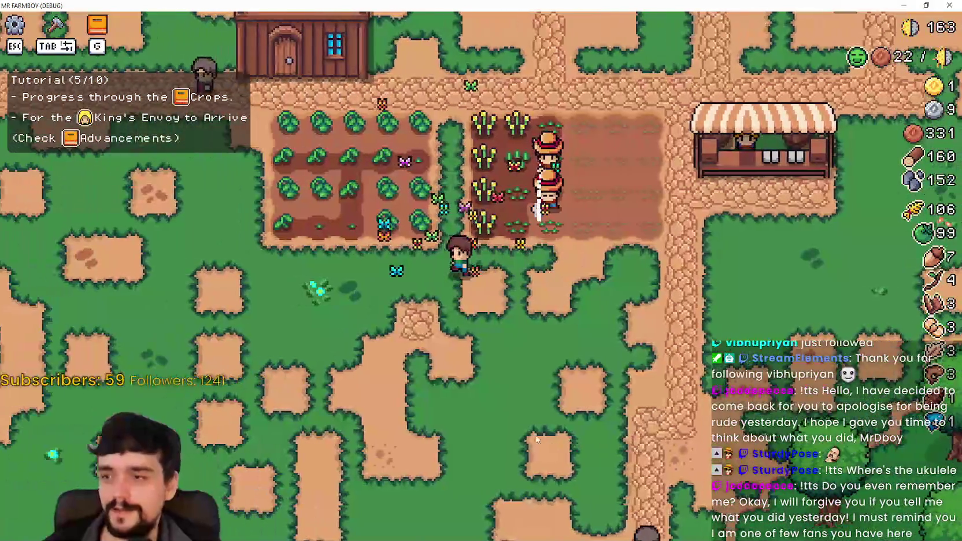
key("d")
key("s")
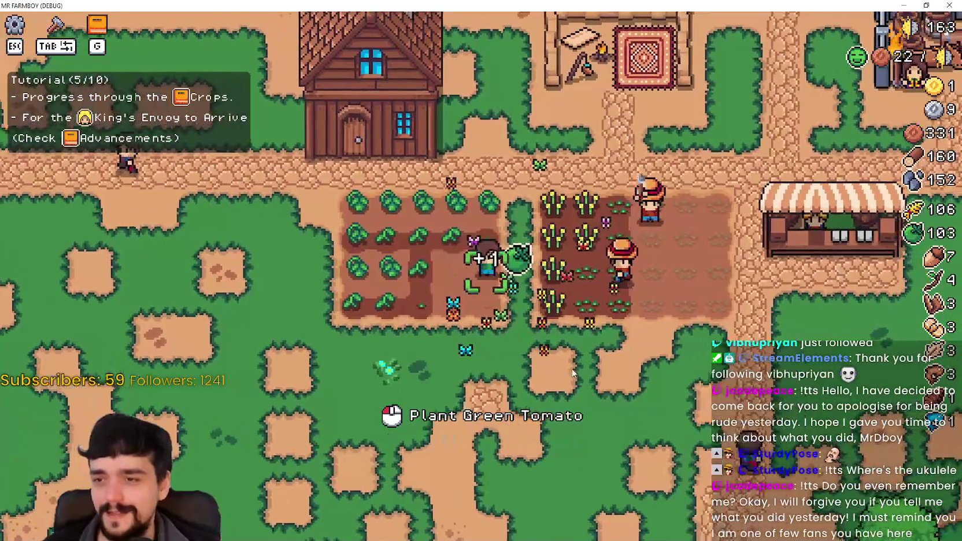
key("w")
key("d")
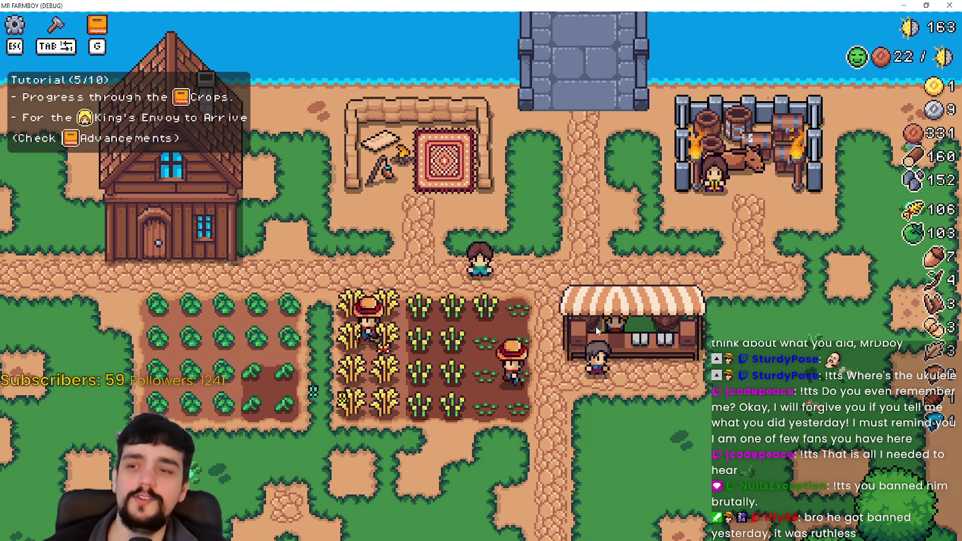
Step: Walk the farmer across the tomato plot and harvest all the ripe green tomatoes
key("a")
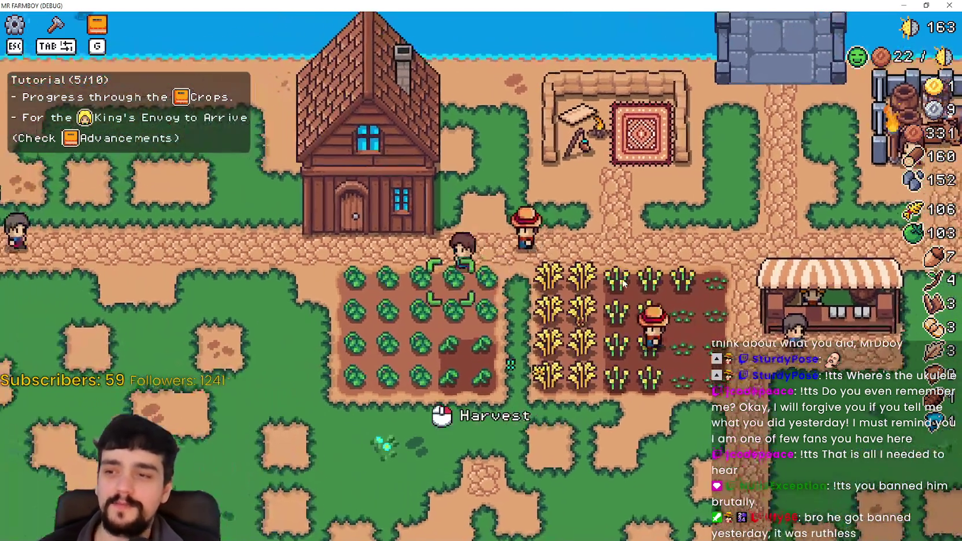
left_click(625, 284)
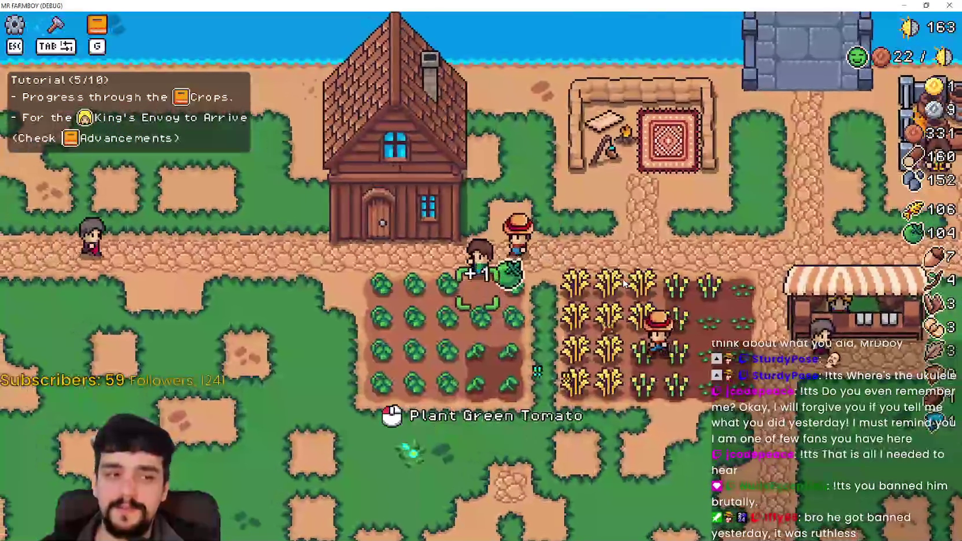
key("a")
key("s")
left_click(625, 284)
key("d")
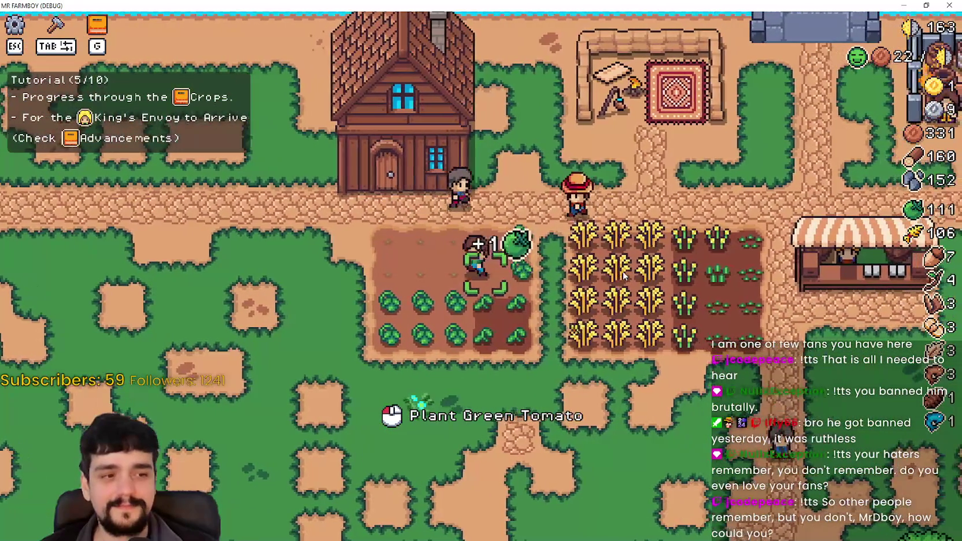
key("s")
left_click(622, 271)
key("d")
key("w")
key("a")
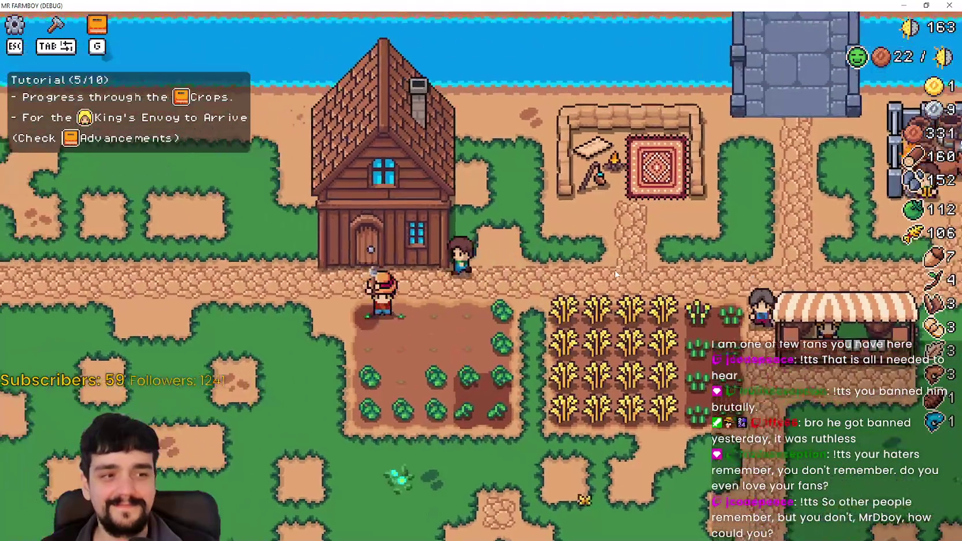
key("s")
key("d")
left_click(617, 271)
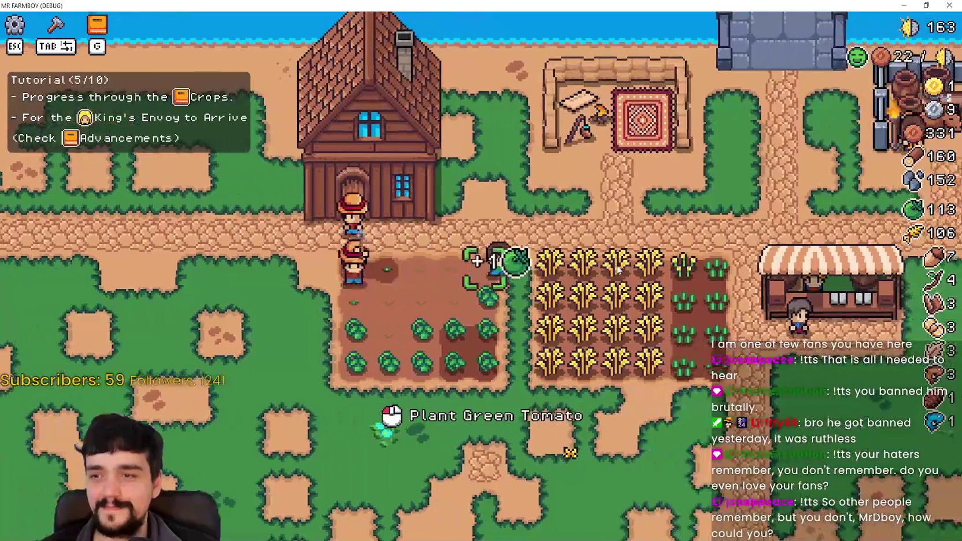
key("s")
key("a")
left_click(617, 270)
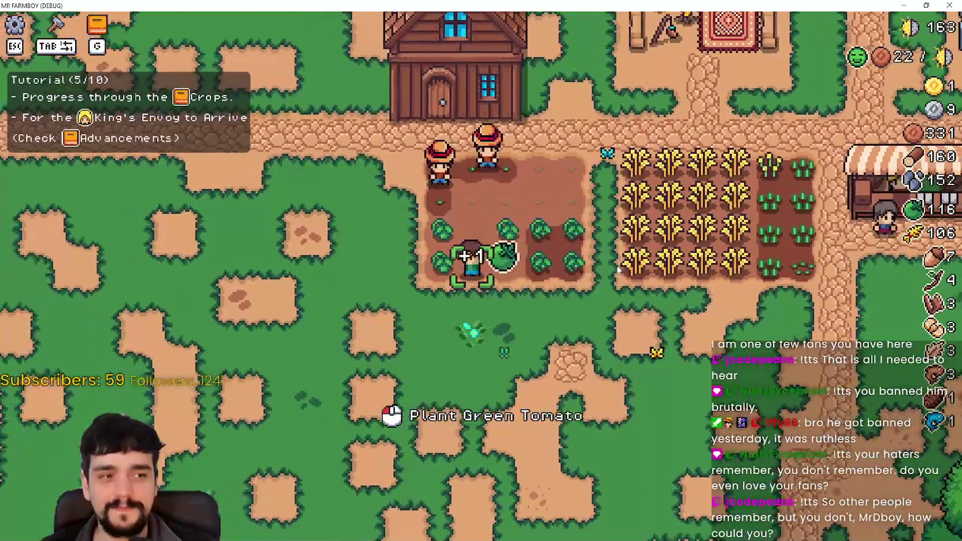
key("w")
left_click(616, 267)
Step: Move into the wheat field and harvest every ripe wheat, including the top-right row
key("d")
key("w")
key("d")
left_click(489, 361)
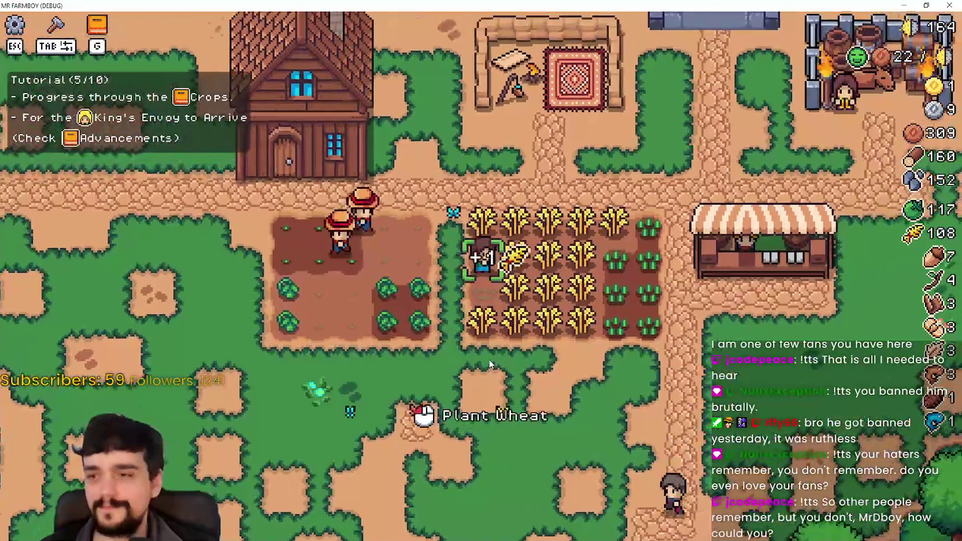
key("w")
key("d")
left_click(489, 360)
left_click(503, 341)
key("s")
key("w")
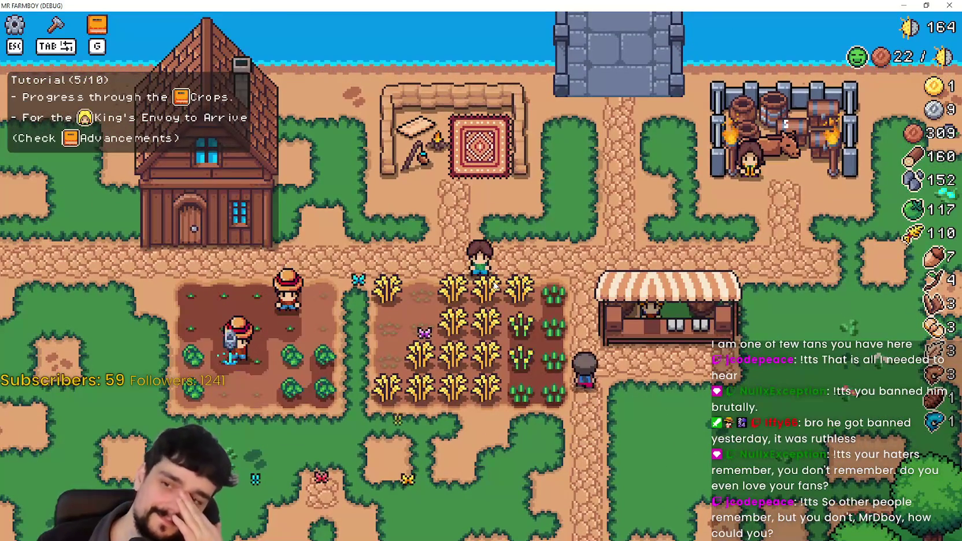
key("d")
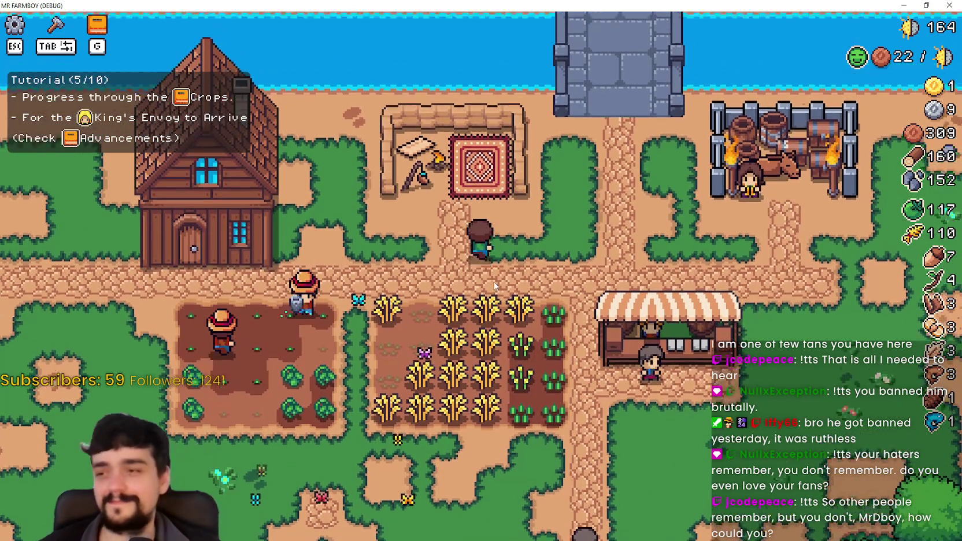
left_click(471, 288)
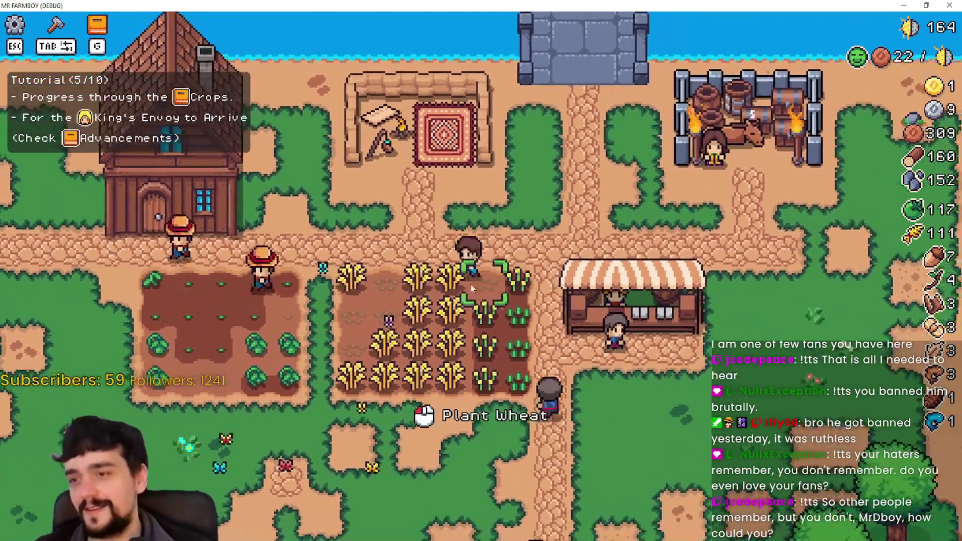
key("s")
key("d")
left_click(470, 284)
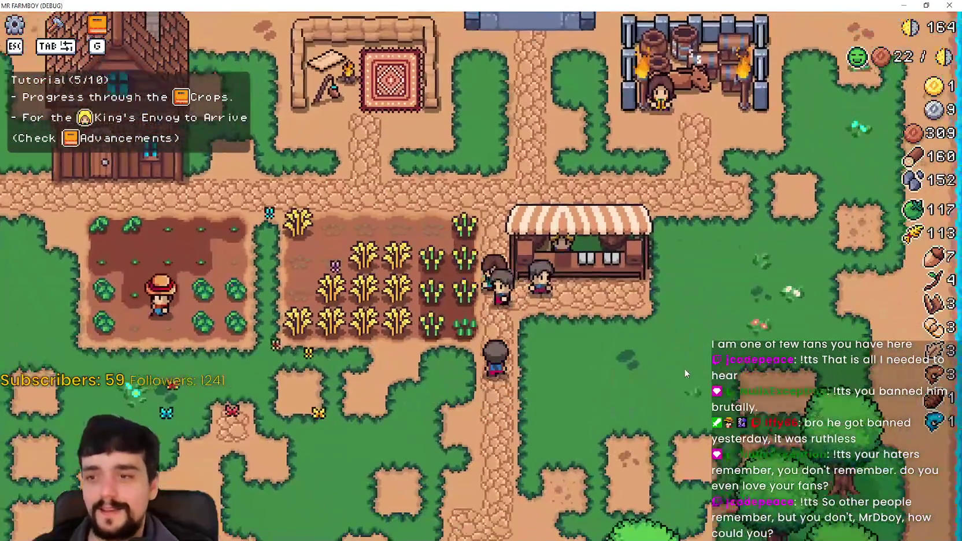
Step: At the market stall, sell the whole green tomato and wheat stacks, then leave
key("d")
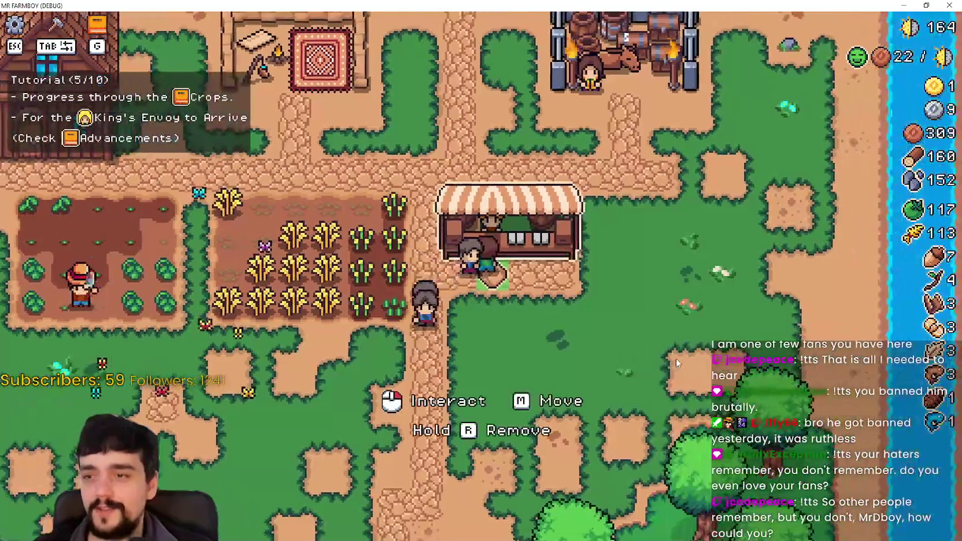
left_click(628, 409)
key("Escape")
key("a")
key("d")
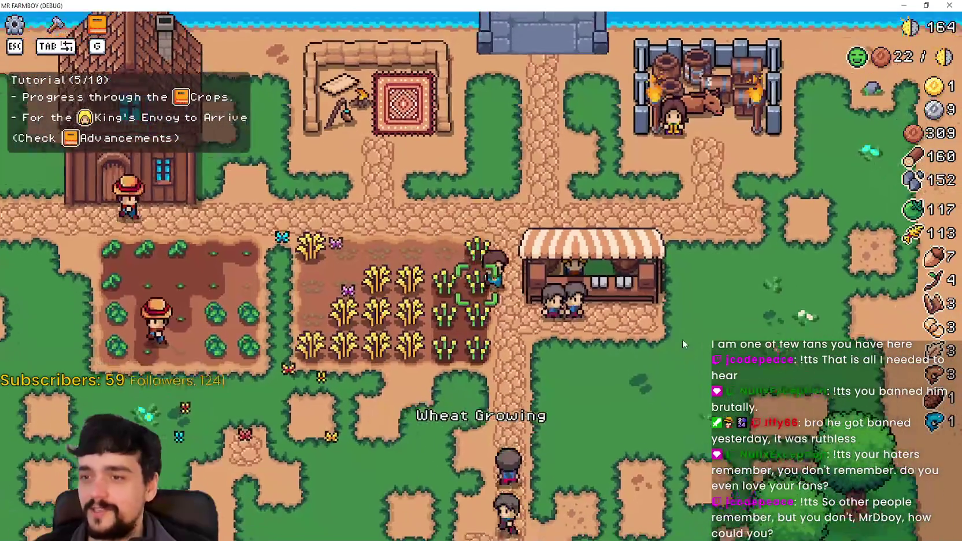
key("e")
left_click(445, 198, "shift")
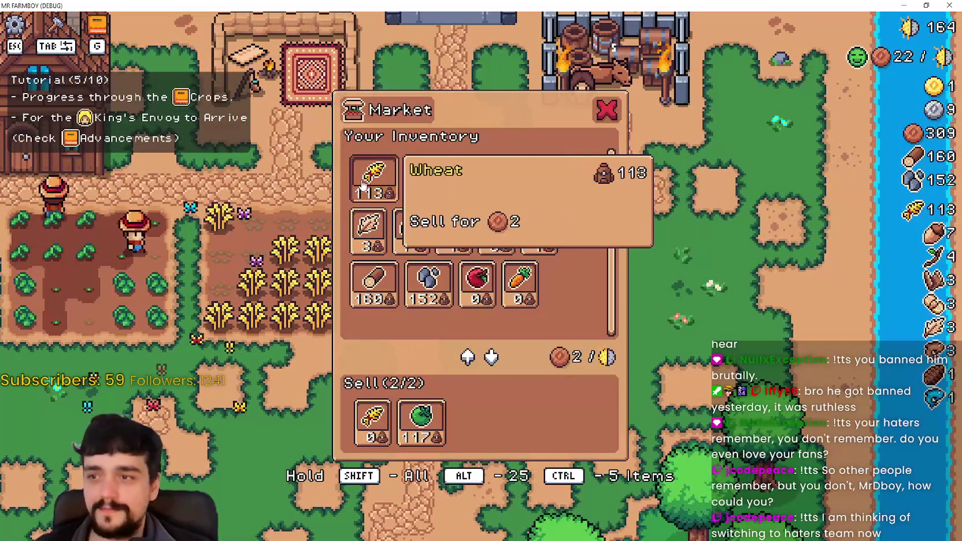
left_click(374, 179, "shift")
key("Escape")
key("a")
key("a")
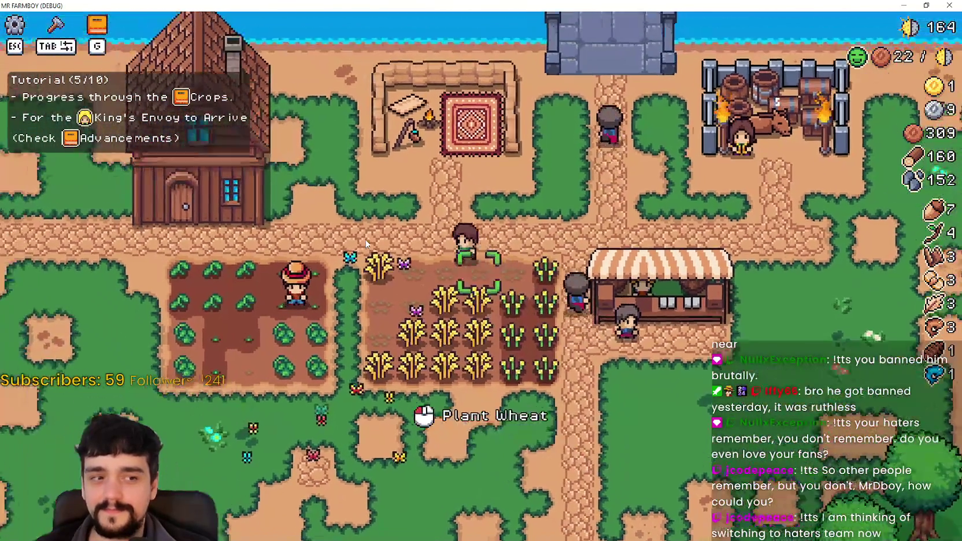
key("d")
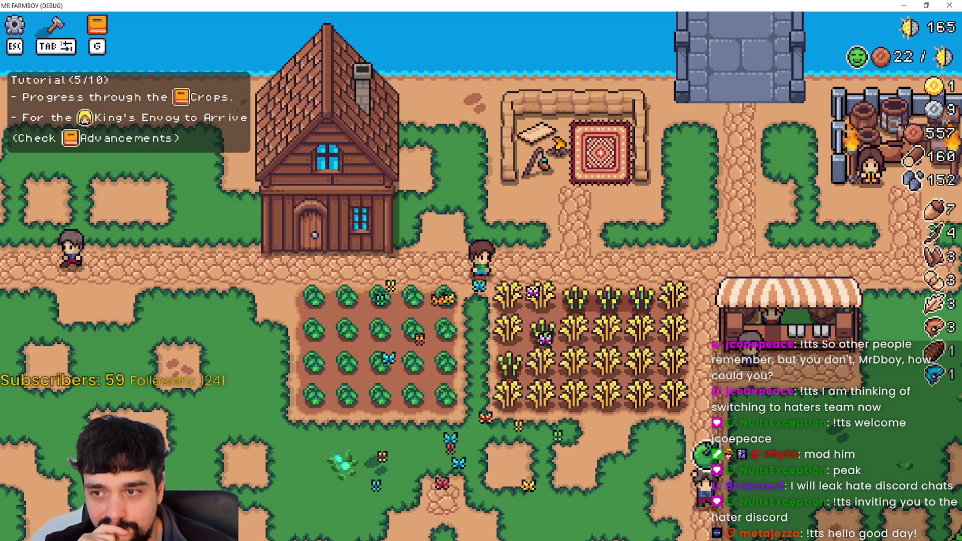
Step: Open Advancements with G and inspect the Strawberry tile in the crops tree
key("g")
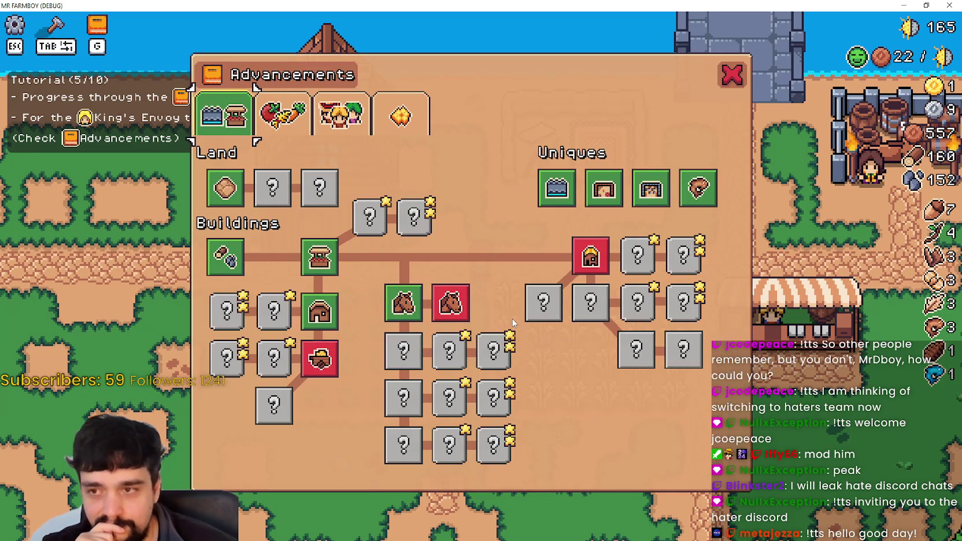
left_click(304, 130)
mouse_move(386, 247)
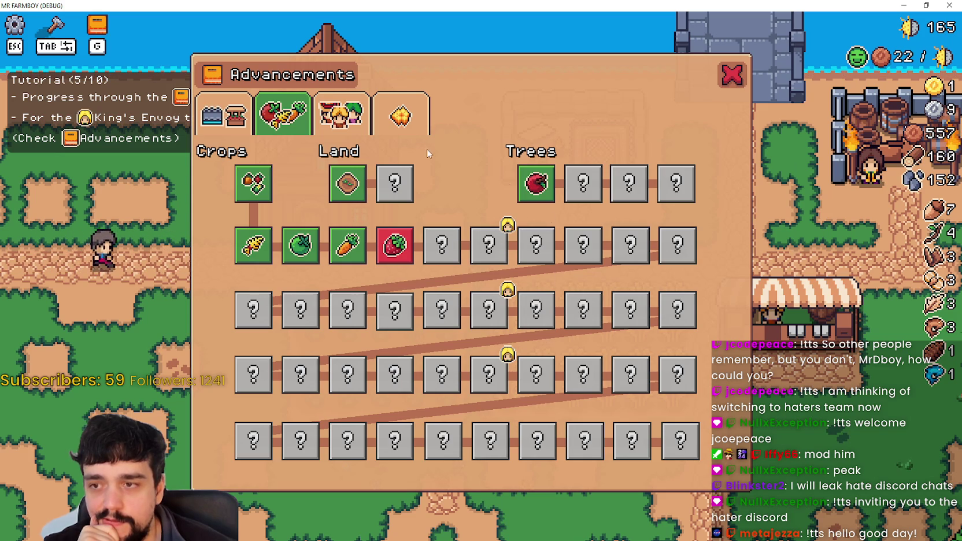
Step: Look at the buildings tree, return to the crops tree, then switch to the editor
left_click(236, 117)
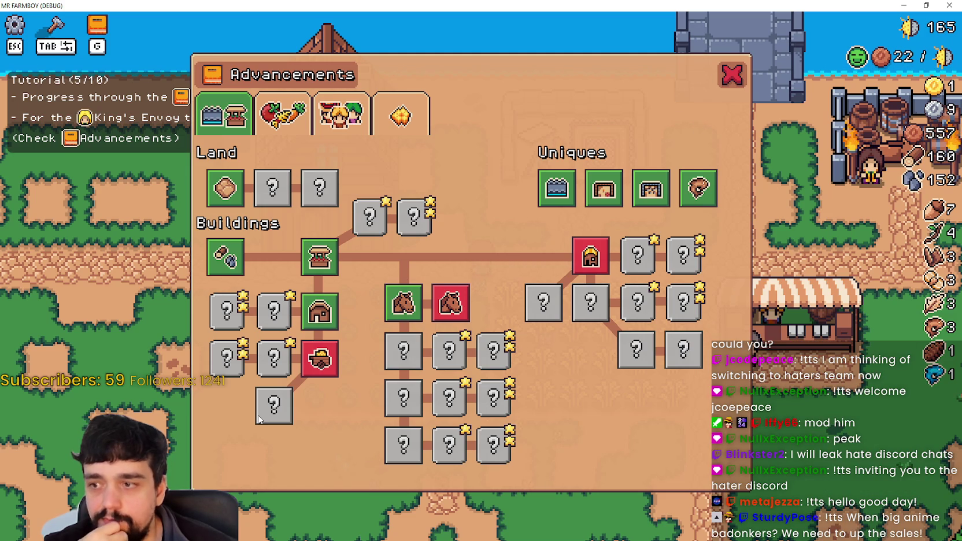
left_click(287, 134)
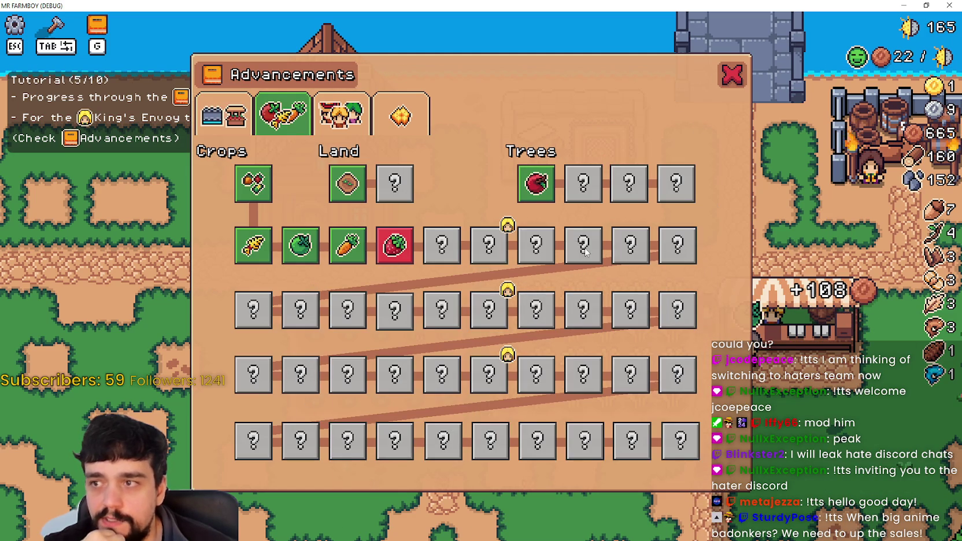
key("alt+Tab")
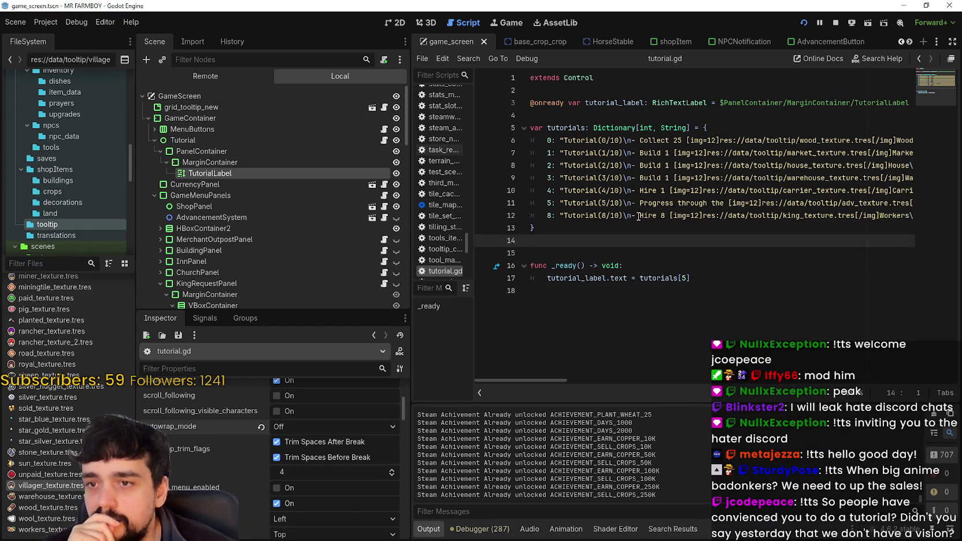
Step: Replace 'king' with 'workers' in step 8's text in tutorial.gd and save
left_click_drag(638, 216, 711, 215)
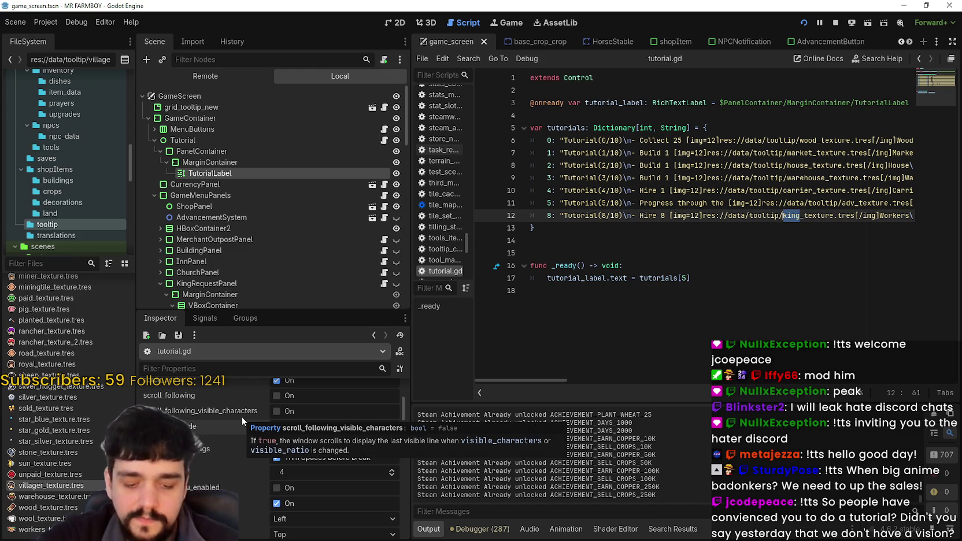
type("workers")
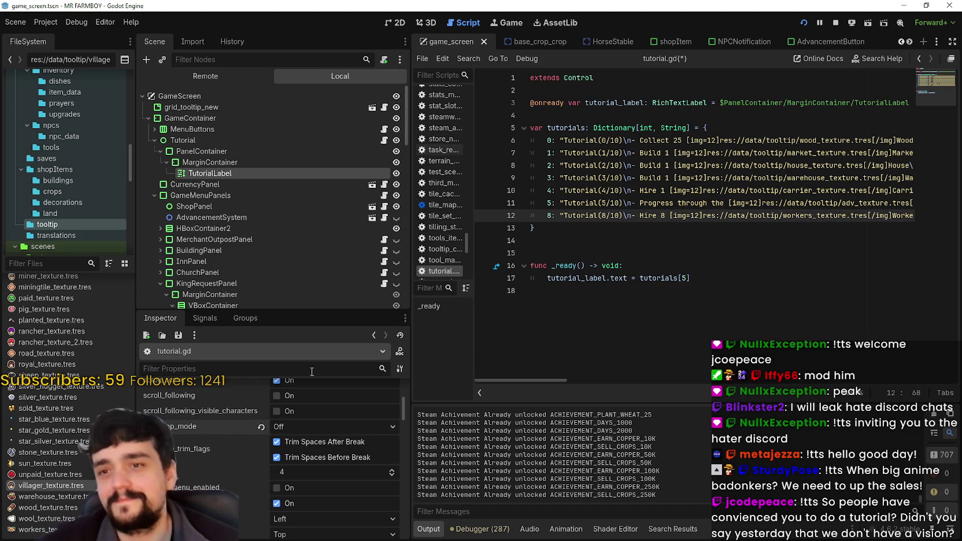
mouse_move(534, 377)
left_mouse_down()
mouse_move(645, 379)
mouse_move(554, 364)
mouse_move(697, 357)
left_mouse_up()
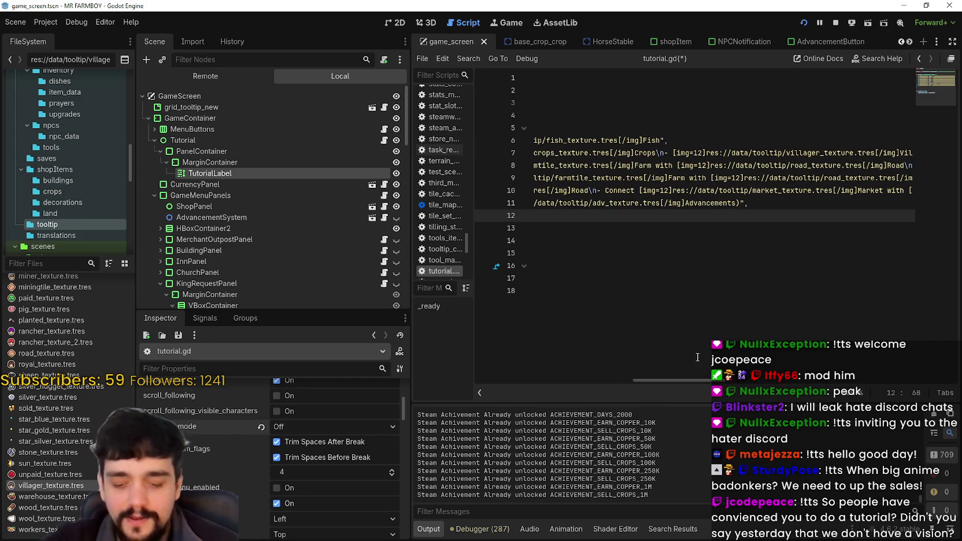
key("ctrl+s")
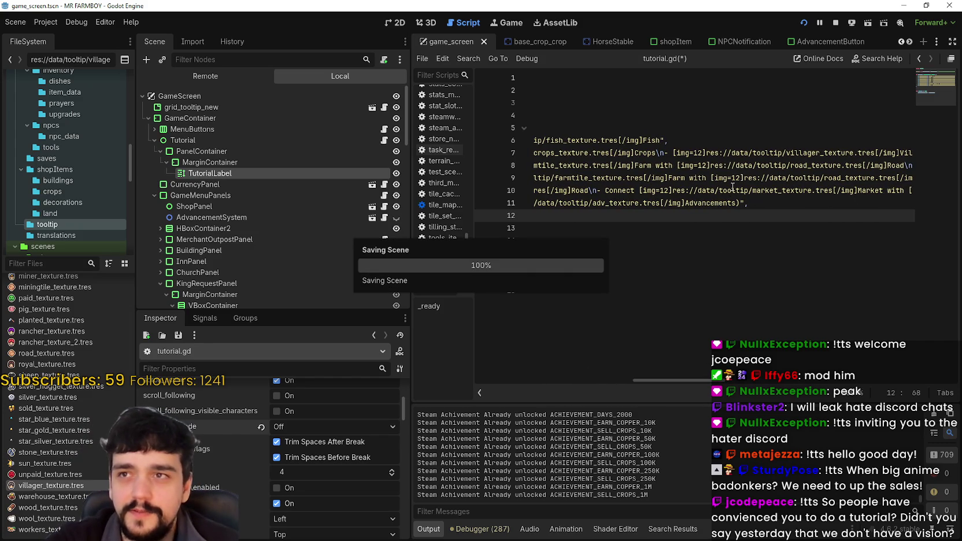
Step: Move to line 10 of the tutorial text, then return to the running game
left_click(752, 190)
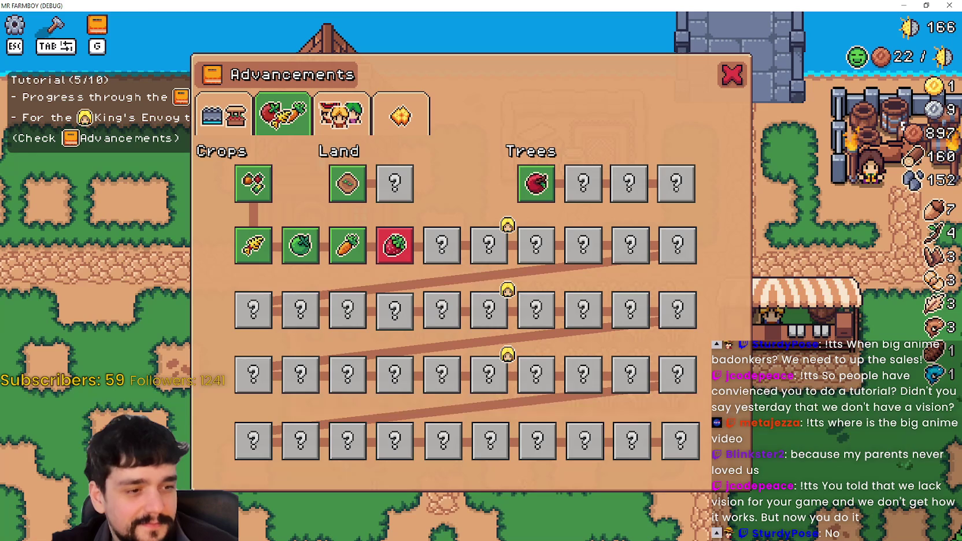
key("alt+Tab")
mouse_move(387, 248)
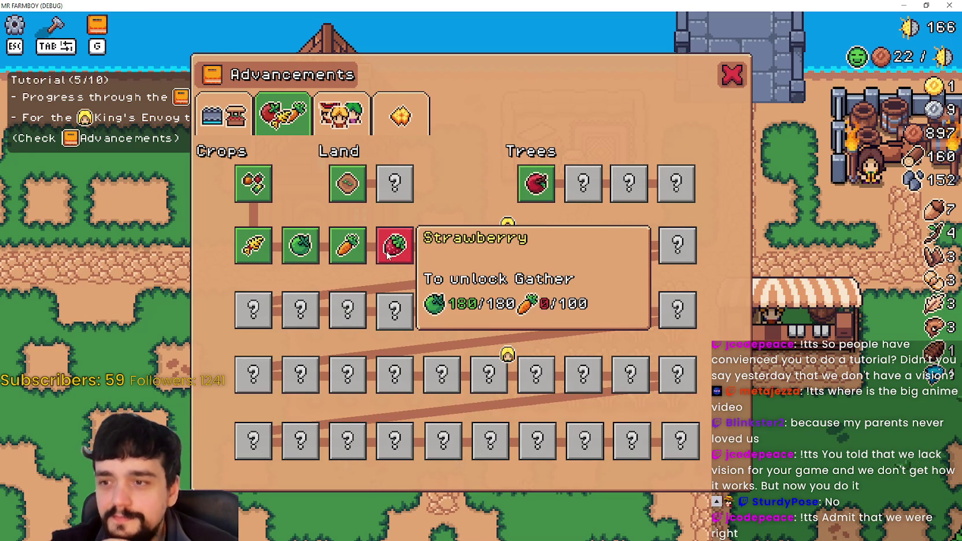
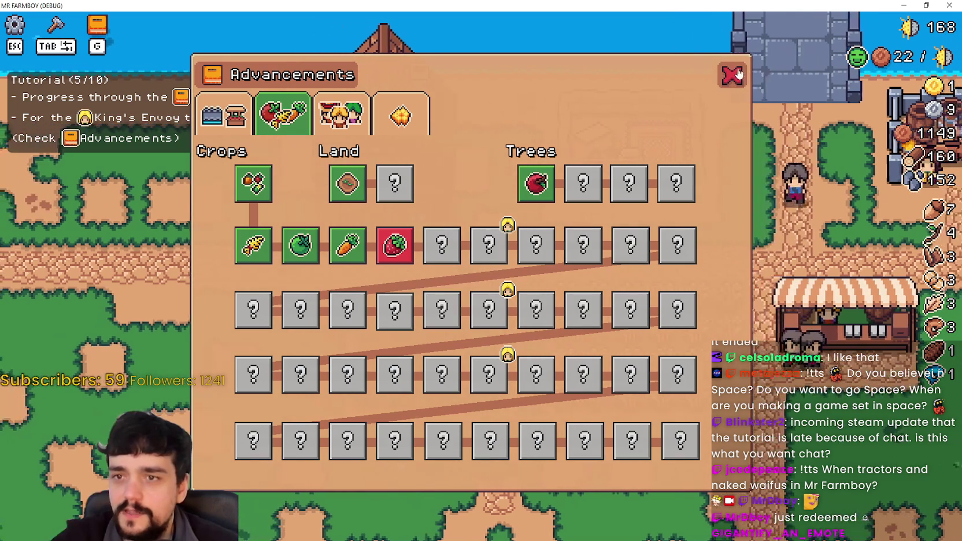
Step: Close the Advancements panel, harvest wheat up to 12, and stop the game with F8
left_click(721, 77)
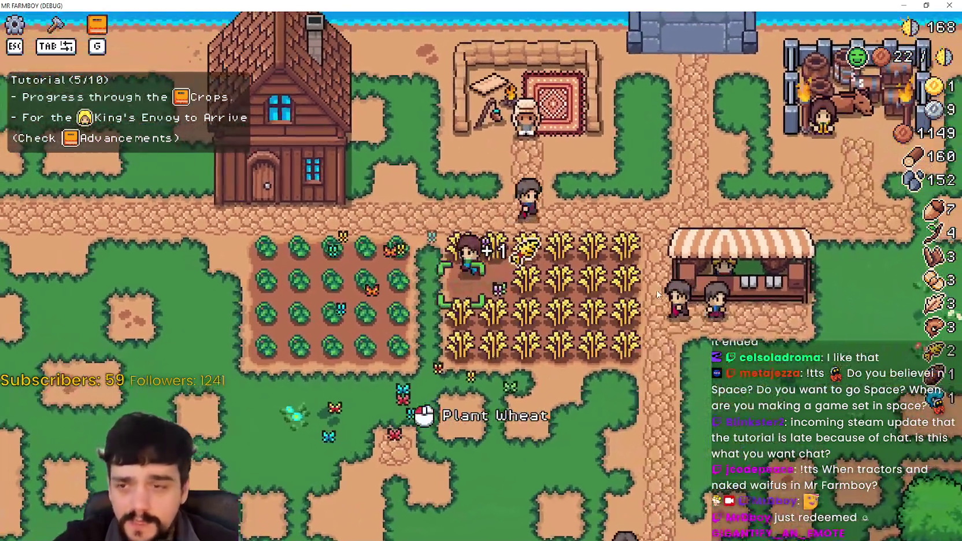
left_click(658, 294)
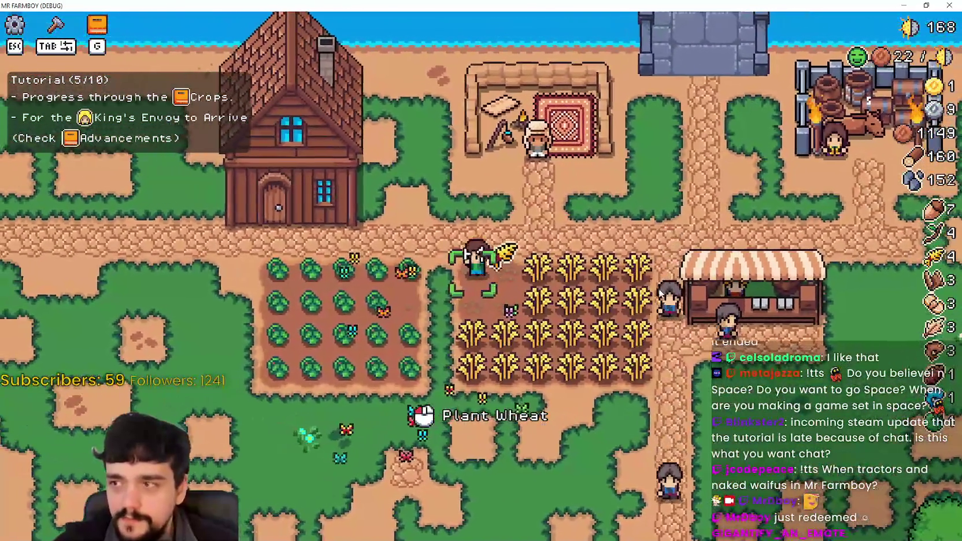
key("d")
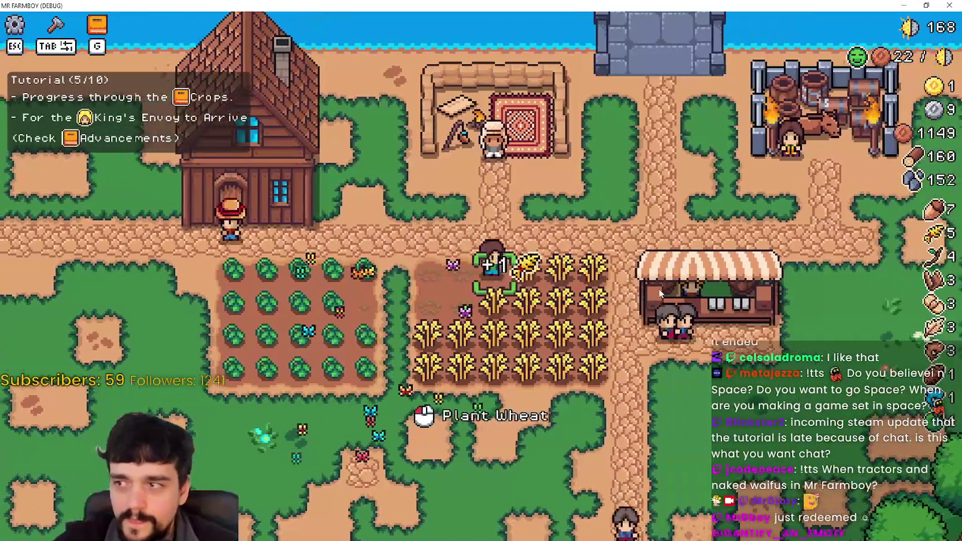
key("a")
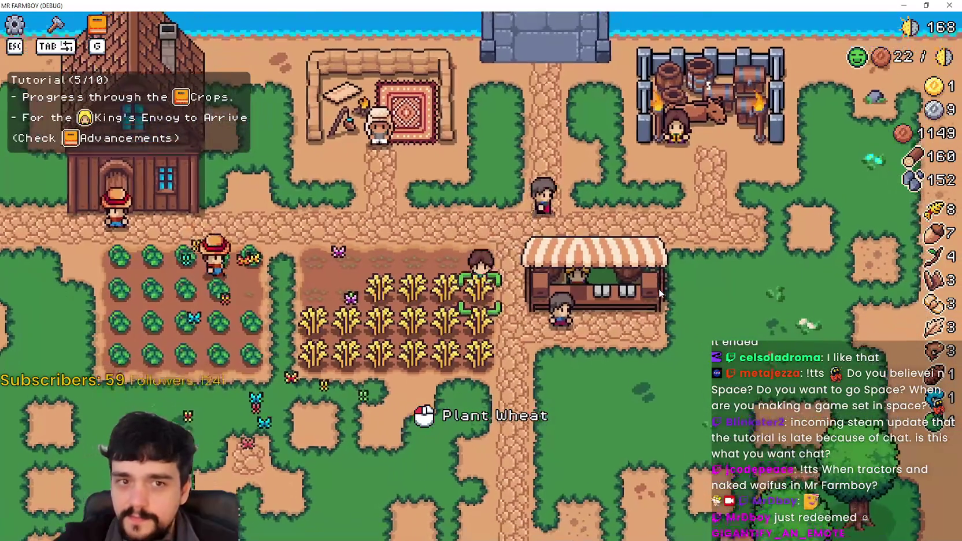
key("a")
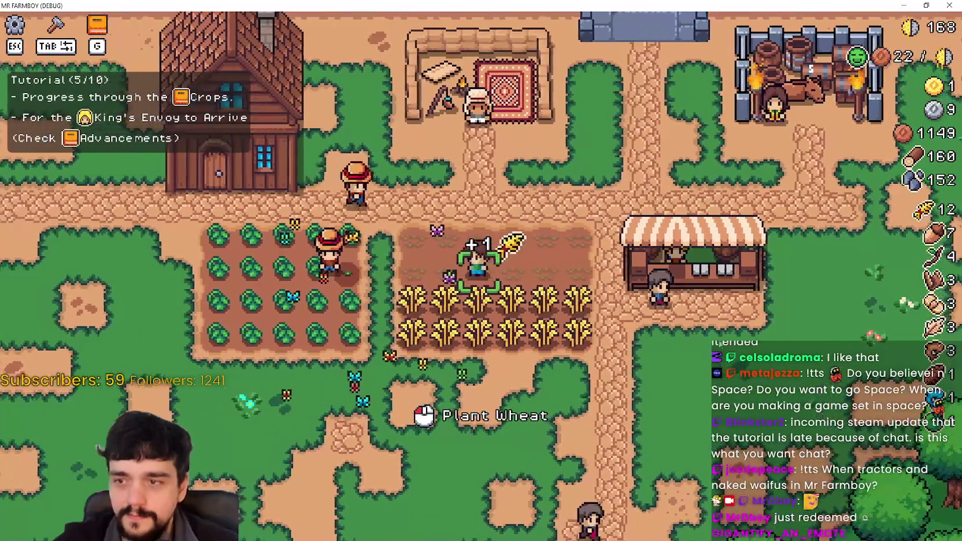
key("s")
key("F8")
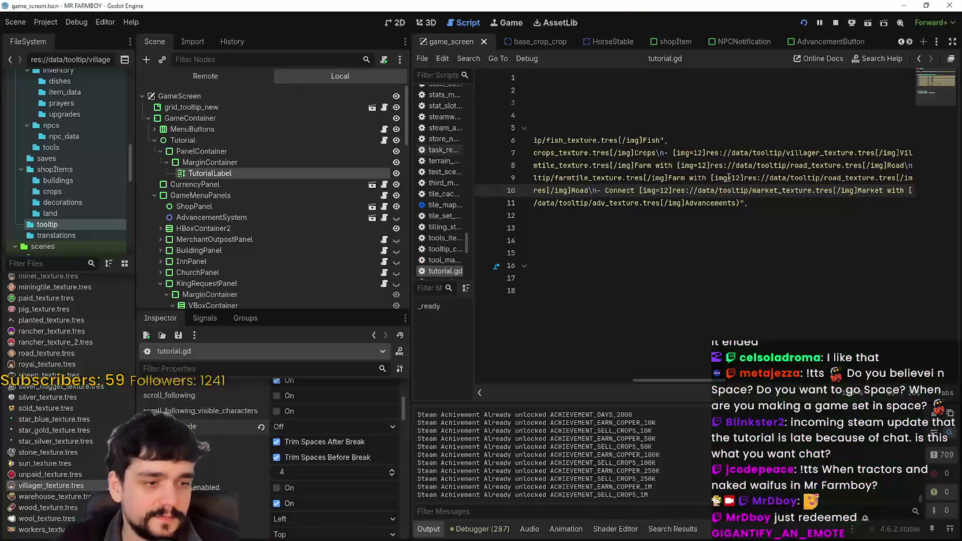
Step: Stop the debug session and renumber the last entry to key 6 with heading Tutorial(6/10)
left_click_drag(689, 204, 549, 156)
left_click(666, 197)
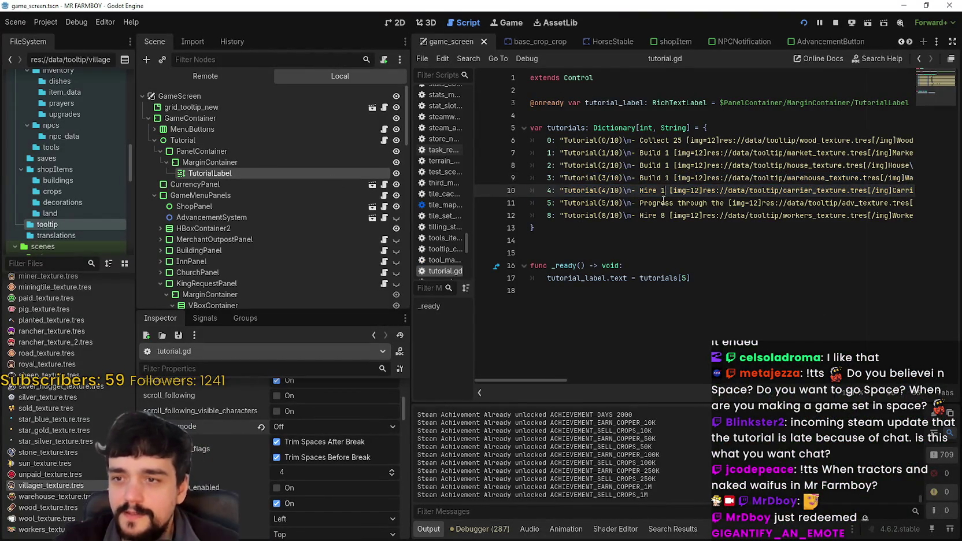
left_click(834, 24)
left_click(642, 203)
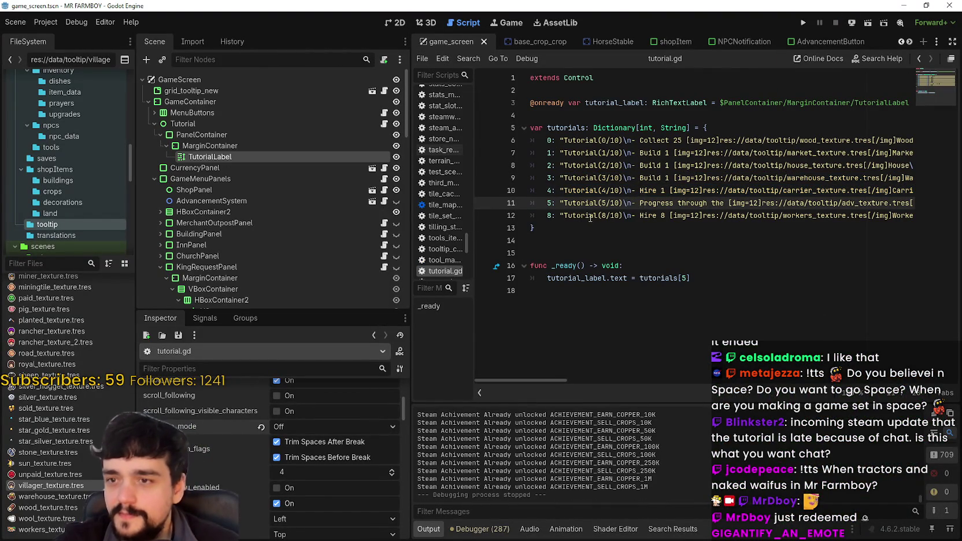
left_click(610, 215)
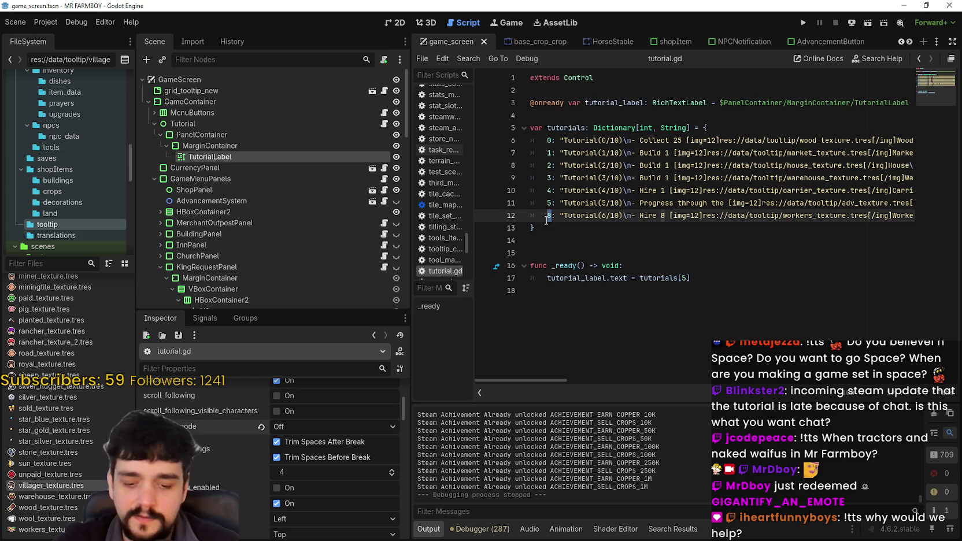
type("6")
left_click(685, 278)
type("6")
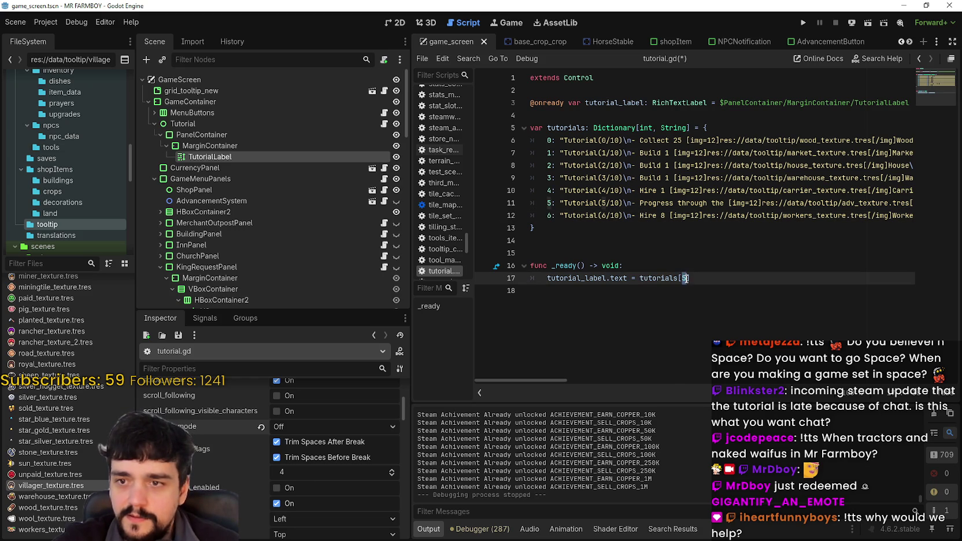
Step: Point _ready at tutorials[6] instead of tutorials[5] and save tutorial.gd
left_click_drag(697, 215, 919, 218)
left_click(766, 215)
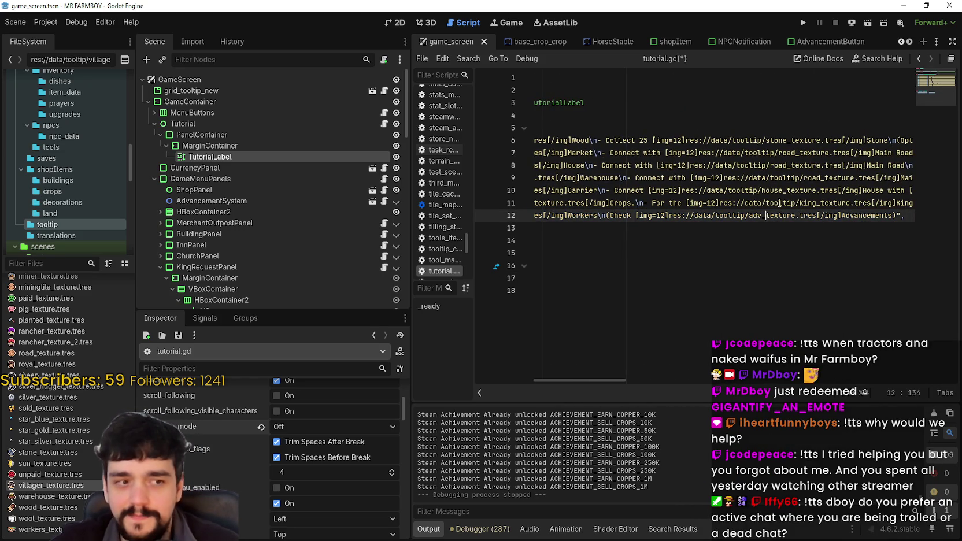
left_click_drag(872, 215, 489, 219)
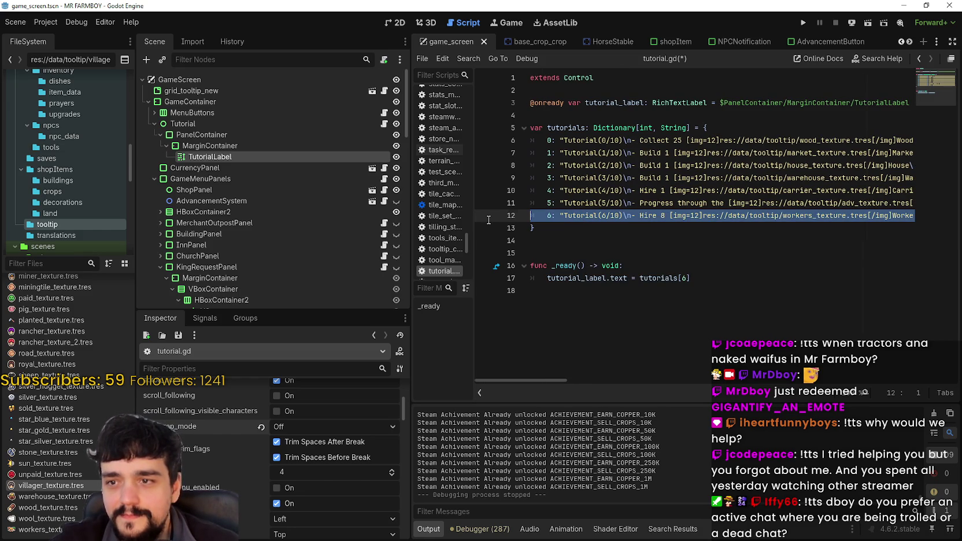
left_click(610, 230)
left_click(613, 247)
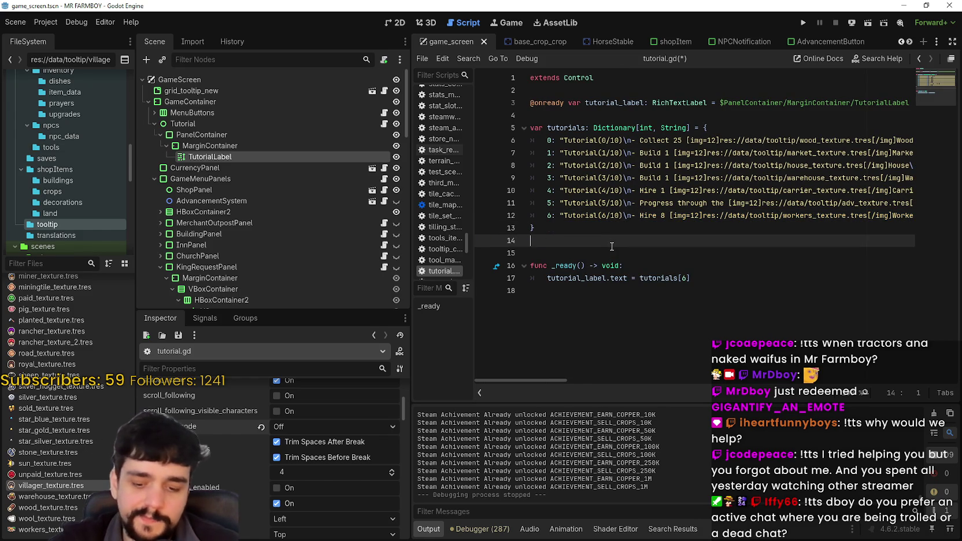
key("ctrl+s")
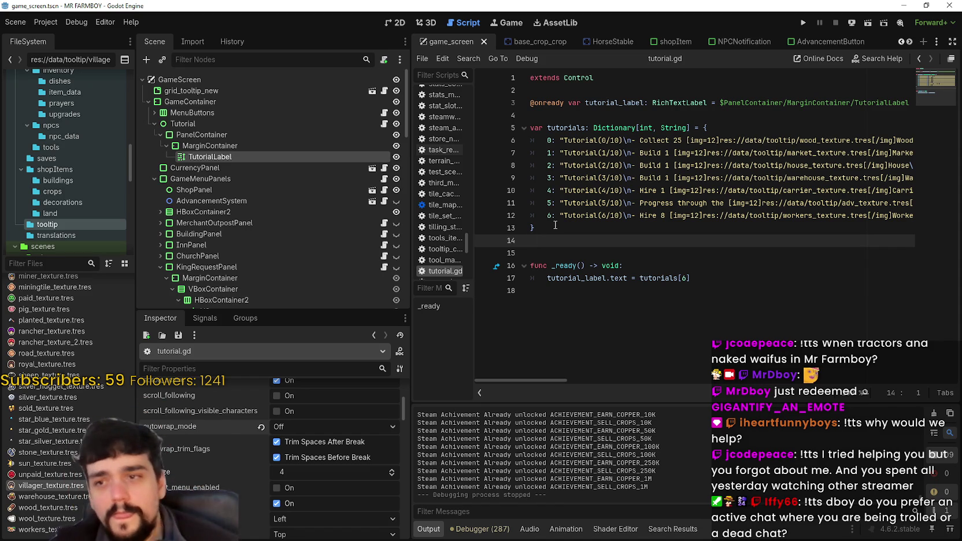
left_click(558, 257)
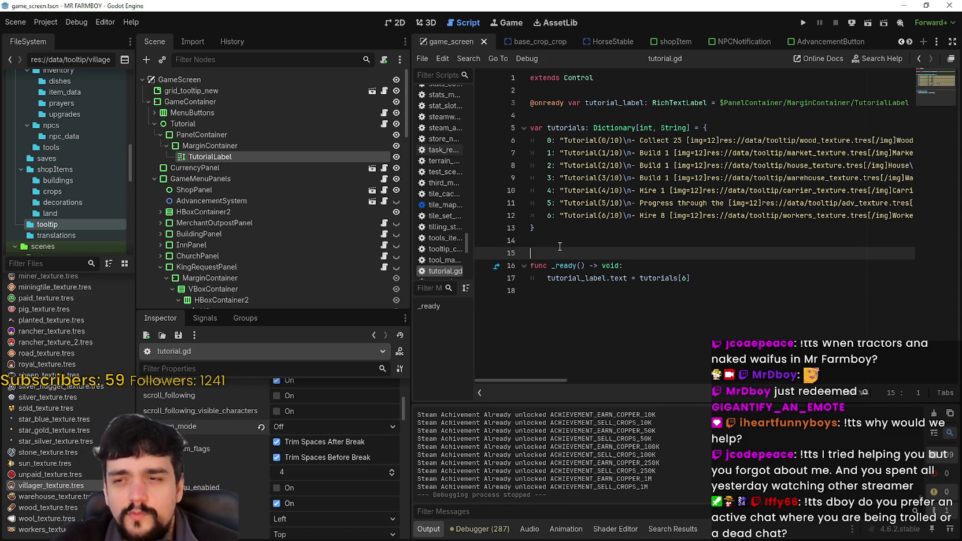
left_click(559, 227)
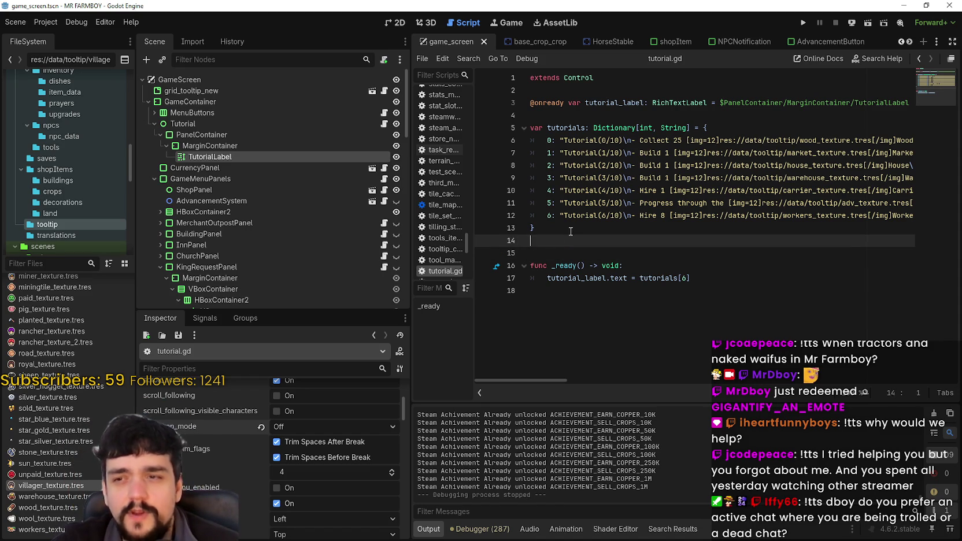
Step: Run the project, load Save 7, and maximize the game window
left_click(804, 23)
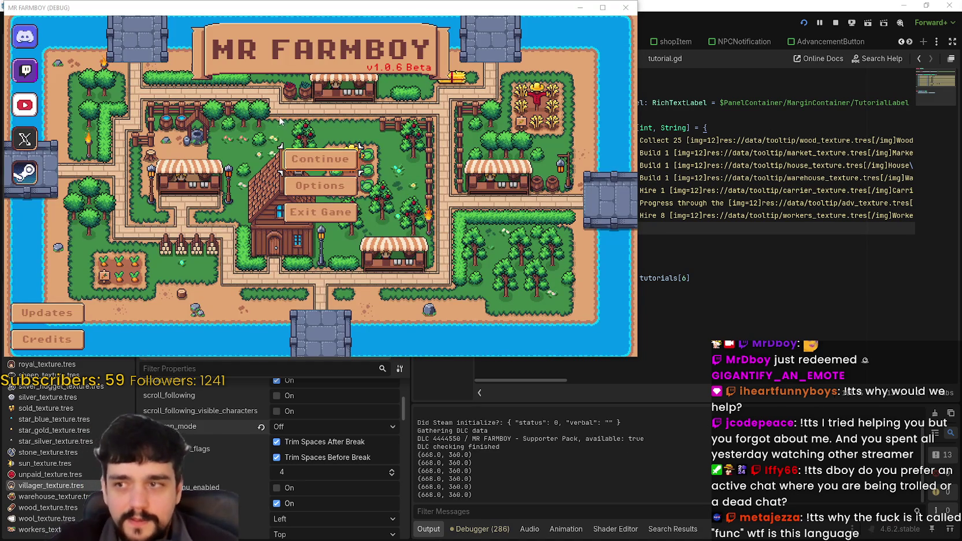
left_click(322, 166)
scroll(322, 214, "down", 5)
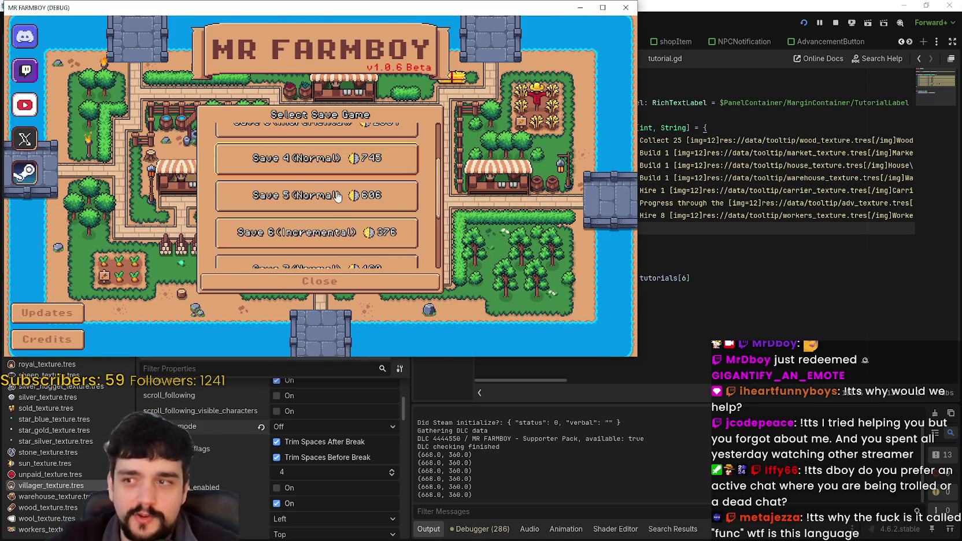
left_click(322, 213)
left_click(279, 198)
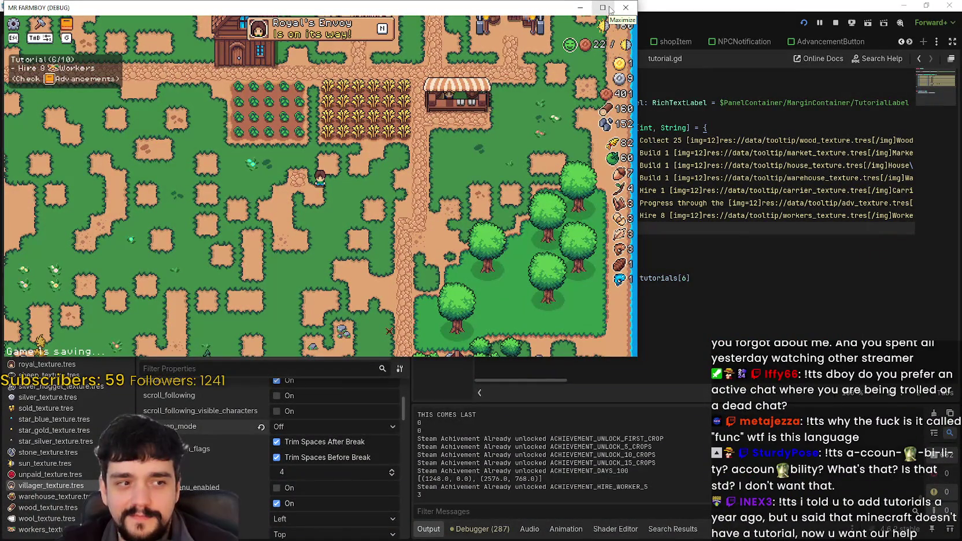
left_click(608, 8)
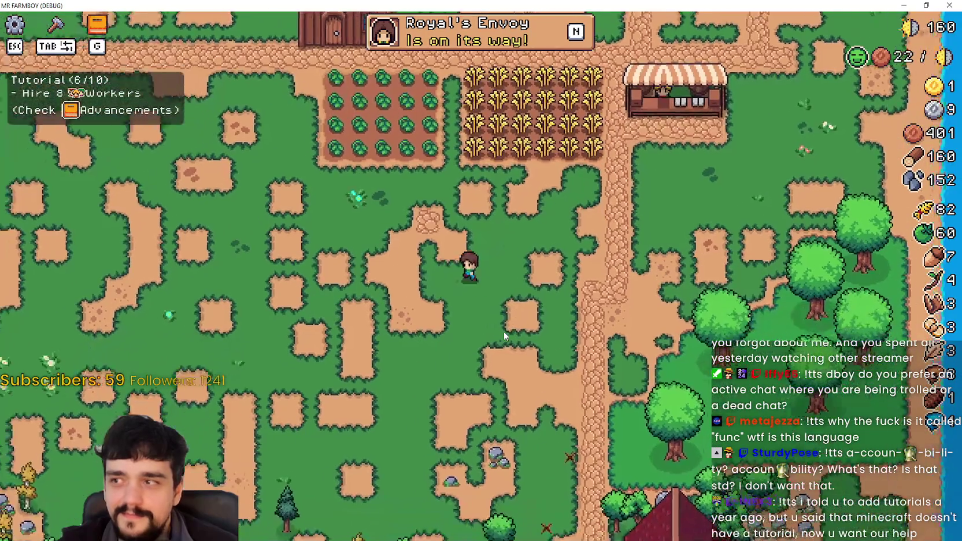
Step: Walk the farmer around the farm, checking the Tutorial(6/10) – Hire 8 Workers box
key("d")
key("w")
key("a")
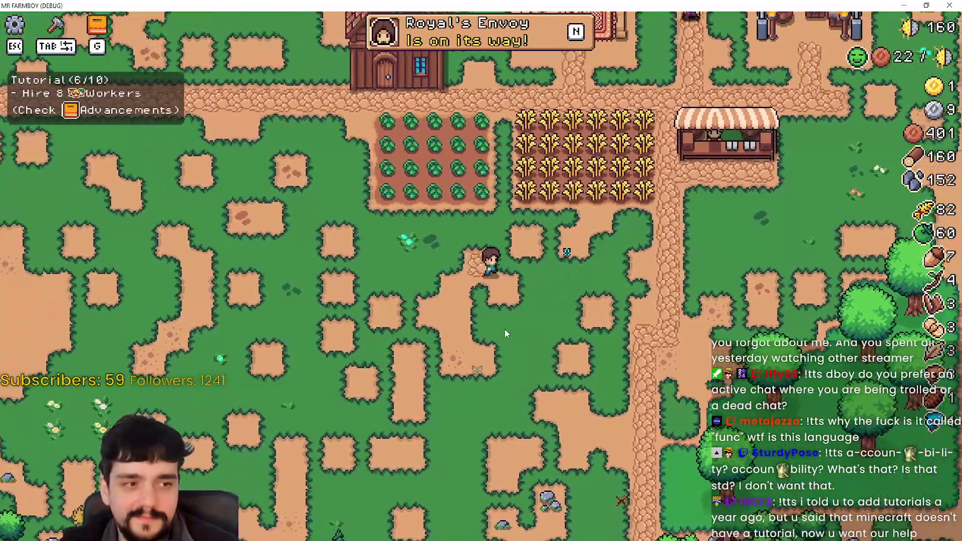
key("w")
key("a")
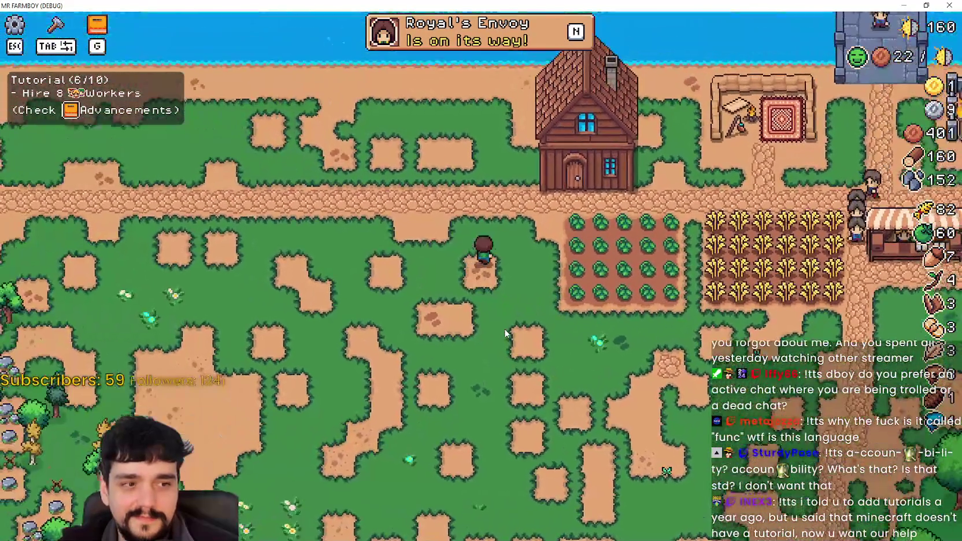
key("d")
key("s")
key("s")
key("a")
key("w")
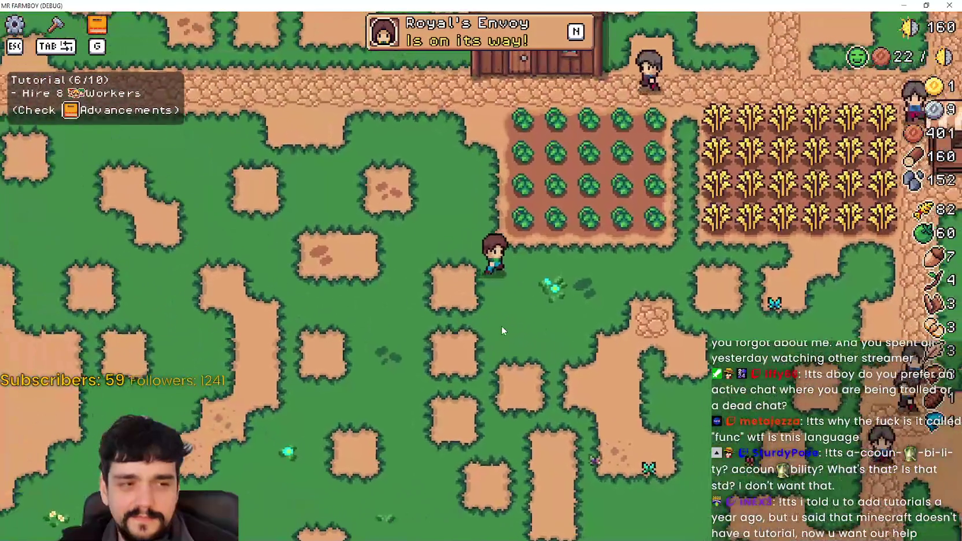
key("d")
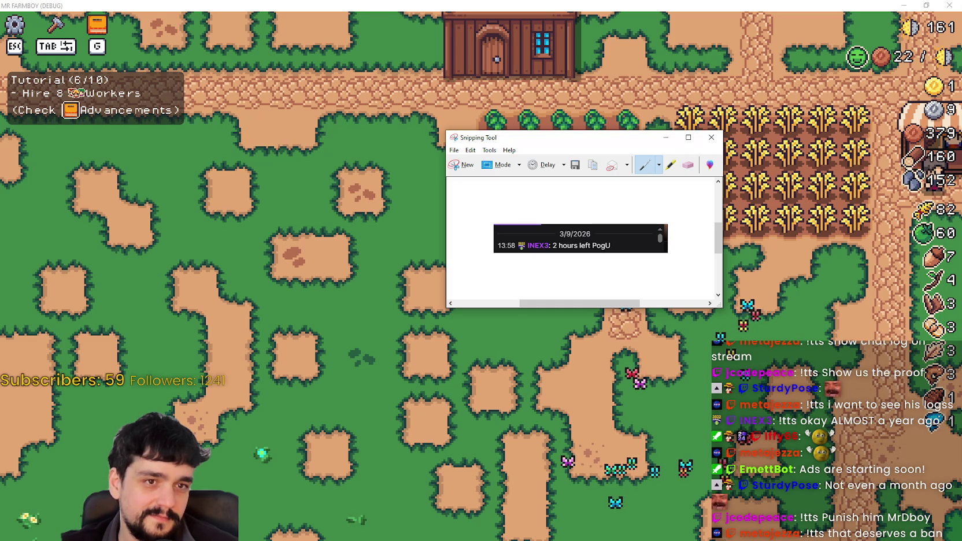
Step: Close the Snipping Tool capture without saving changes
left_click(710, 137)
left_click(625, 228)
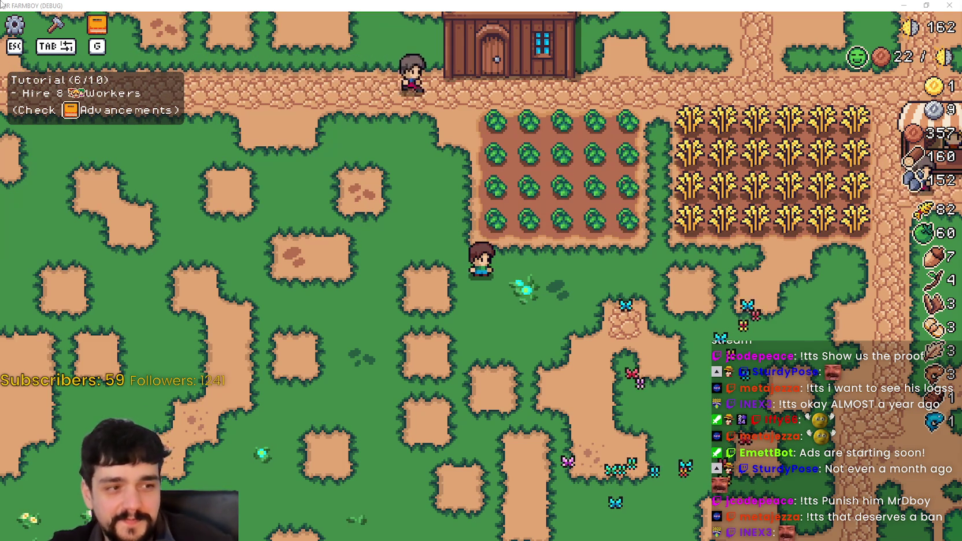
Step: Walk into the cabbage field and harvest the bottom rows of cabbages
key("w")
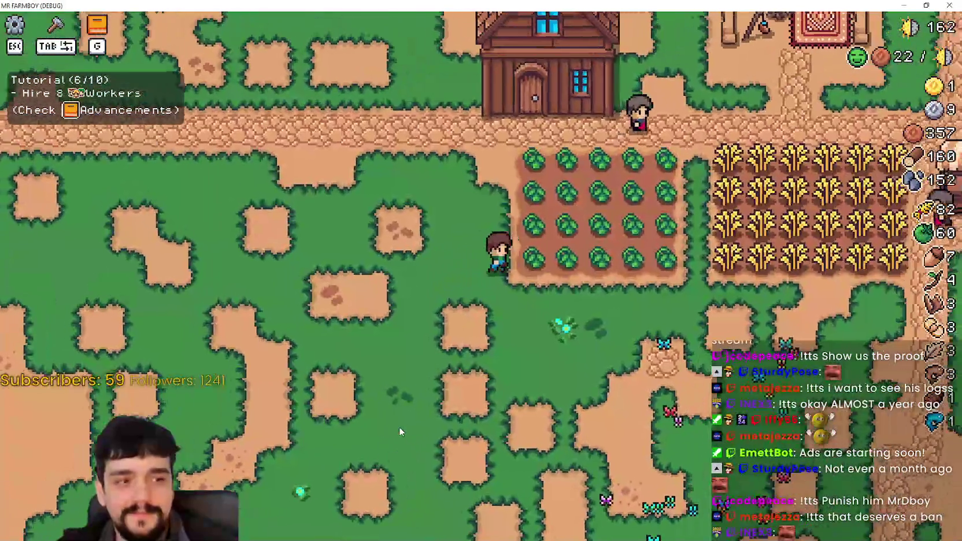
key("a")
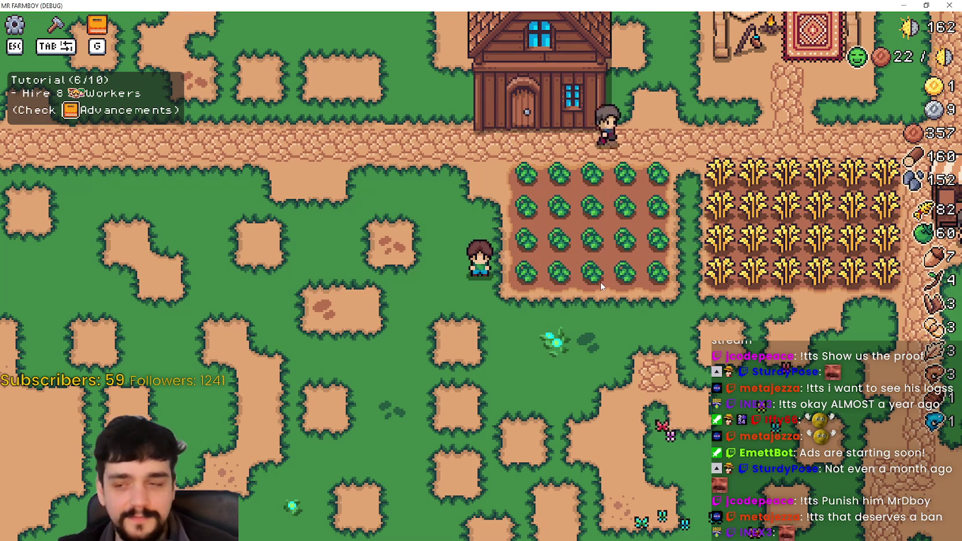
key("d")
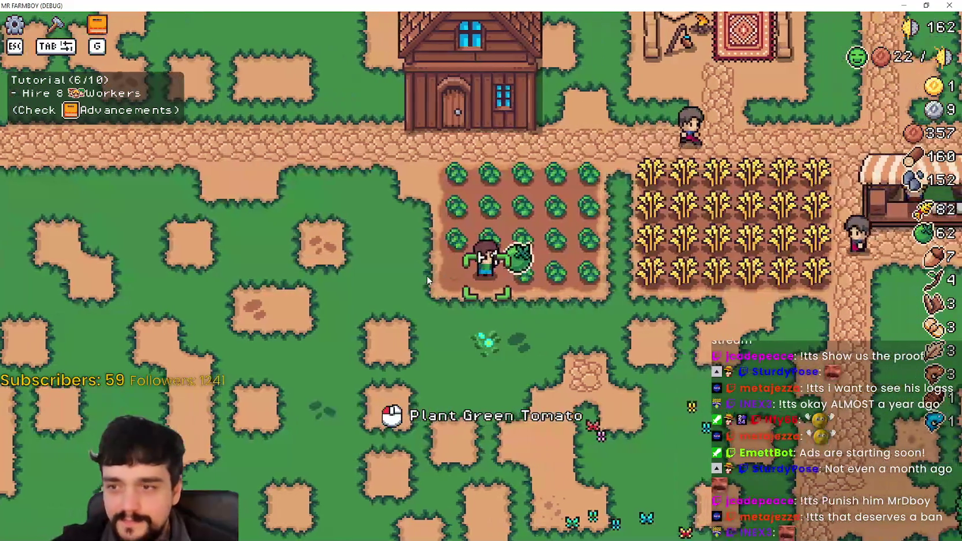
key("d")
key("w")
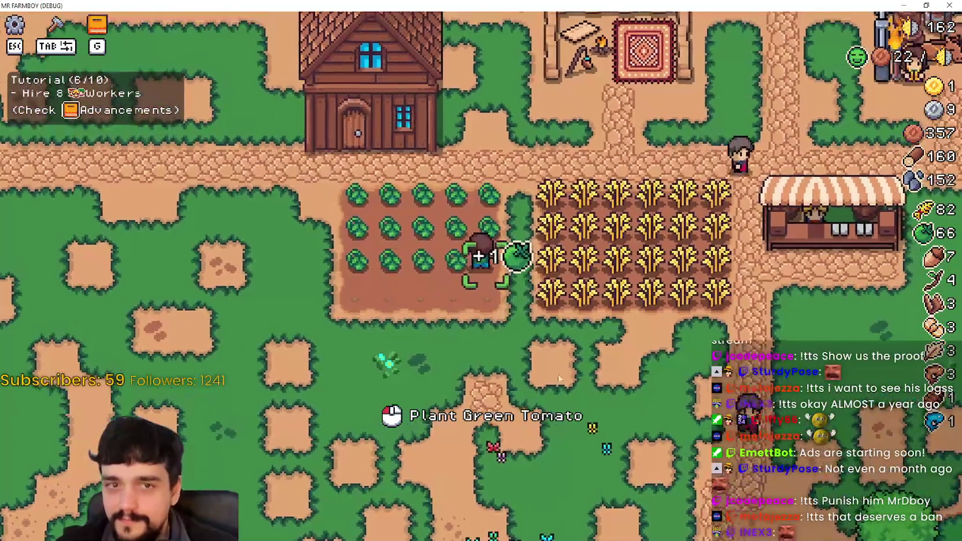
key("a")
key("w")
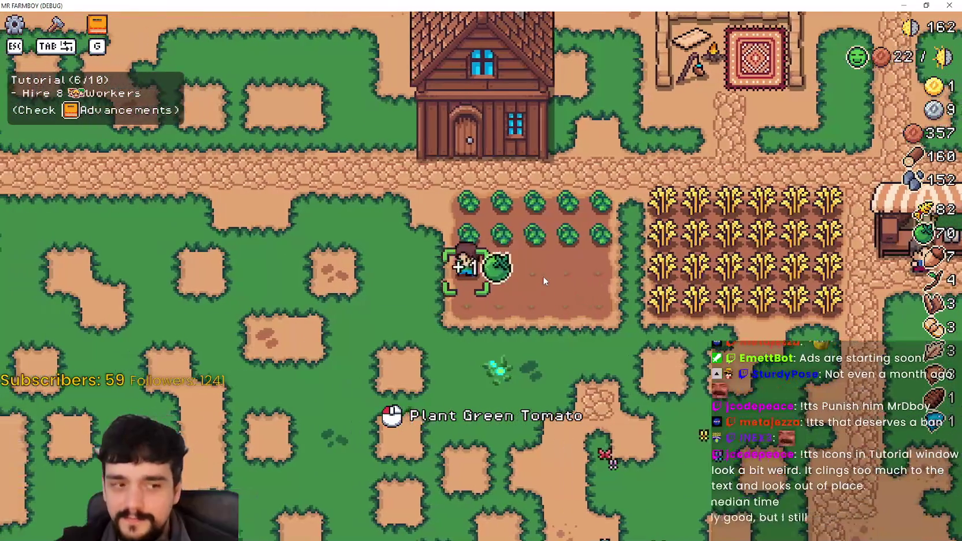
key("d")
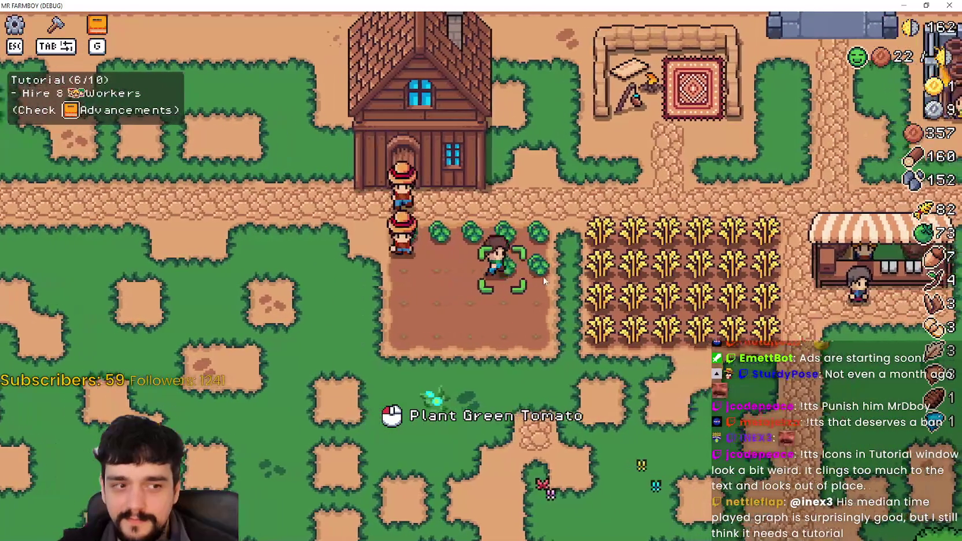
Step: Harvest the remaining tomatoes to reach 80, then restore the game window and stop it
key("a")
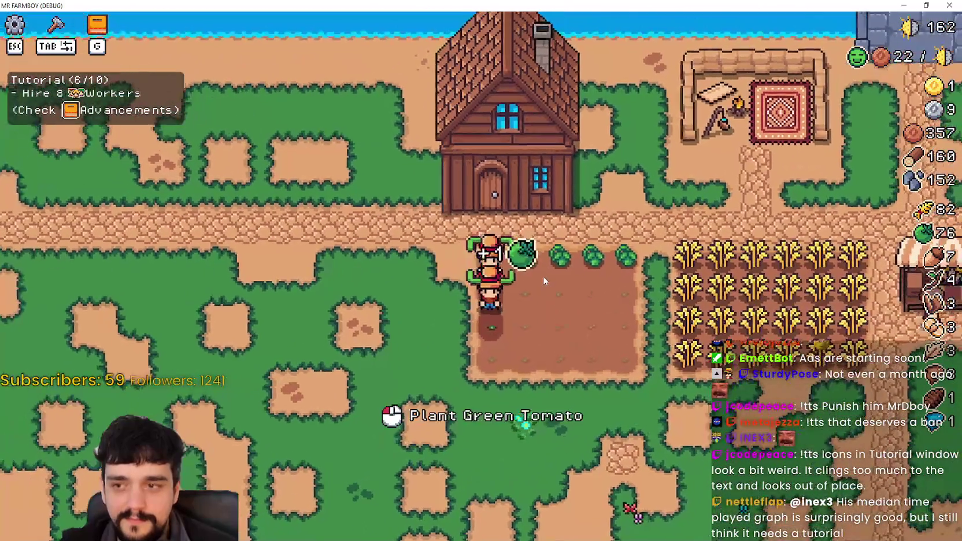
key("d")
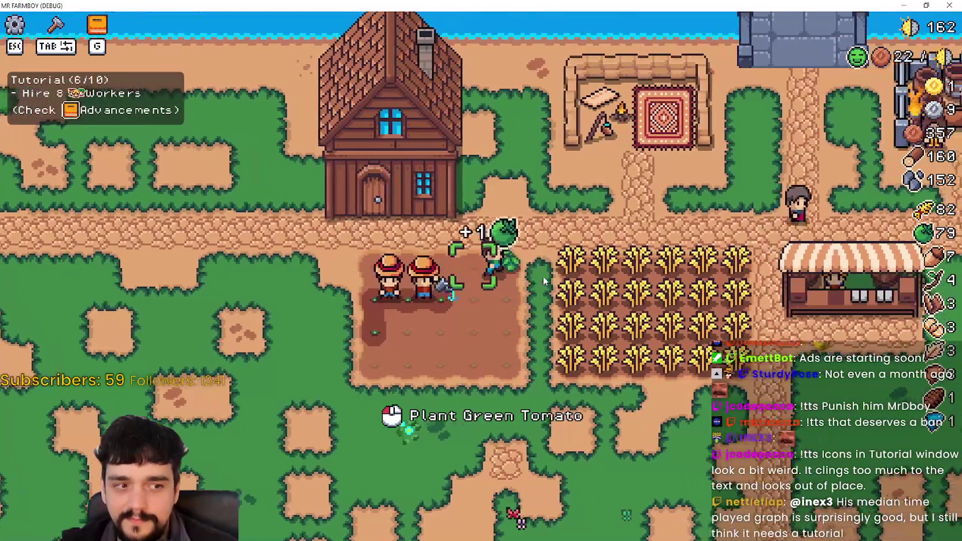
key("s")
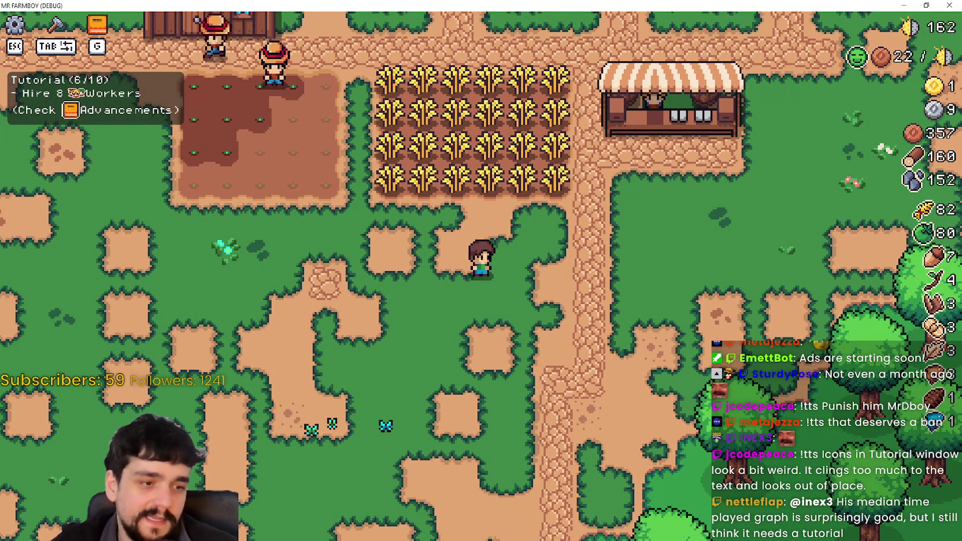
left_click(925, 5)
left_click(841, 24)
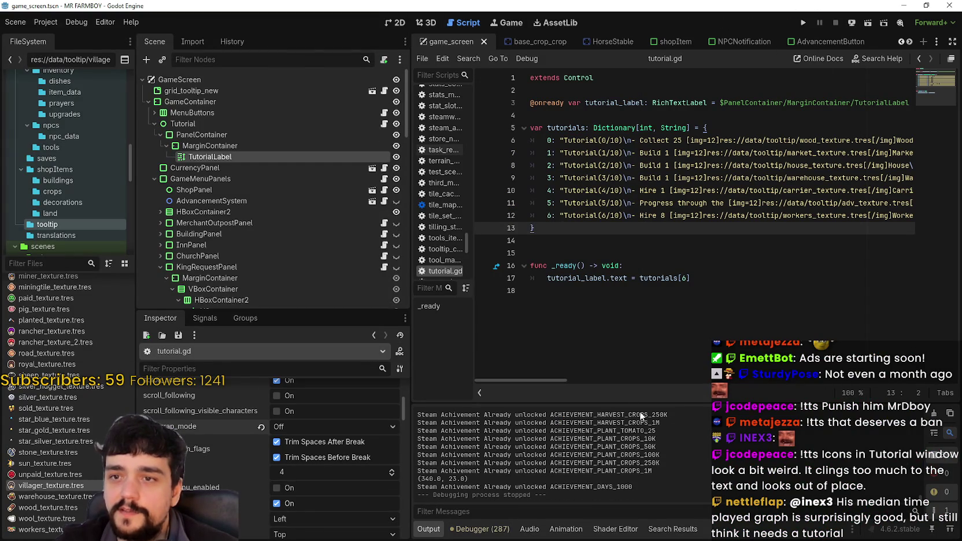
Step: Insert a space after the [/img] tags before Wood and Market on lines 6–7
left_click_drag(548, 380, 606, 383)
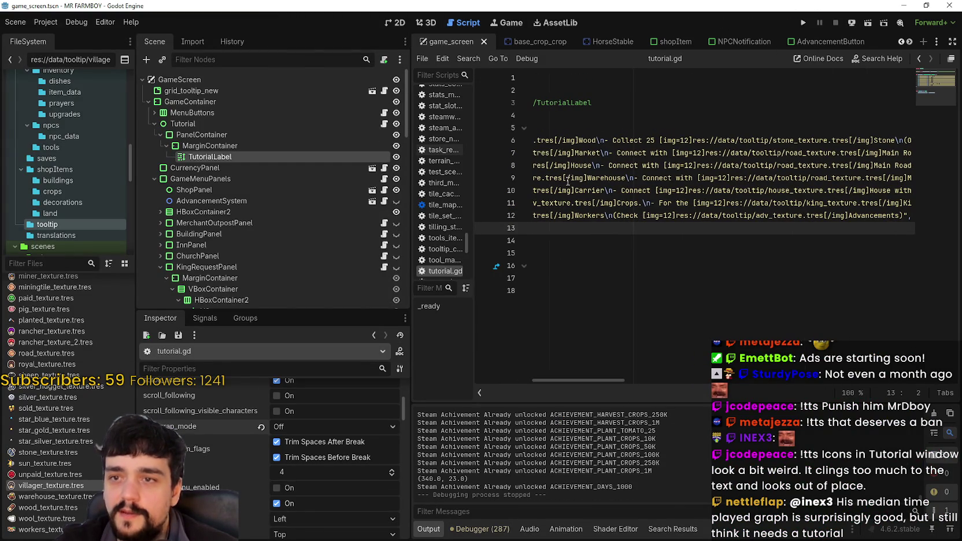
left_click(579, 141)
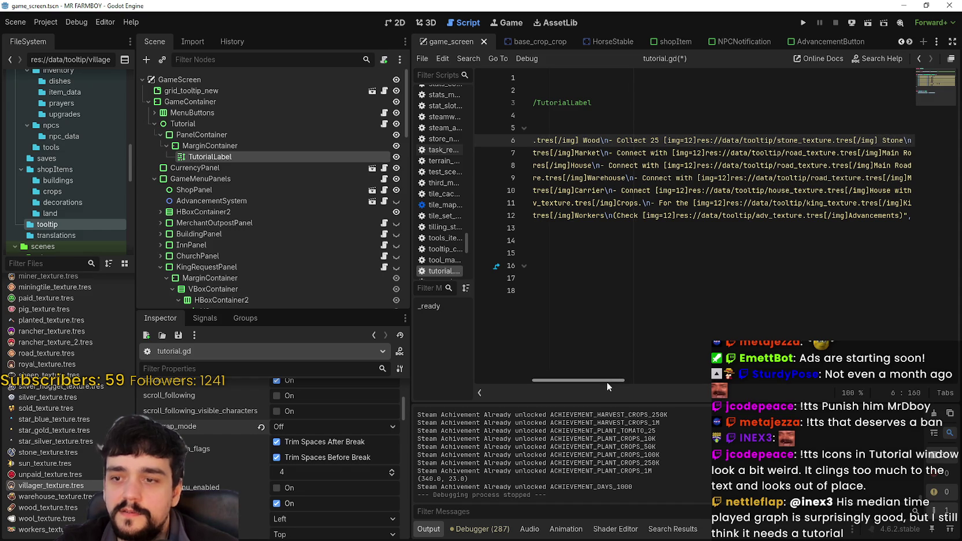
left_click_drag(607, 381, 676, 382)
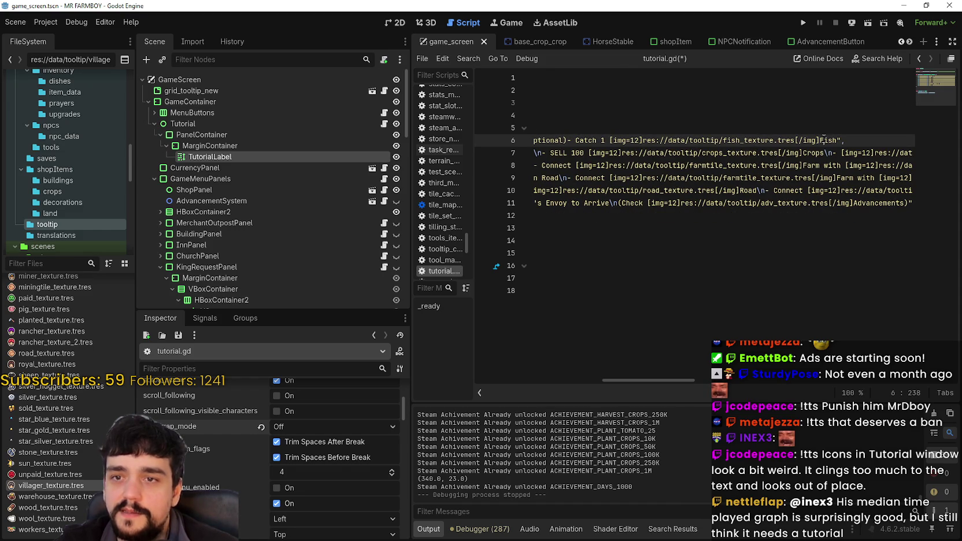
mouse_move(681, 378)
left_mouse_down()
mouse_move(691, 381)
mouse_move(575, 389)
left_mouse_up()
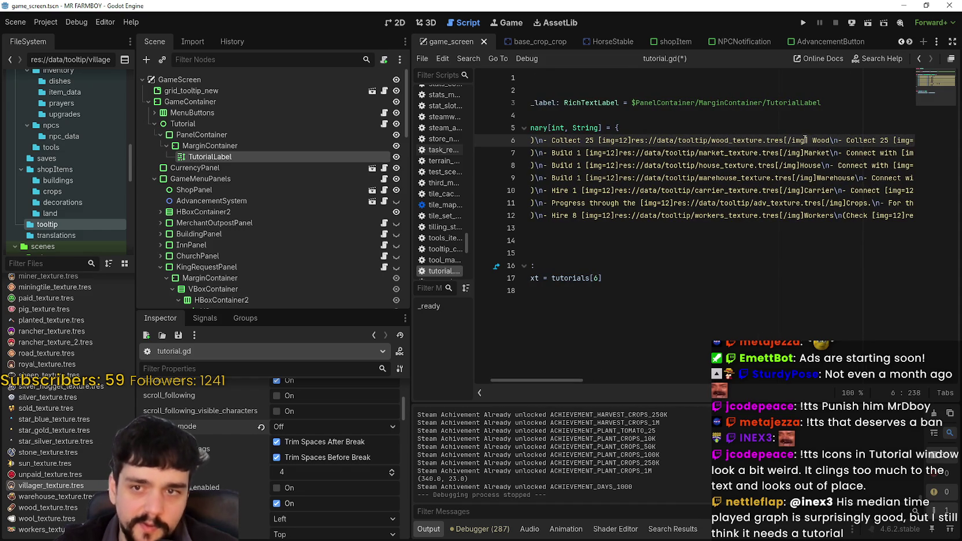
left_click(803, 152)
left_click_drag(578, 379, 688, 381)
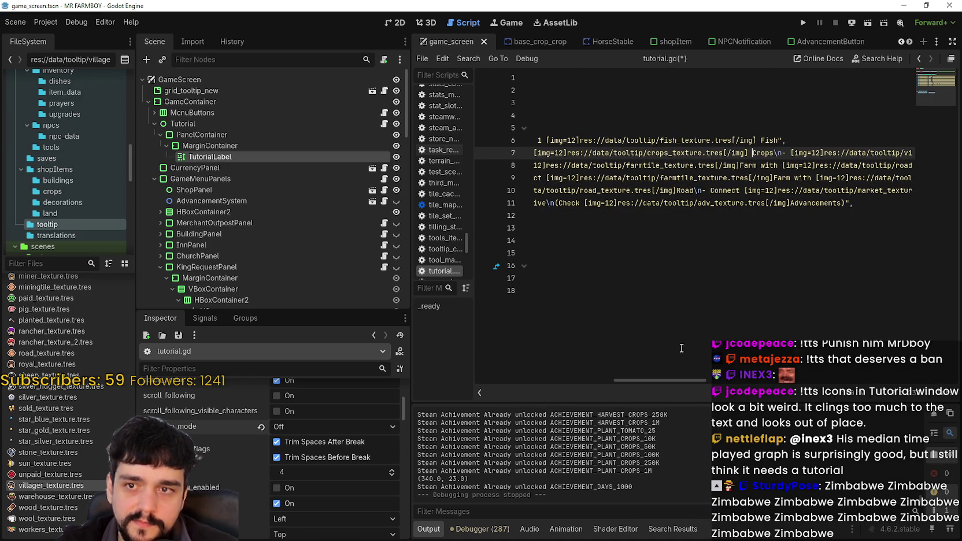
left_click_drag(717, 384, 764, 383)
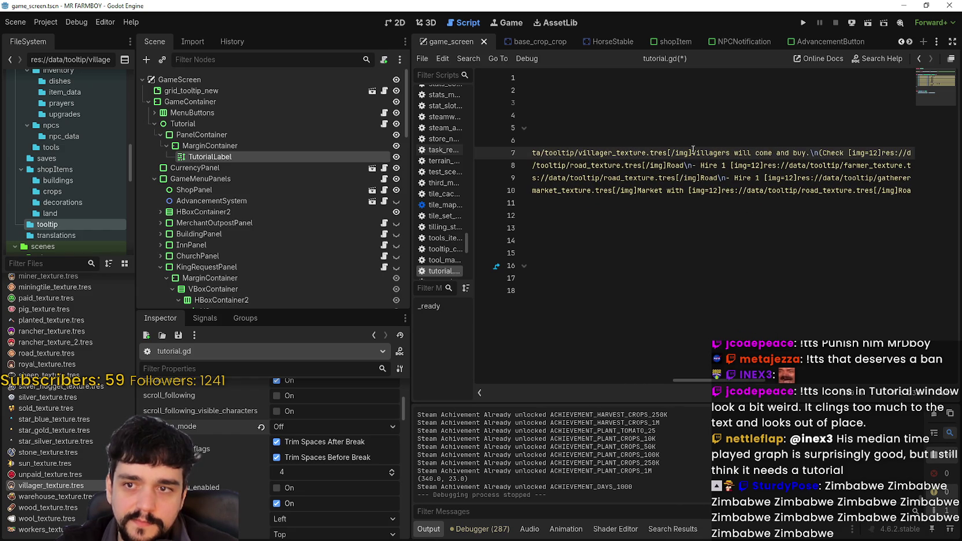
left_click_drag(733, 381, 781, 381)
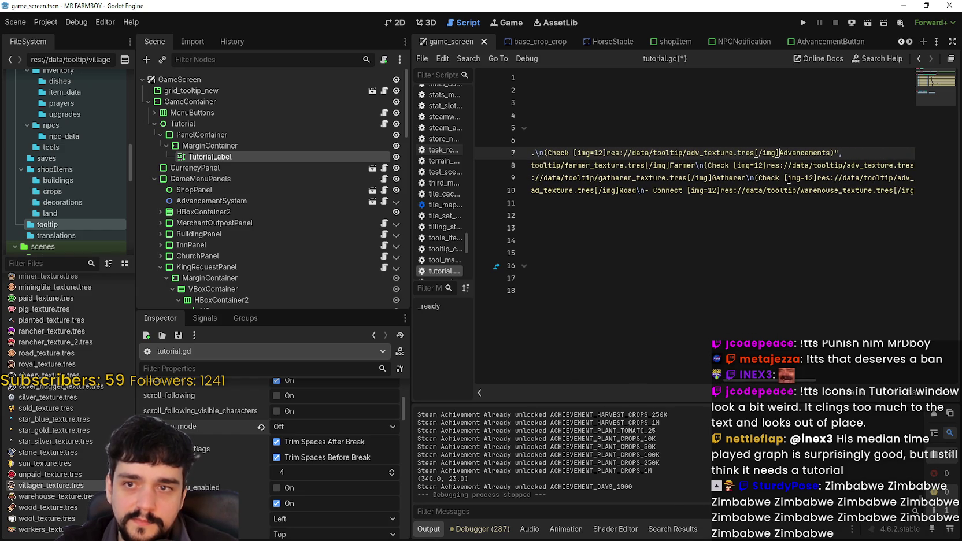
Step: Add the same space before Advancements on lines 8–9 and Warehouse on line 10
left_click_drag(790, 386, 815, 384)
left_click(755, 165)
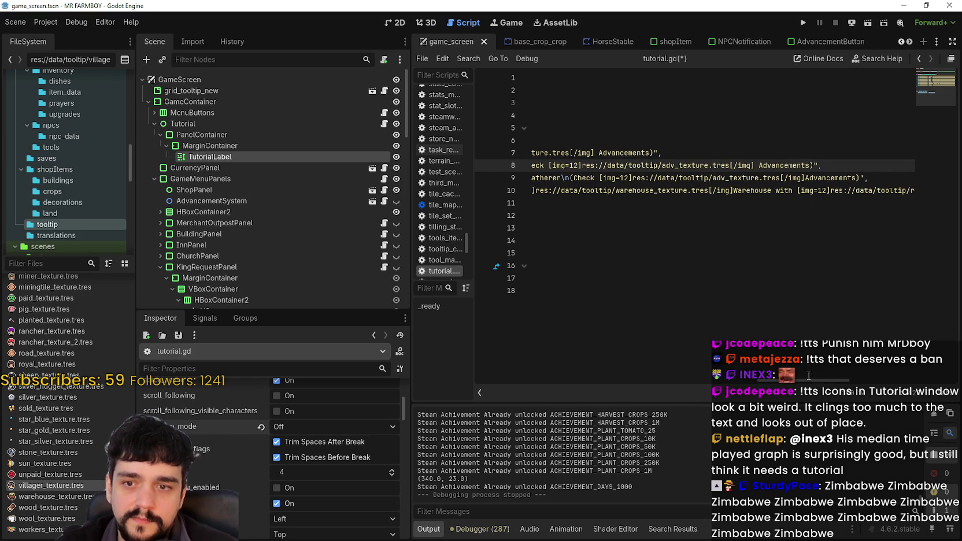
left_click(807, 179)
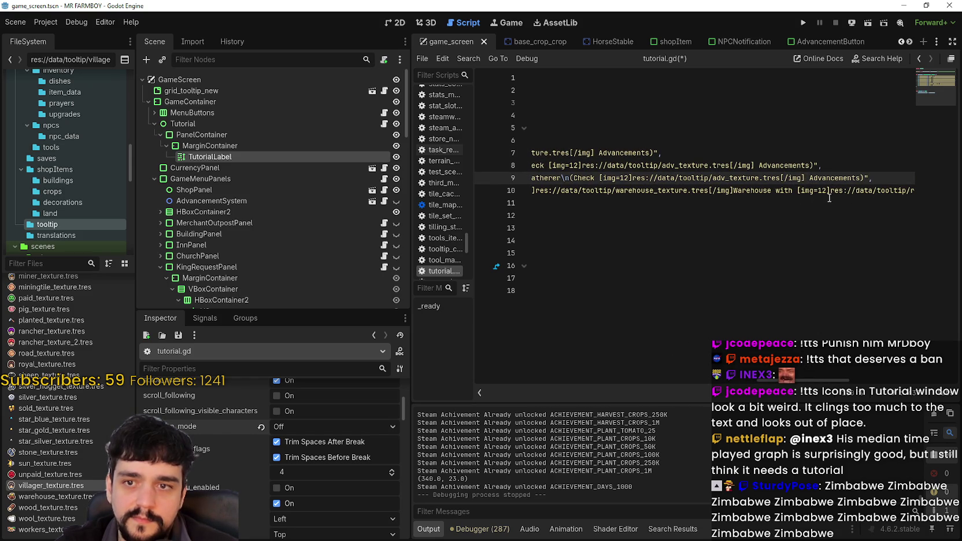
left_click(735, 190)
left_click_drag(810, 373, 926, 385)
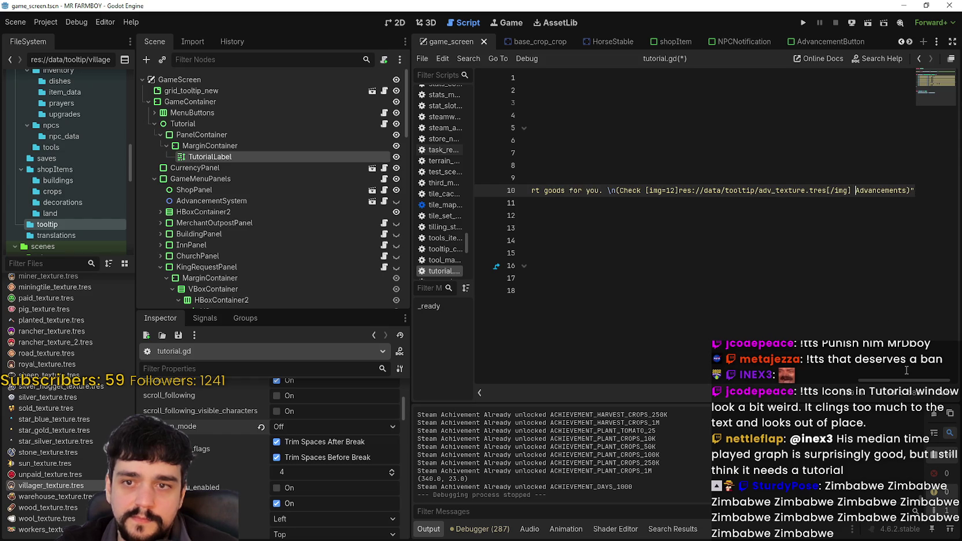
left_click_drag(900, 382, 763, 398)
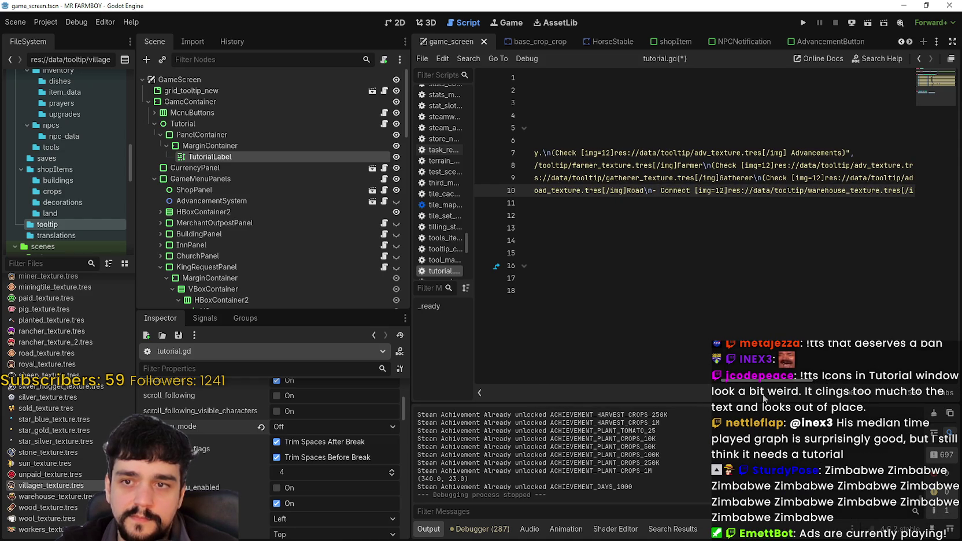
left_click(681, 165)
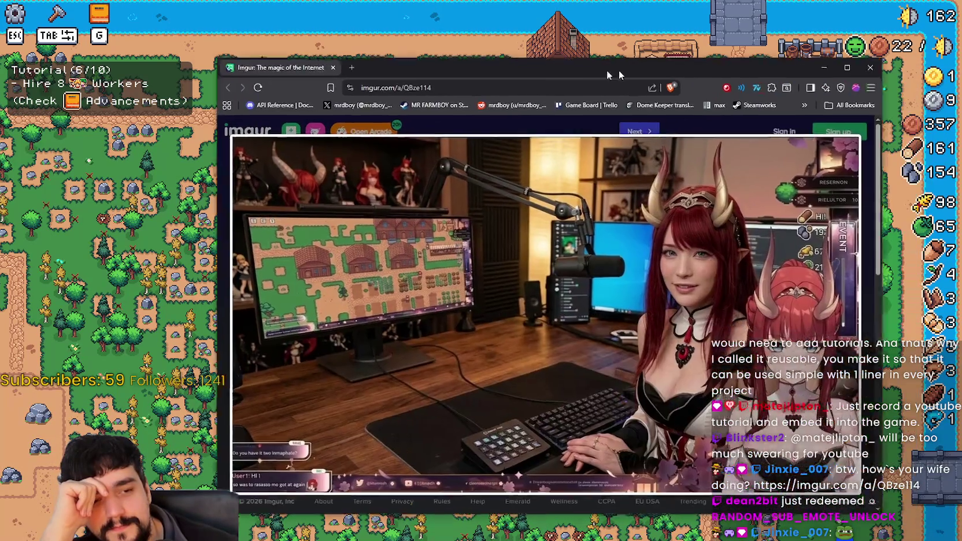
Step: Drag the Imgur browser window up and left over the running game
mouse_move(618, 58)
left_mouse_down()
mouse_move(577, 57)
mouse_move(576, 43)
mouse_move(509, 27)
mouse_move(498, 7)
mouse_move(455, 12)
left_mouse_up()
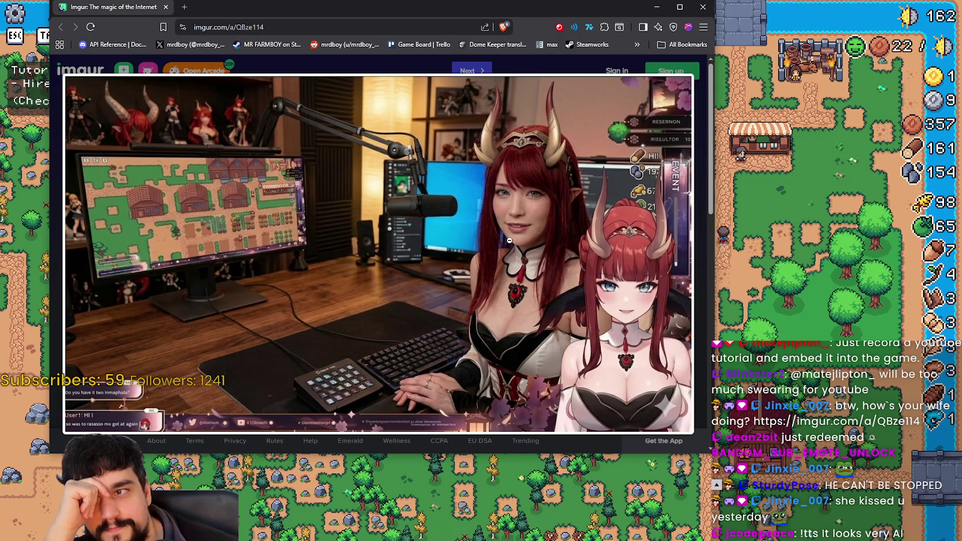
mouse_move(438, 8)
left_mouse_down()
mouse_move(424, 12)
mouse_move(468, 15)
mouse_move(433, 22)
left_mouse_up()
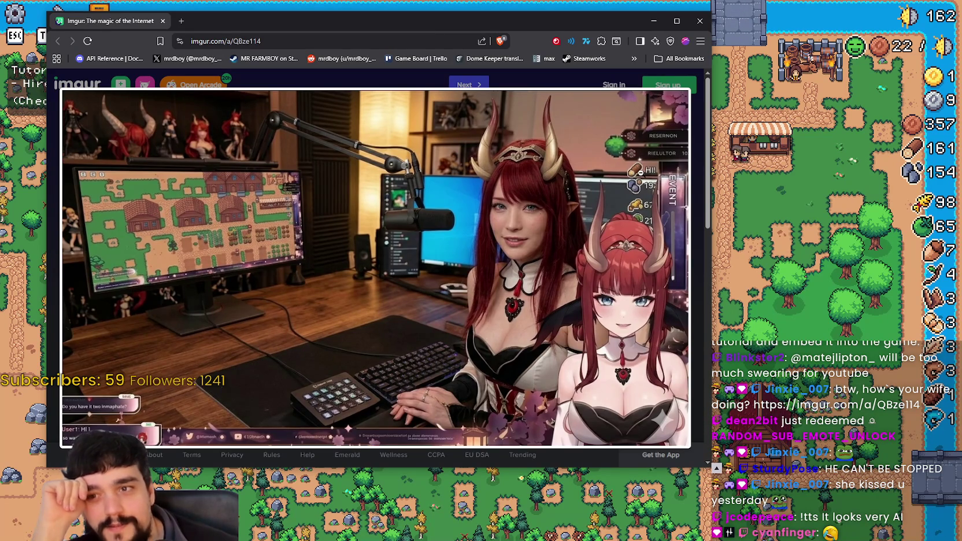
left_click(669, 180)
left_click(661, 188)
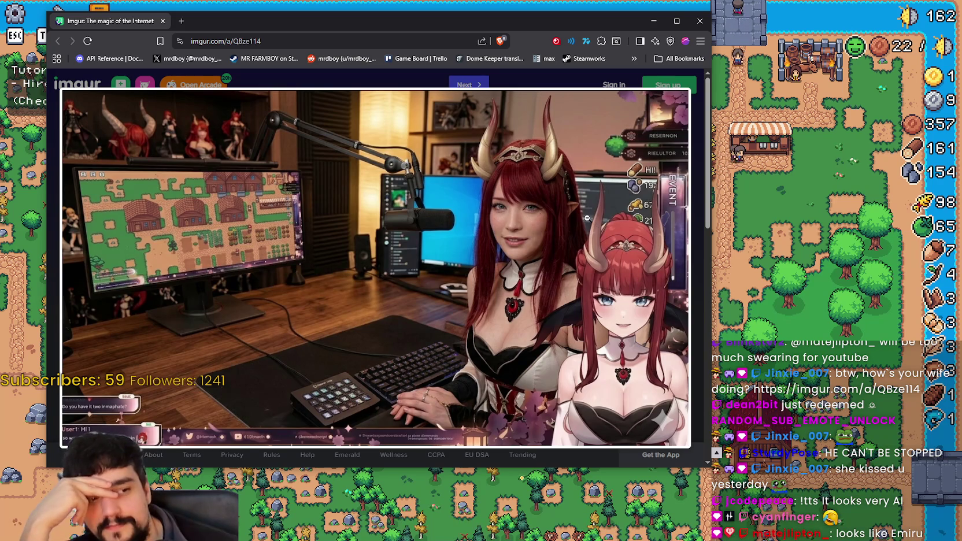
left_click(298, 276)
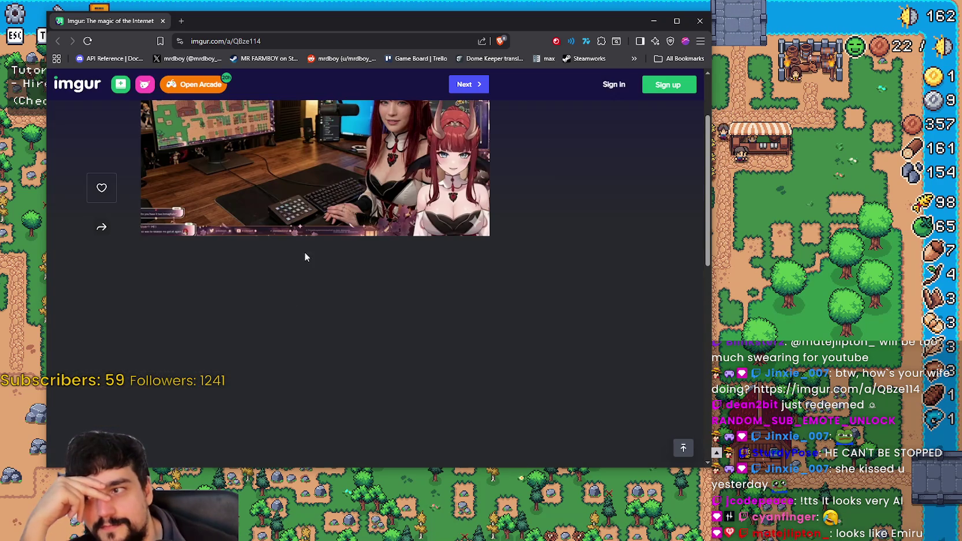
left_click(301, 180)
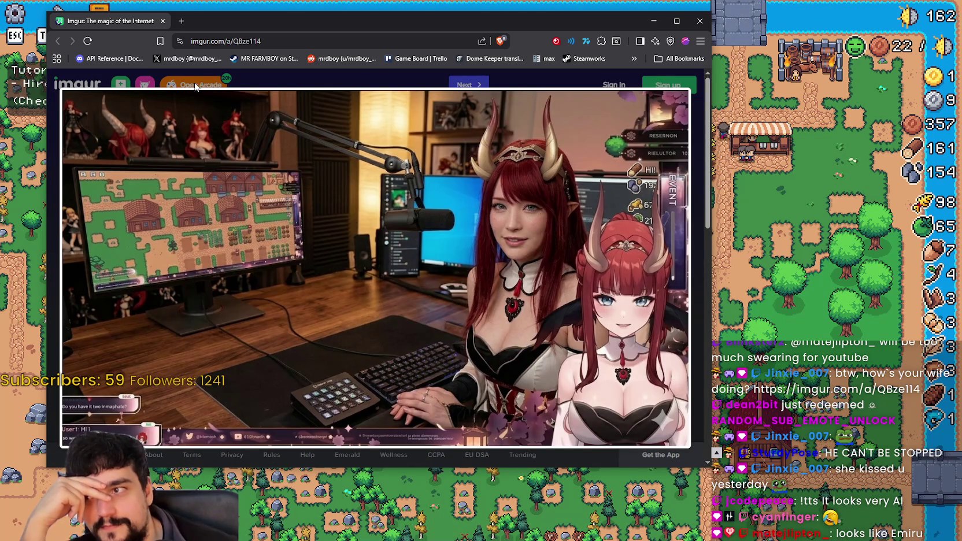
key("ctrl+w")
Step: Harvest tomatoes across the field, then tick the Farmer option in the house's hiring menu
scroll(619, 251, "up", 2)
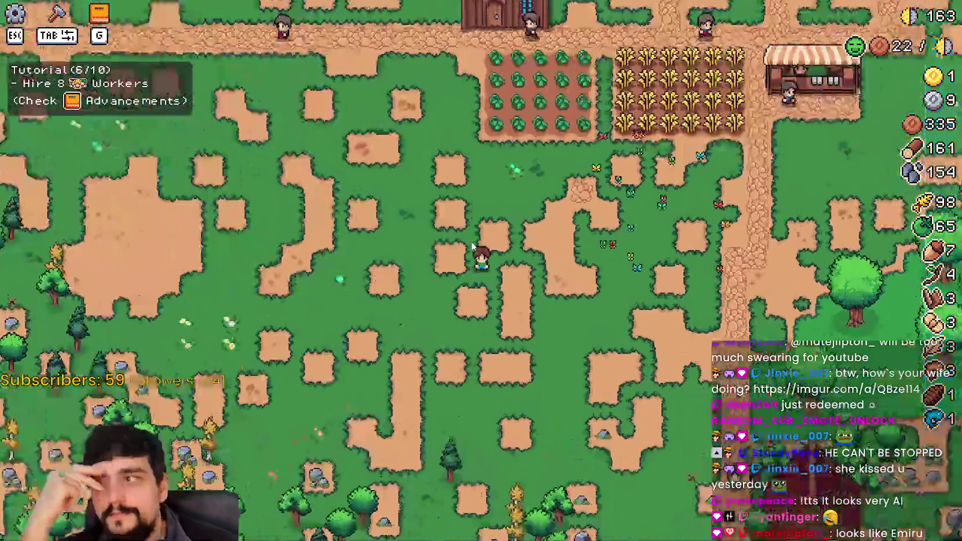
key("w")
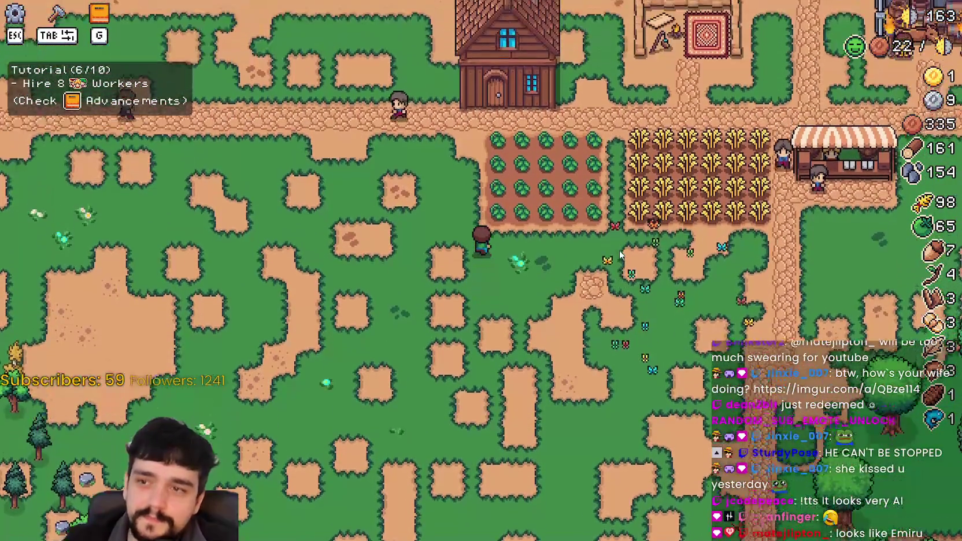
key("d")
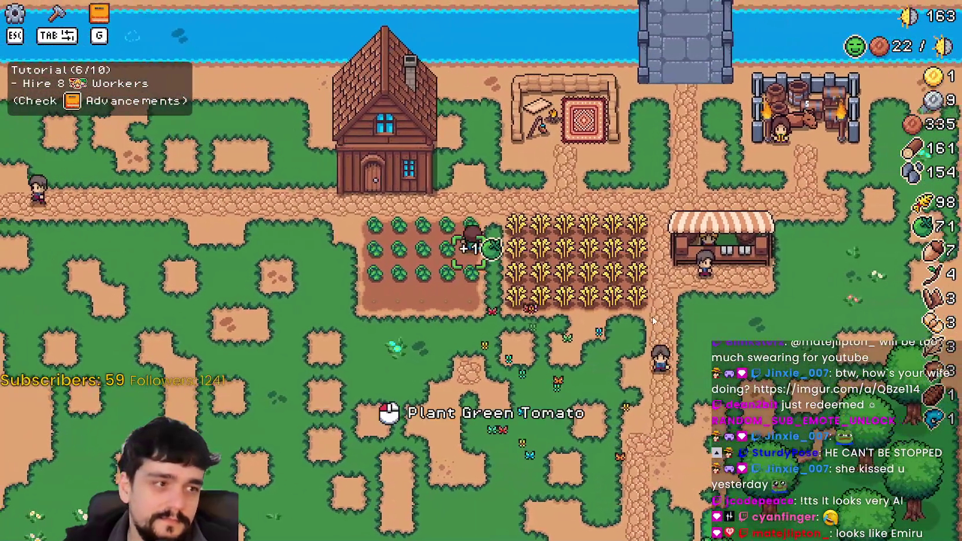
key("a")
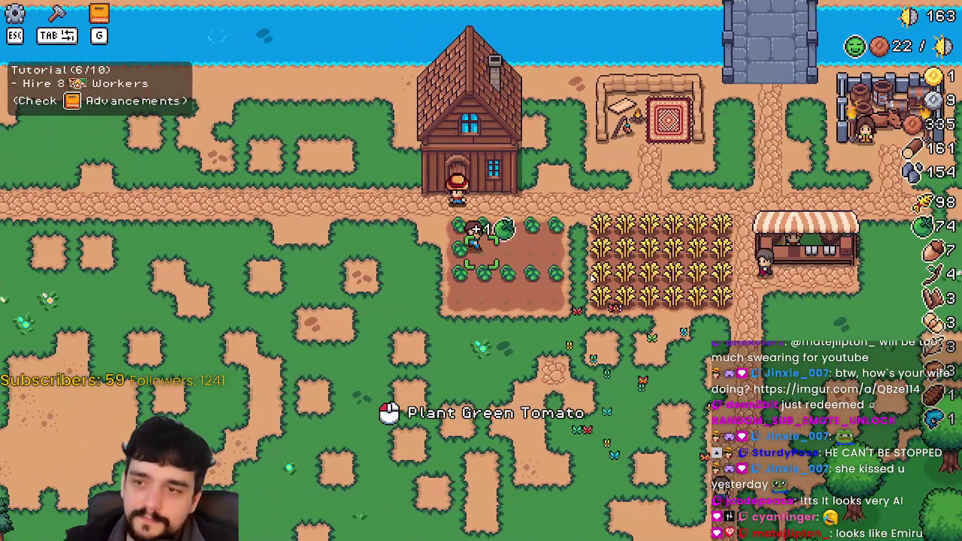
key("s")
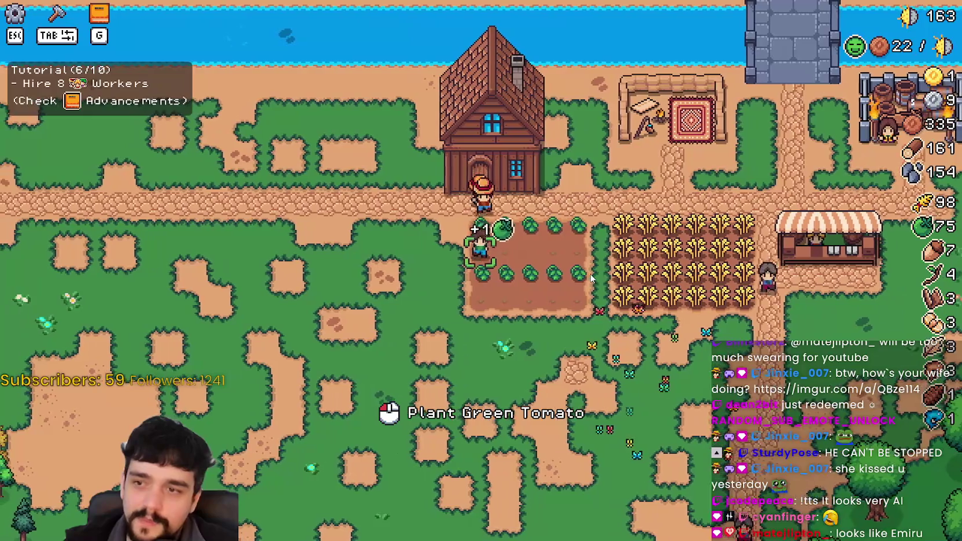
key("d")
key("w")
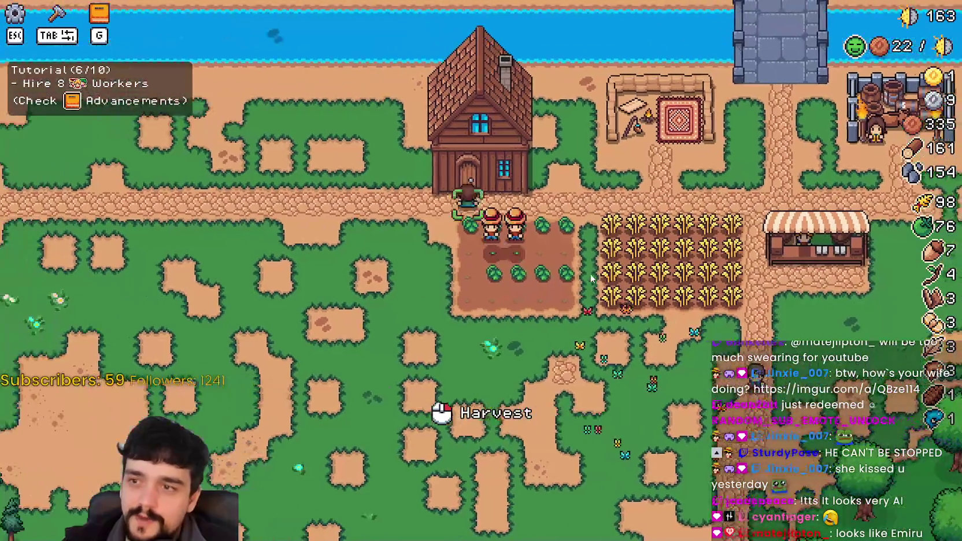
left_click(463, 241)
key("d")
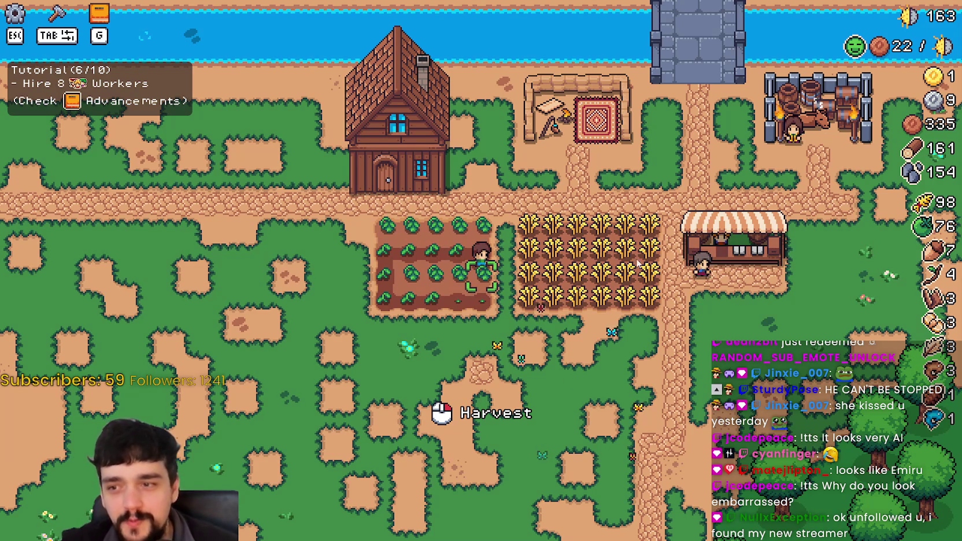
Step: Harvest the remaining ripe tomatoes and walk the farmer onto the path beside the house
left_click(688, 250)
key("a")
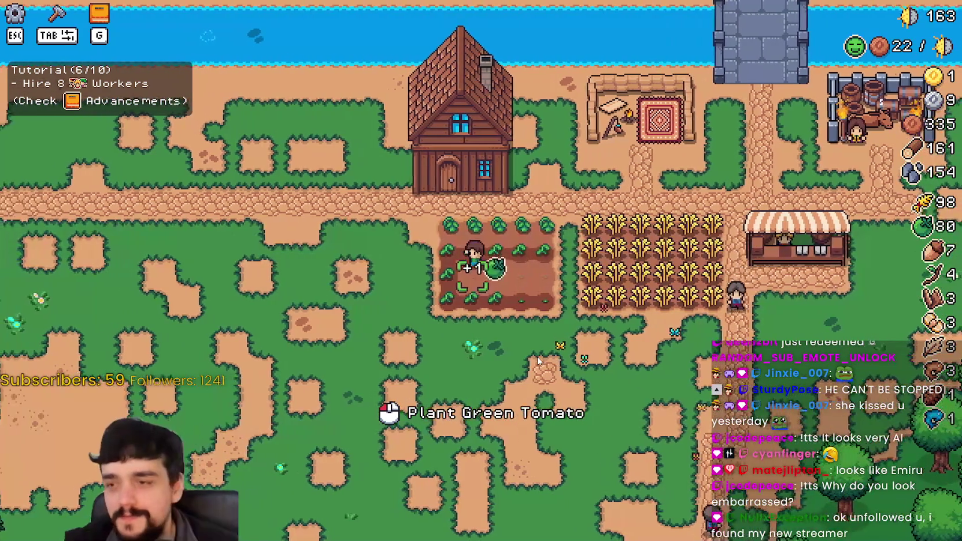
key("d")
key("s")
scroll(543, 356, "up", 2)
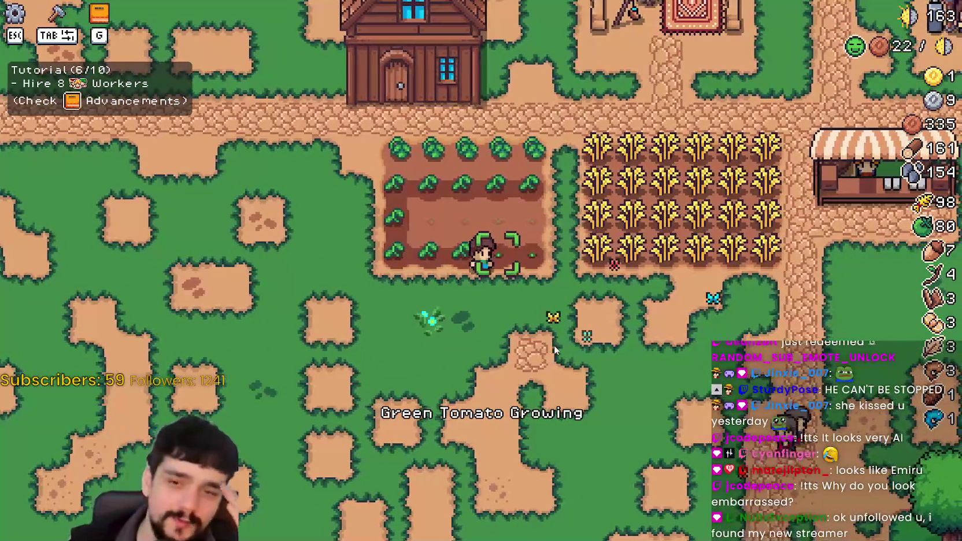
key("w")
key("d")
key("w")
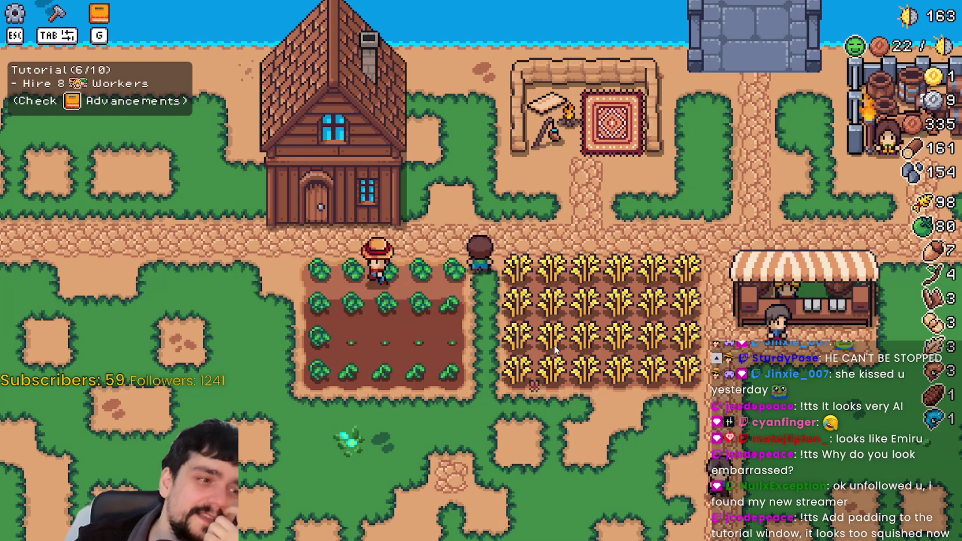
key("a")
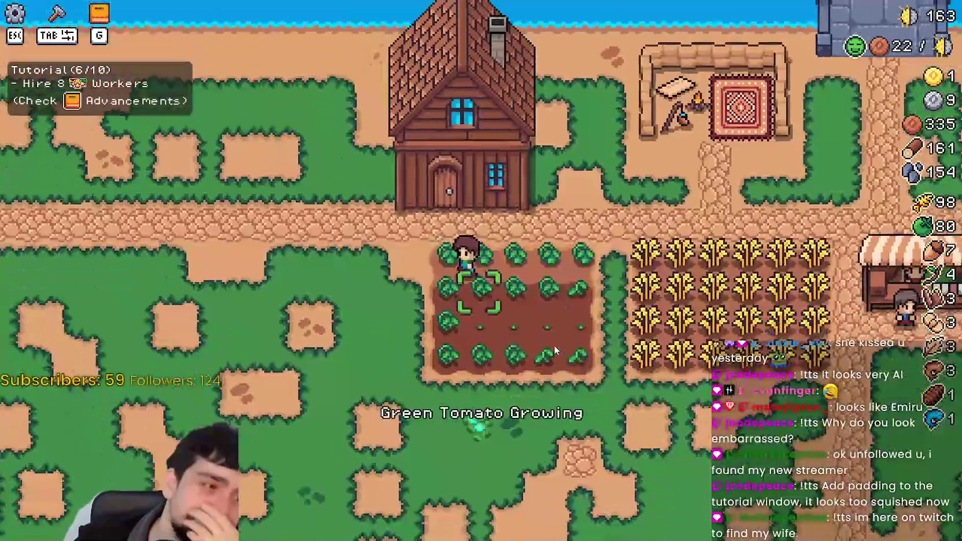
key("a")
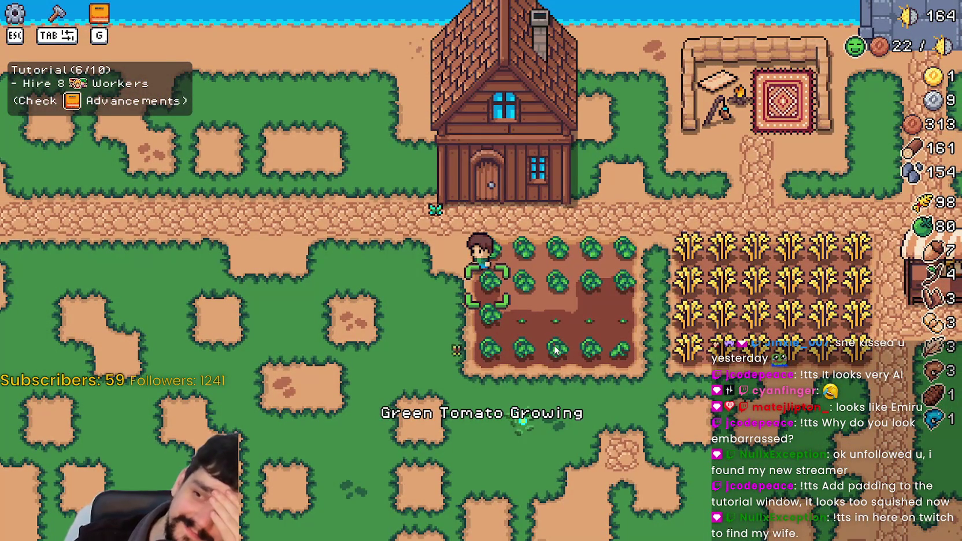
key("w")
key("a")
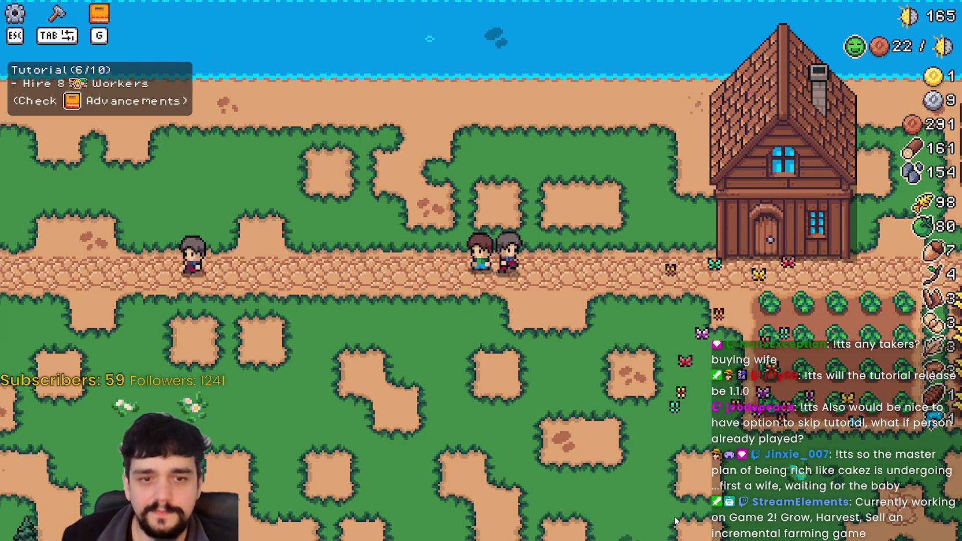
Step: Harvest the top tomato row and several wheat tiles, bringing wheat to 108
key("d")
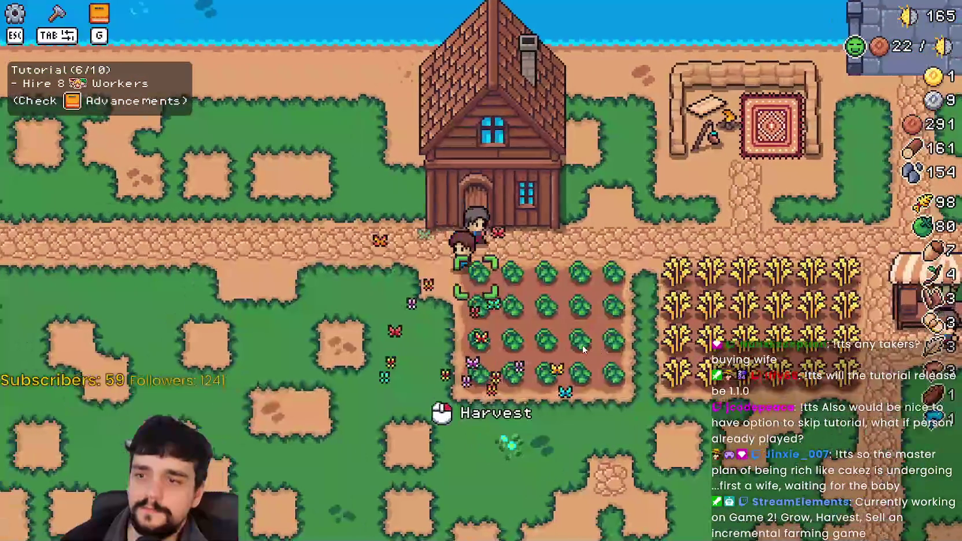
scroll(583, 345, "up", 2)
left_click(588, 345)
key("d")
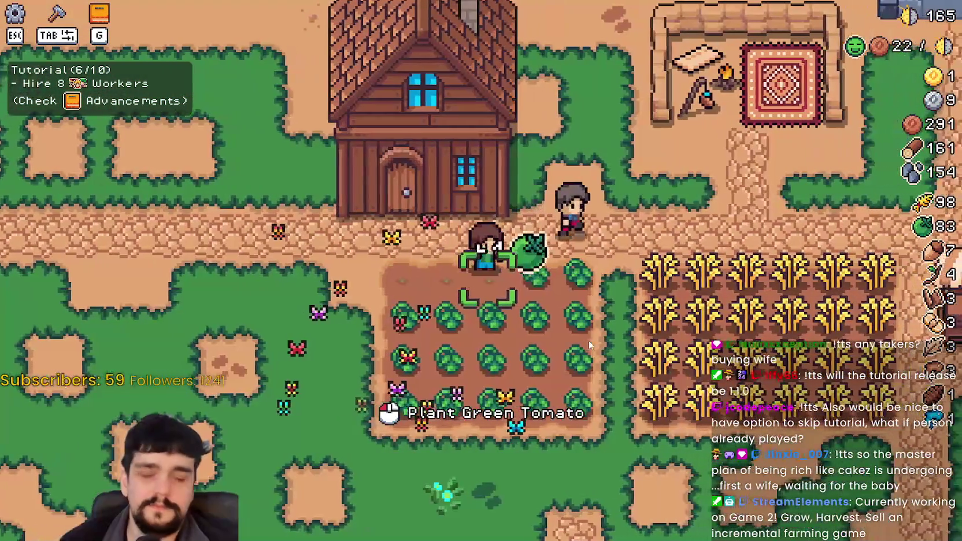
key("d")
key("w")
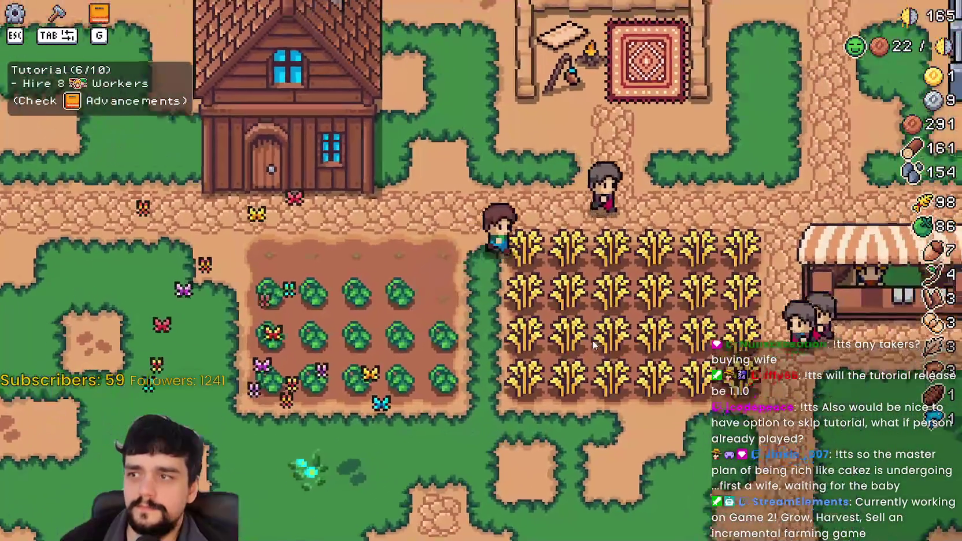
scroll(595, 345, "down", 2)
key("s")
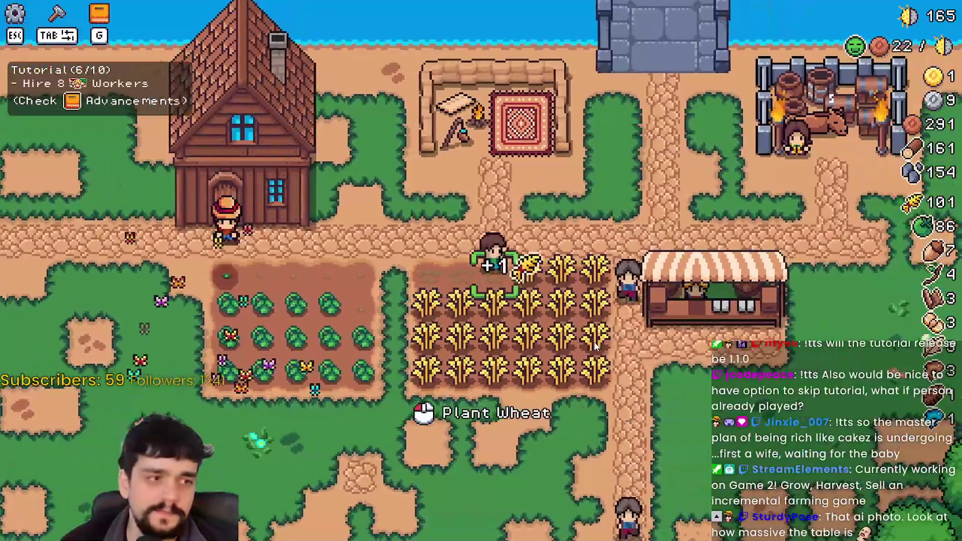
key("d")
key("s")
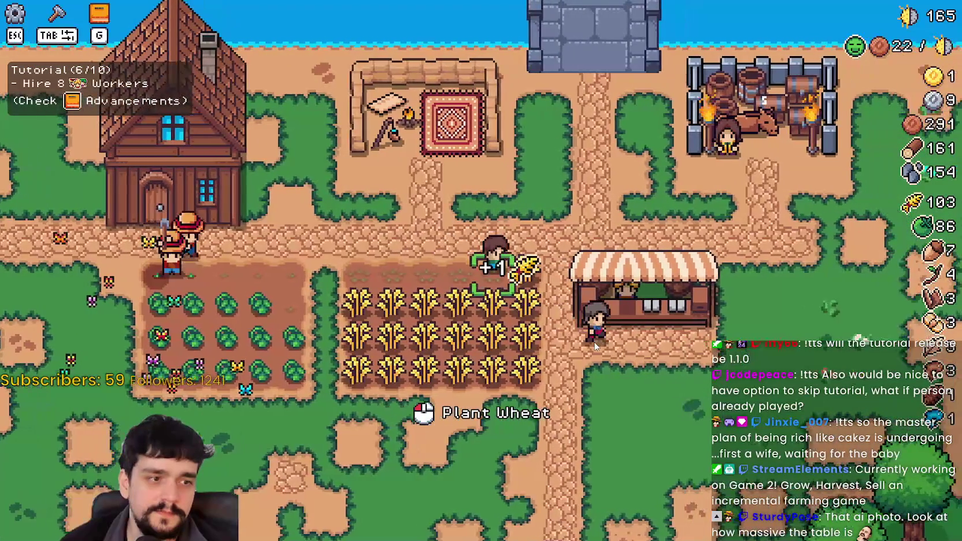
key("a")
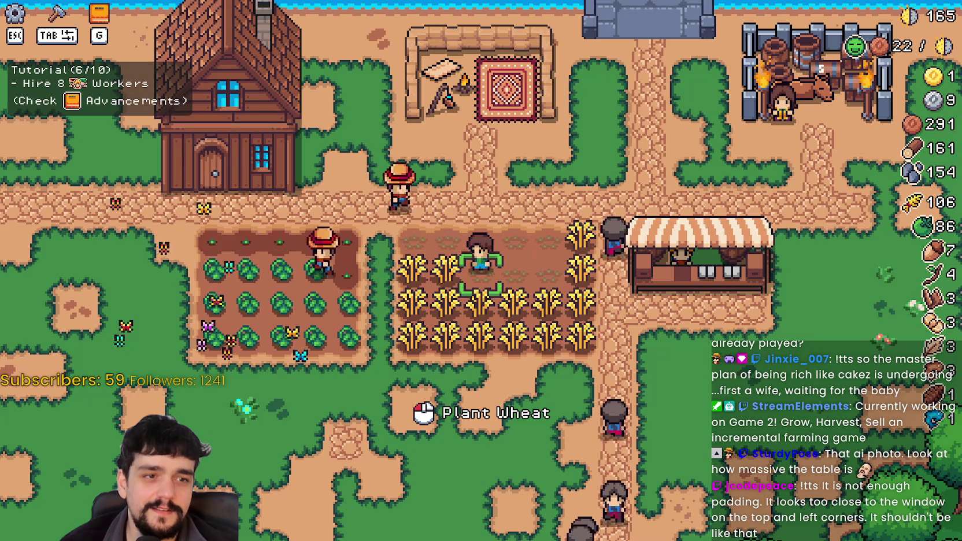
Step: Toggle the Crafting panel open and closed to view the tutorial box
key("a")
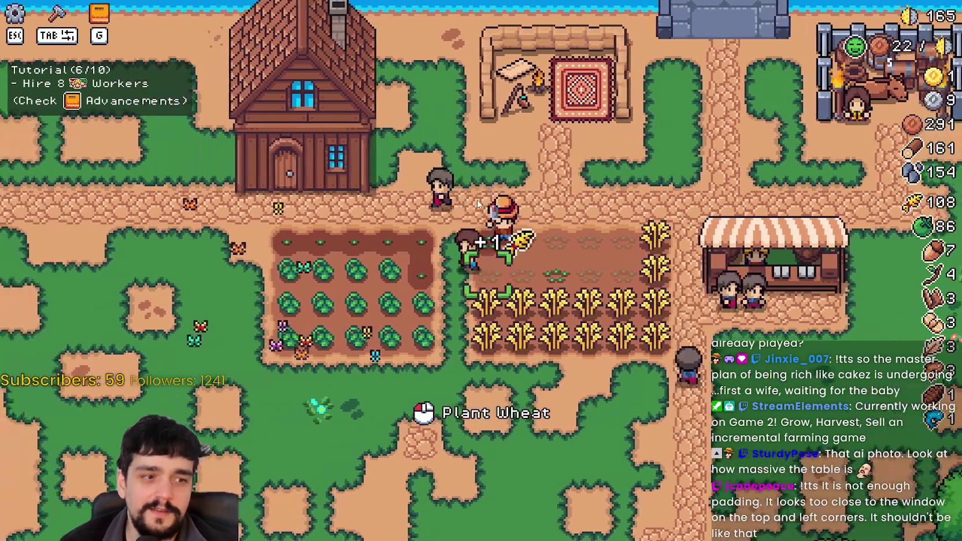
key("a")
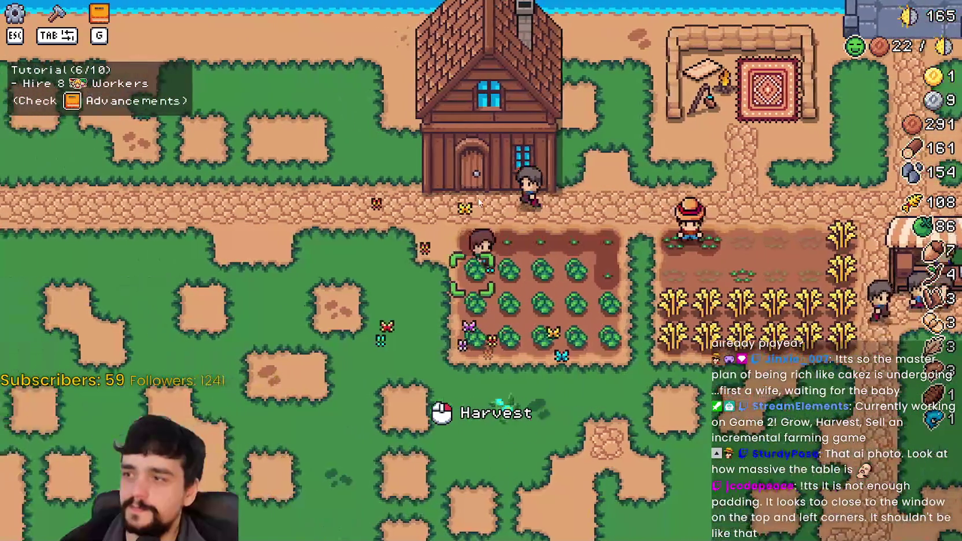
key("d")
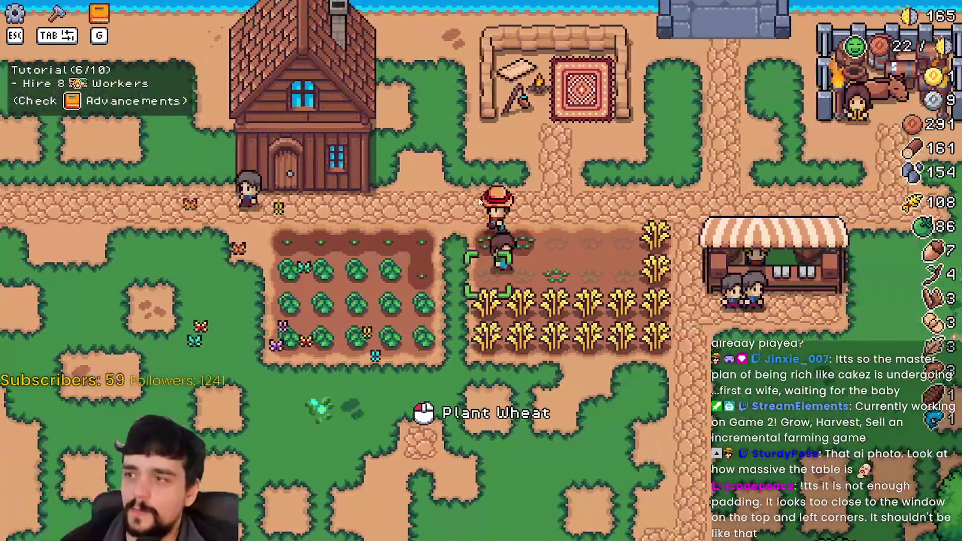
key("a")
key("Tab")
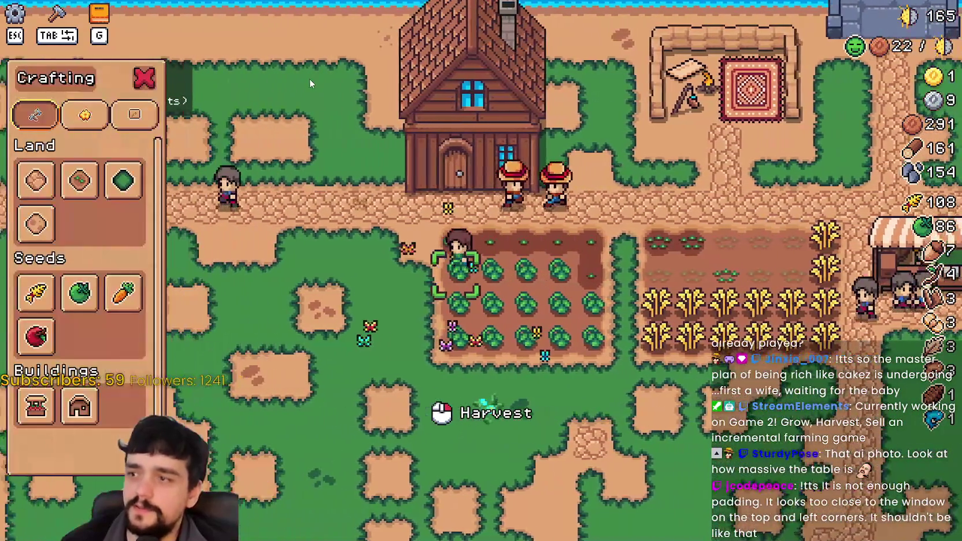
key("a")
key("Tab")
key("Tab")
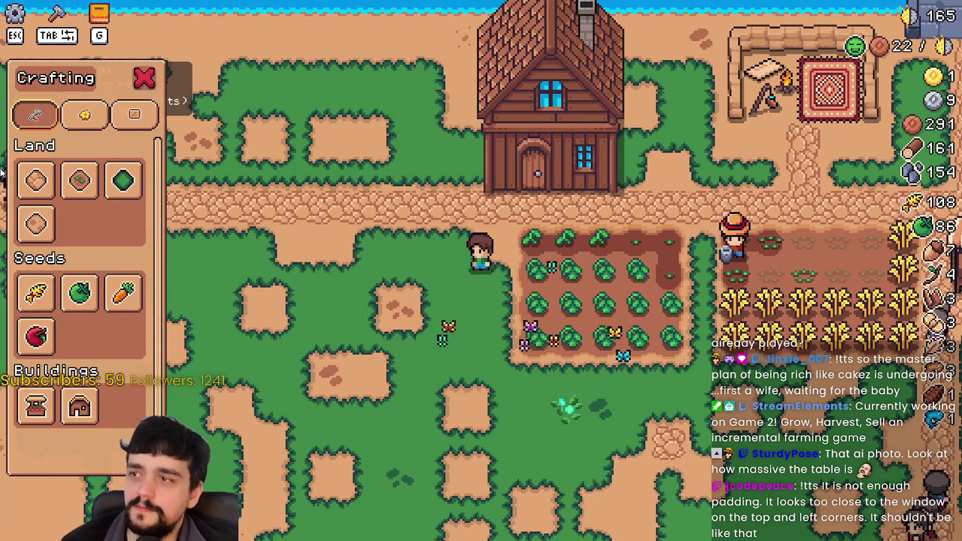
key("Tab")
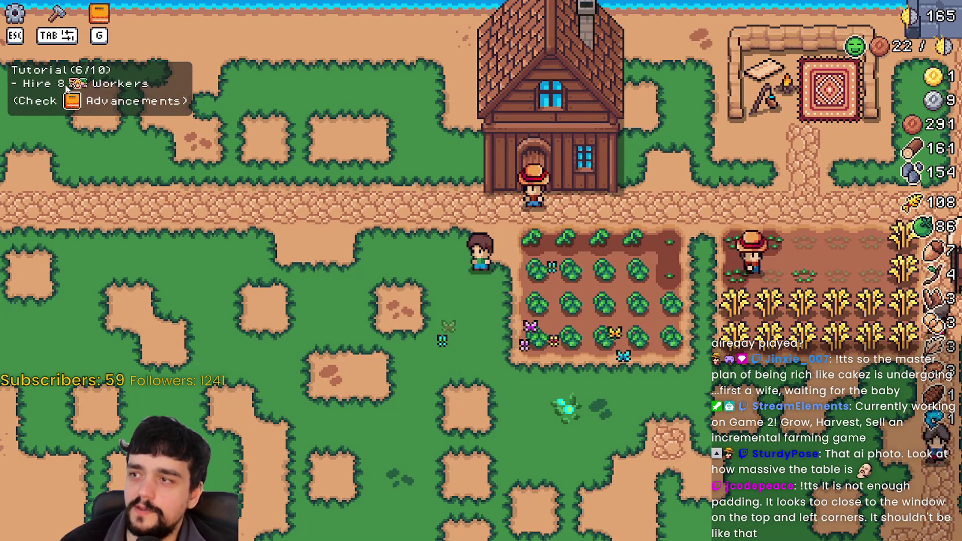
key("Tab")
key("Tab")
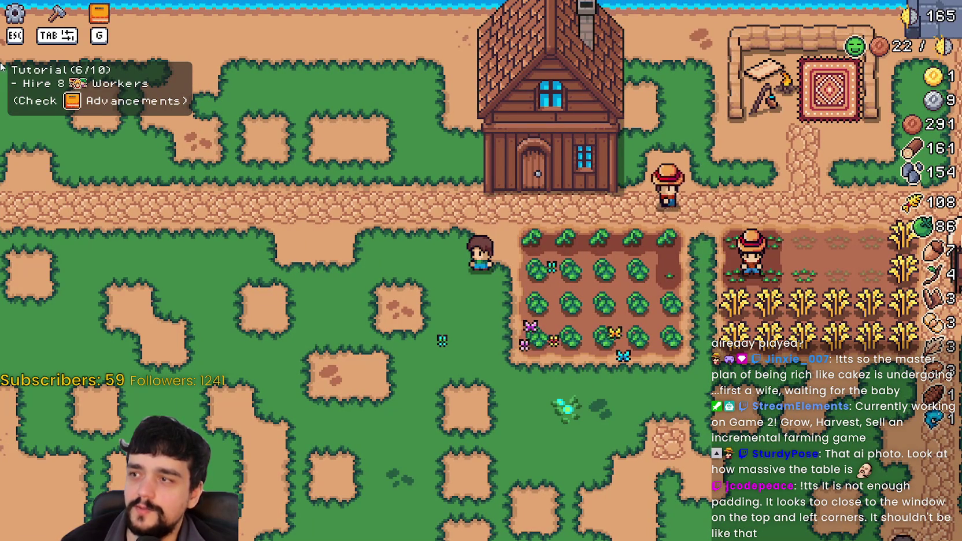
Step: Walk through the tomato, cabbage and wheat fields, then quit the game from the pause menu
key("s")
key("d")
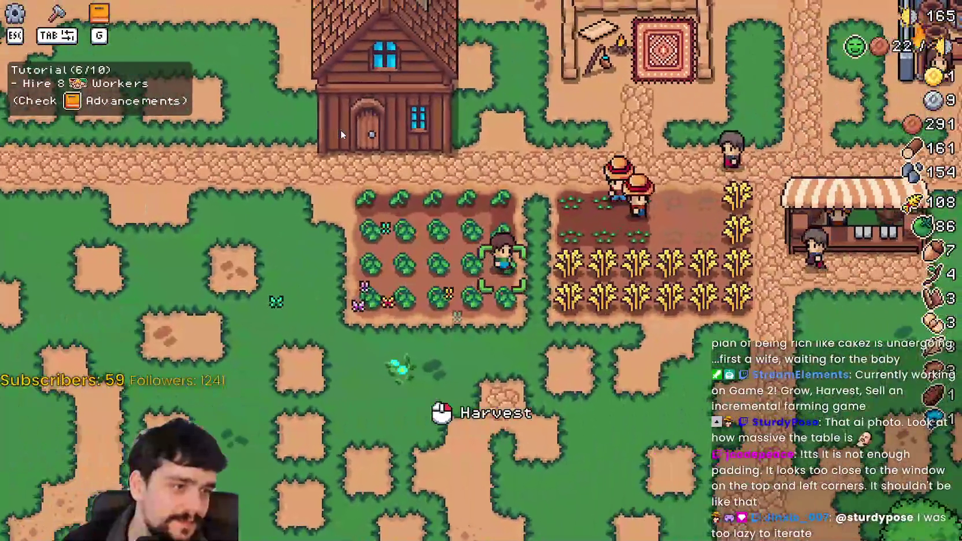
key("w")
key("a")
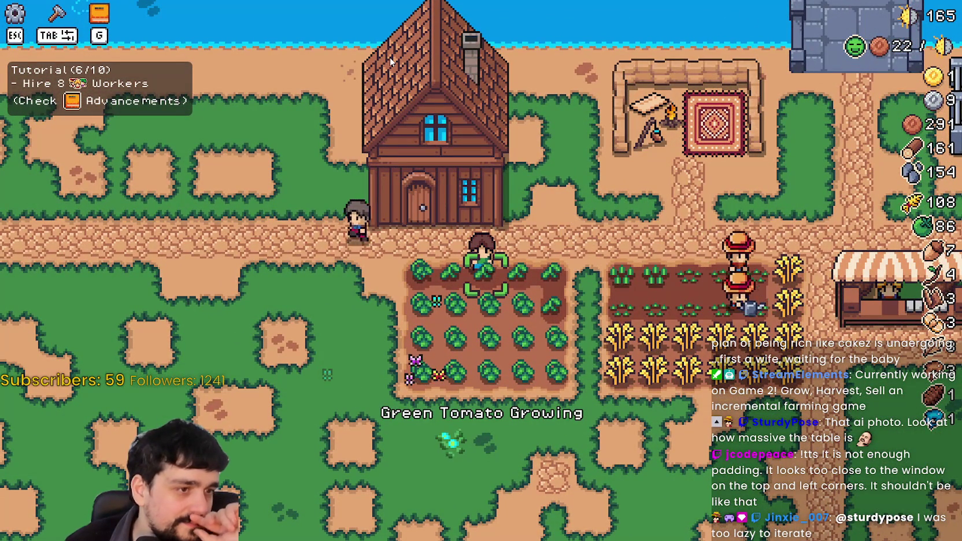
key("w")
key("a")
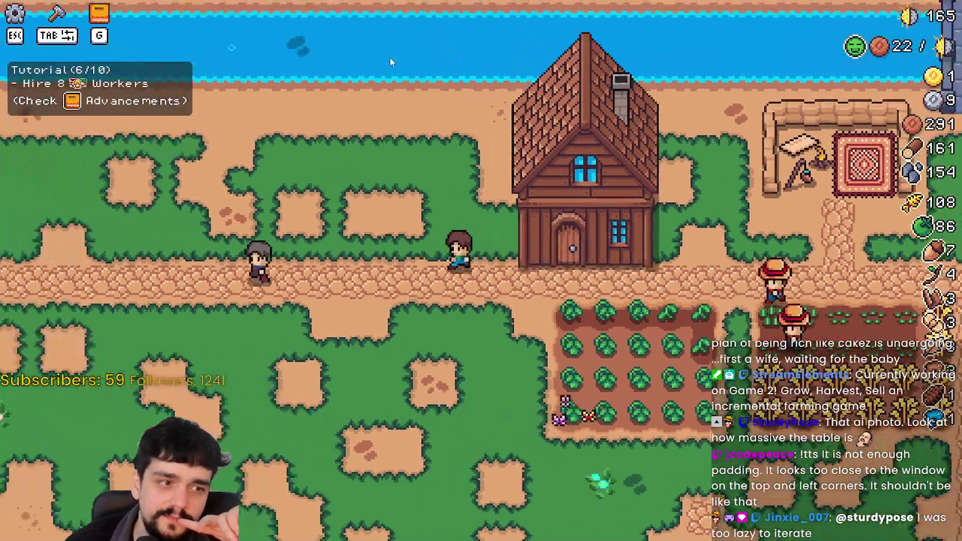
key("s")
key("d")
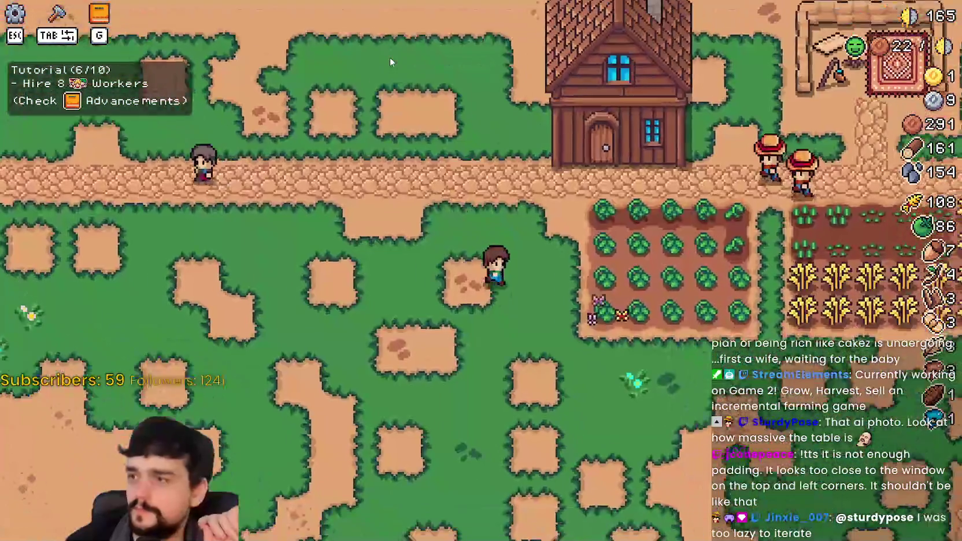
key("d")
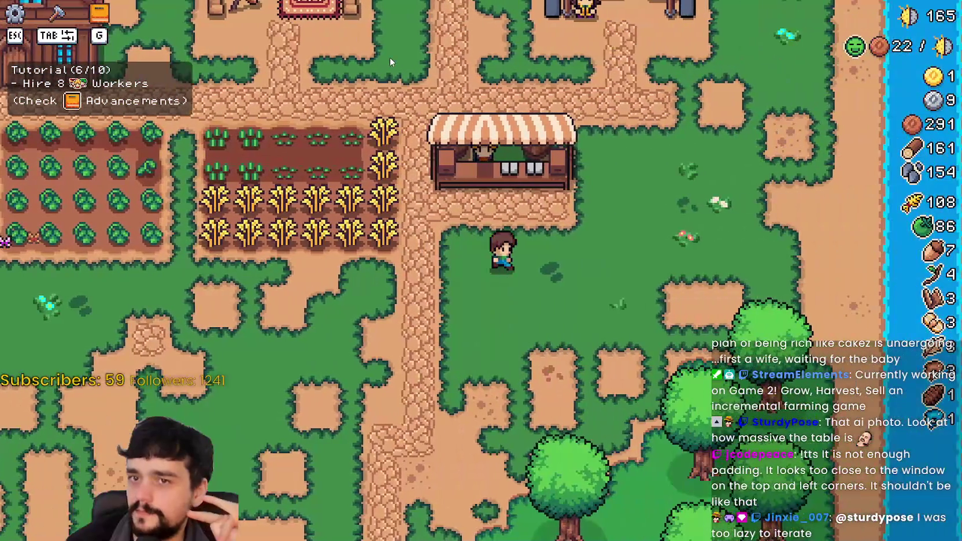
key("w")
key("a")
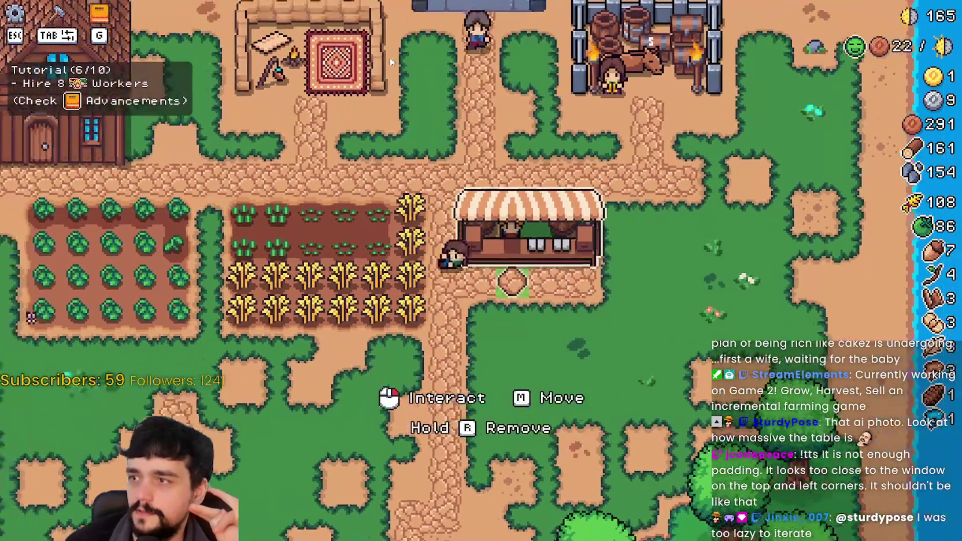
key("s")
key("a")
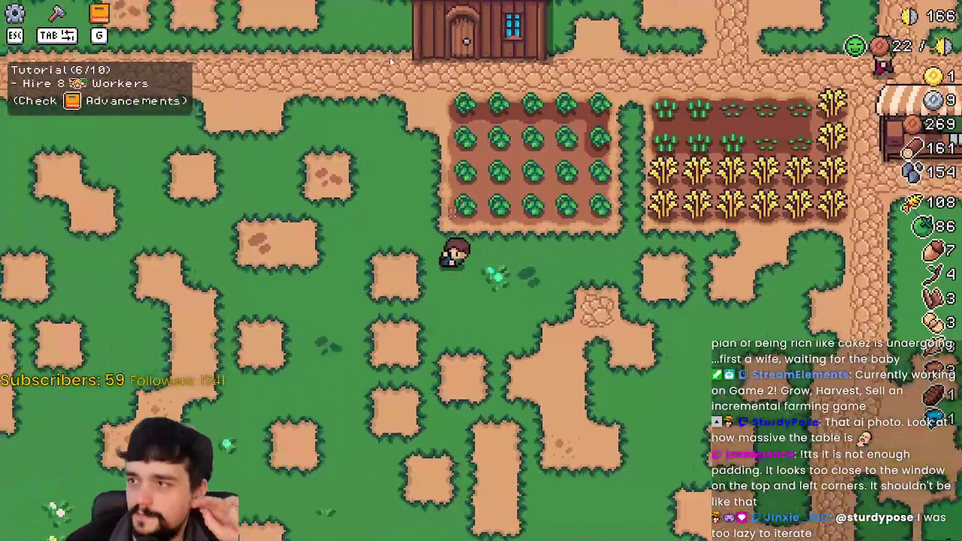
key("s")
key("d")
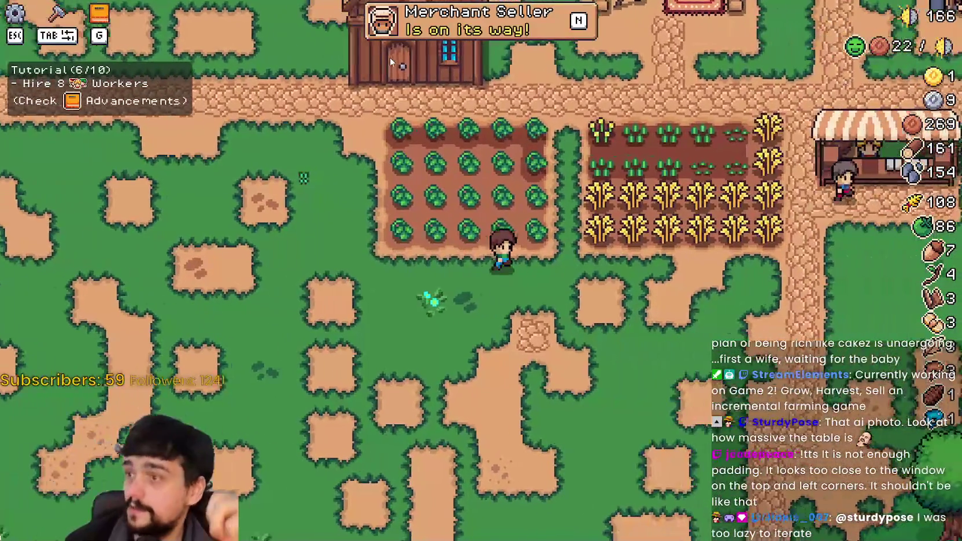
key("Escape")
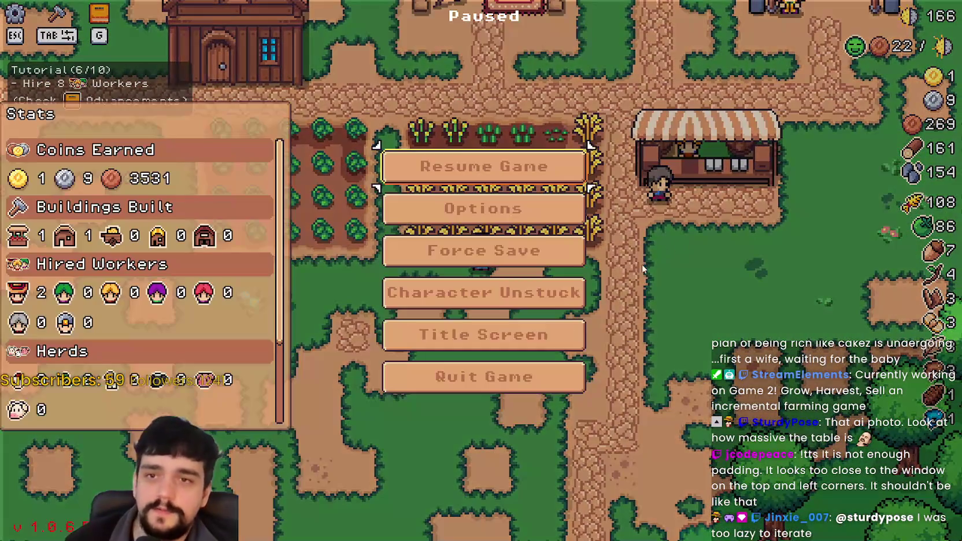
left_click(552, 386)
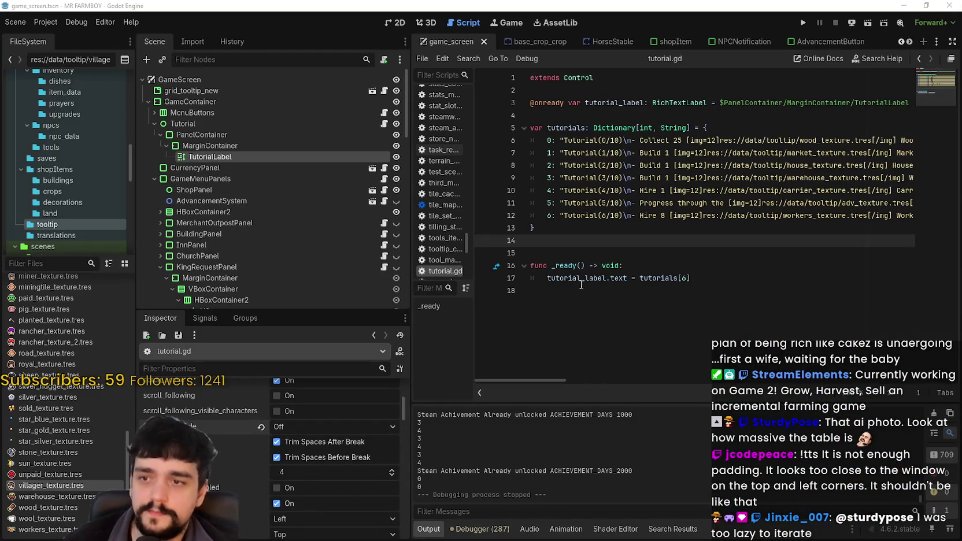
Step: Widen the script editor and copy the Tutorial(6/10) entry from line 12
left_click_drag(652, 215, 899, 216)
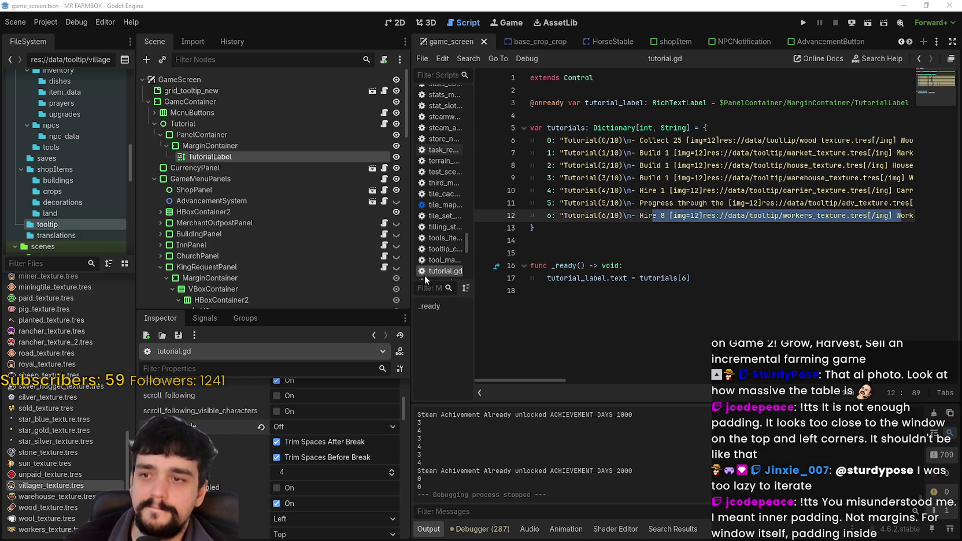
left_click_drag(409, 281, 312, 280)
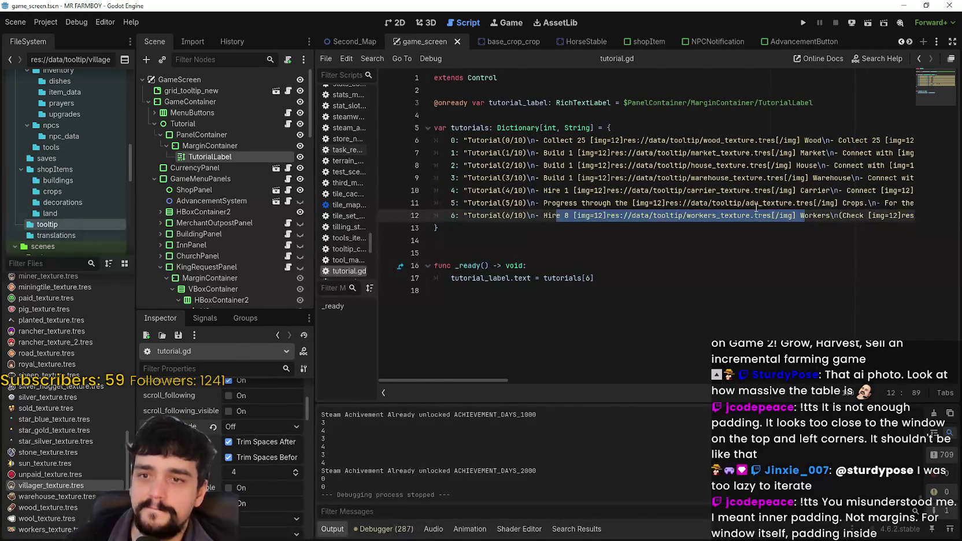
left_click(756, 206)
mouse_move(763, 215)
left_mouse_down()
mouse_move(918, 215)
mouse_move(439, 215)
mouse_move(463, 215)
mouse_move(451, 215)
left_mouse_up()
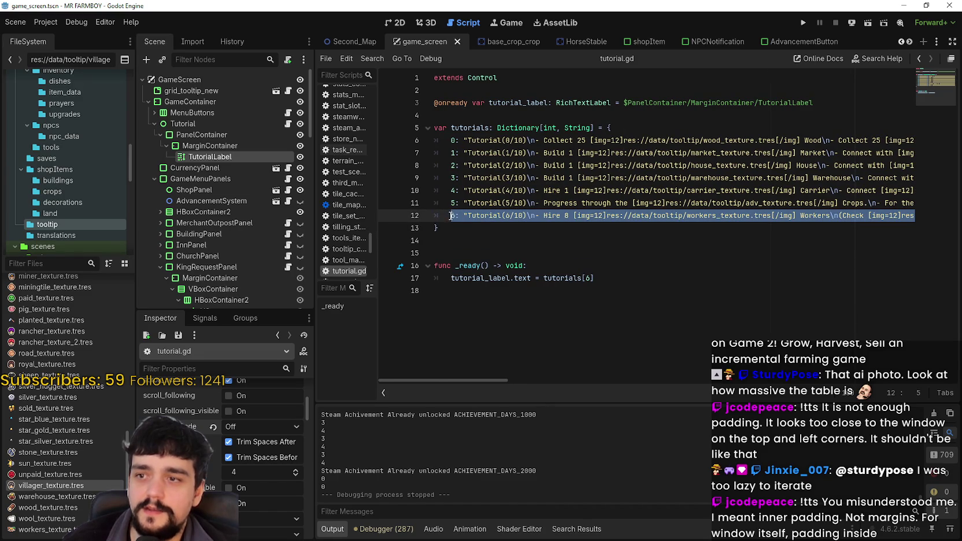
mouse_move(744, 203)
left_mouse_down()
mouse_move(821, 213)
mouse_move(934, 211)
left_mouse_up()
Step: Paste the copied entry onto a new line 13 below line 12
left_click(899, 218)
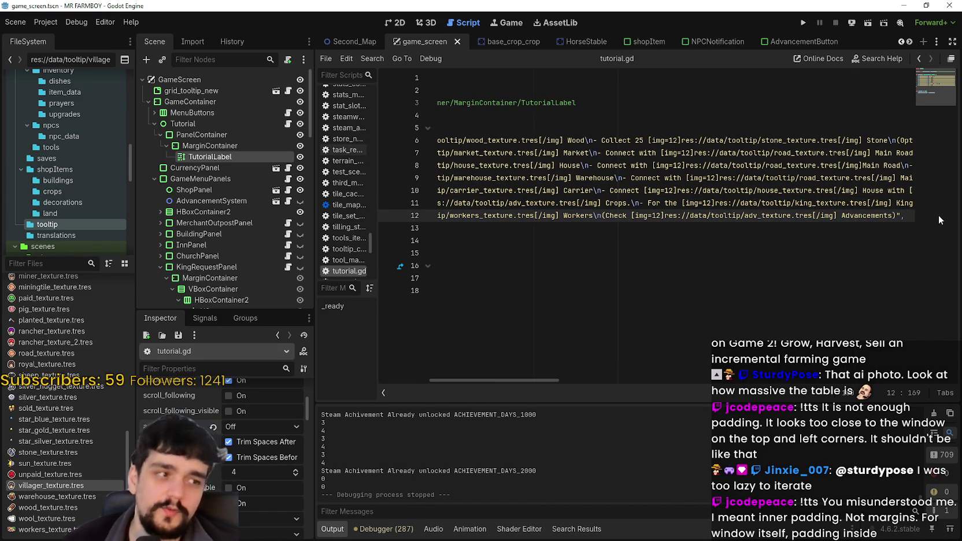
key("Return")
type("6: \"Tutorial(6/10)\\n- Hire 8 [img=12]res://data/tooltip/workers_texture.tres[/img] Workers\\n(Check [img=12]res://data/tooltip/adv_texture.tres[/img] Advancements)\",")
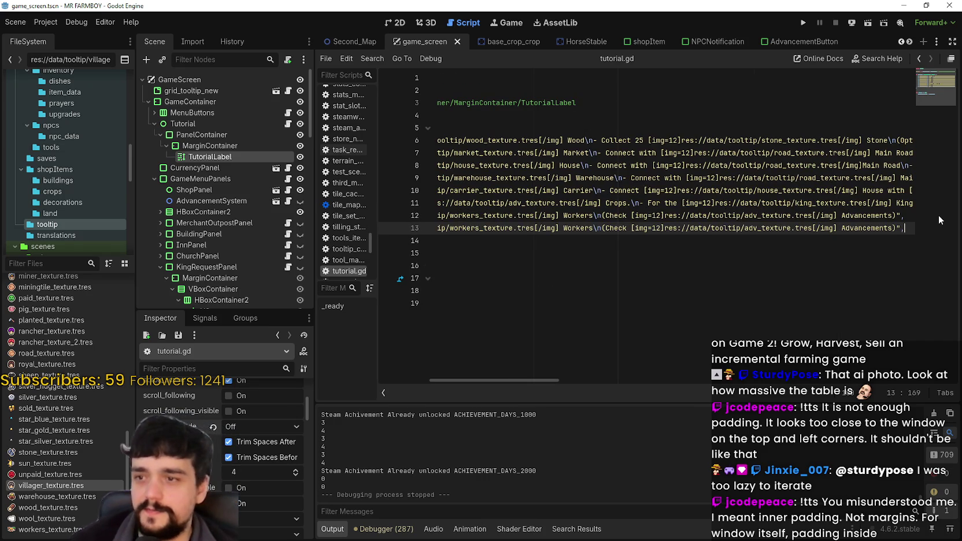
key("Home")
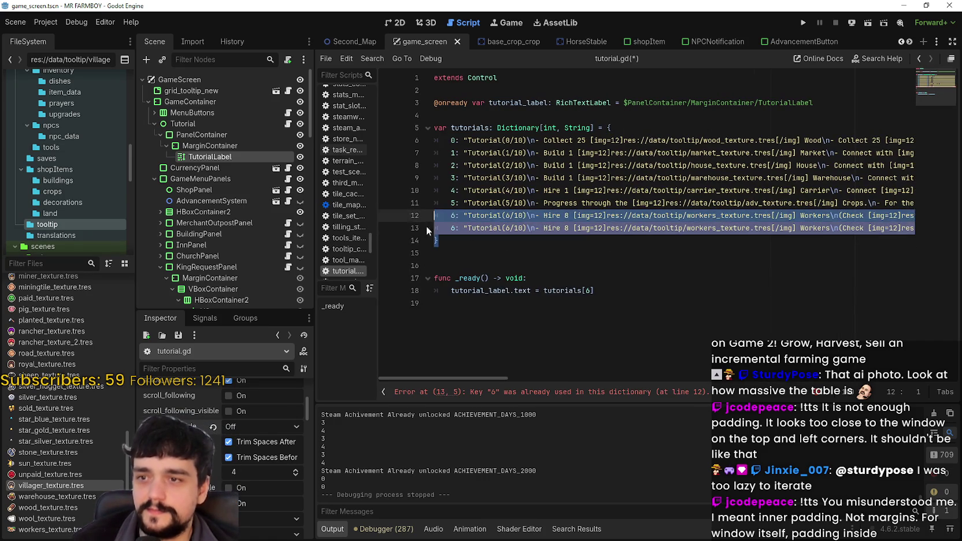
left_click(454, 228)
type("7")
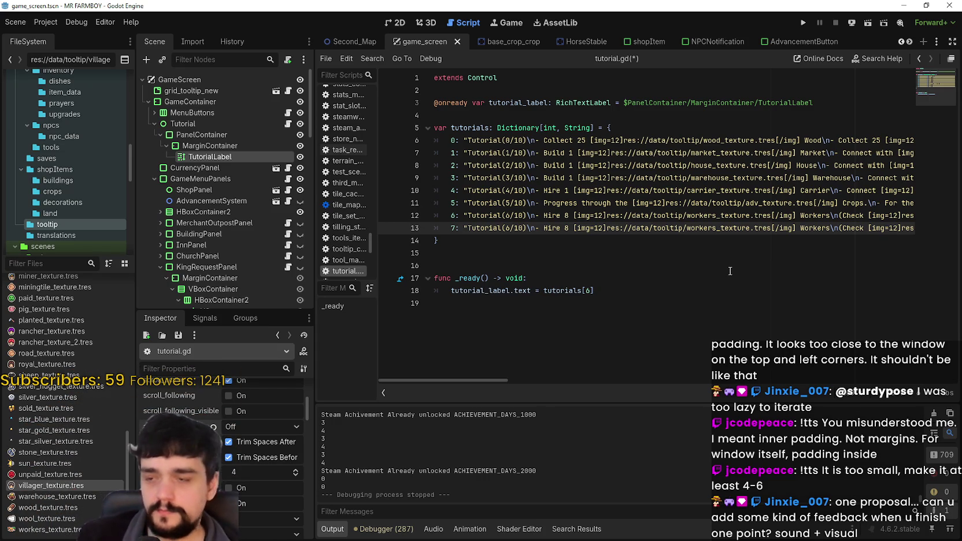
Step: Select the copied Hire 8 Workers text in the new entry 7 on line 13
left_click(569, 216)
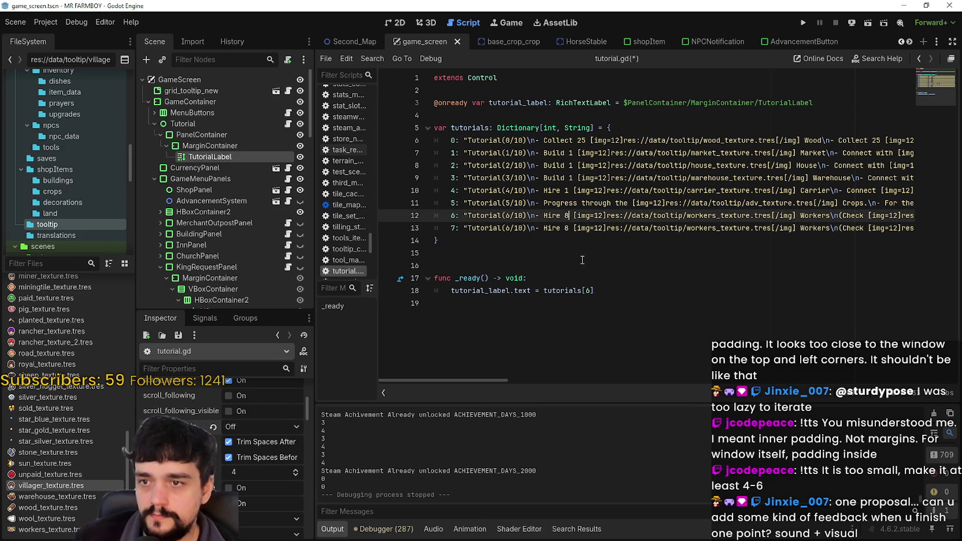
double_click(548, 228)
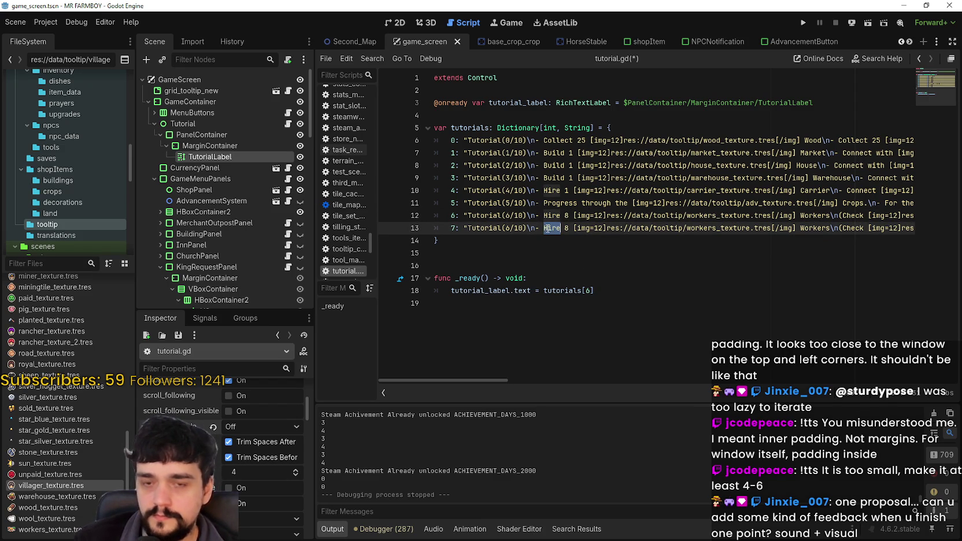
left_click(508, 228)
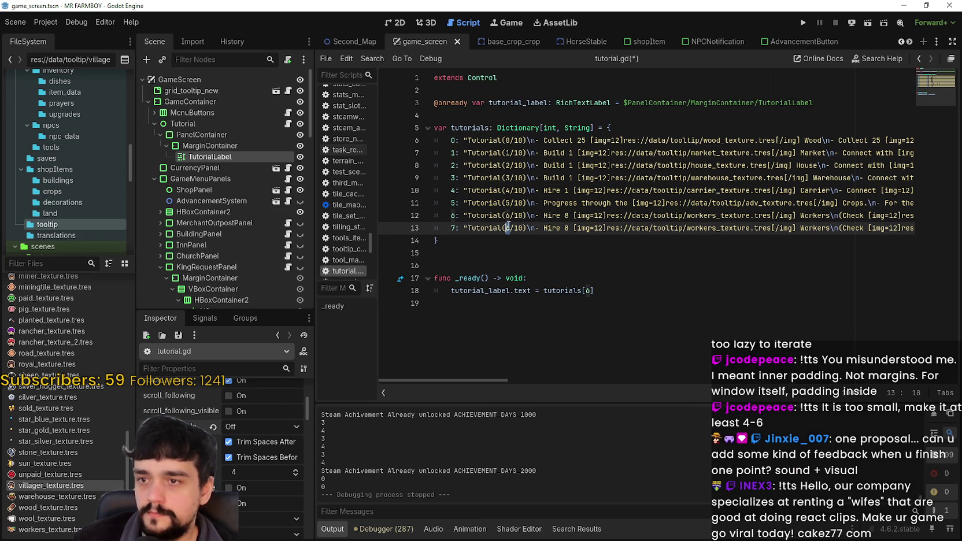
type("7")
left_click(574, 217)
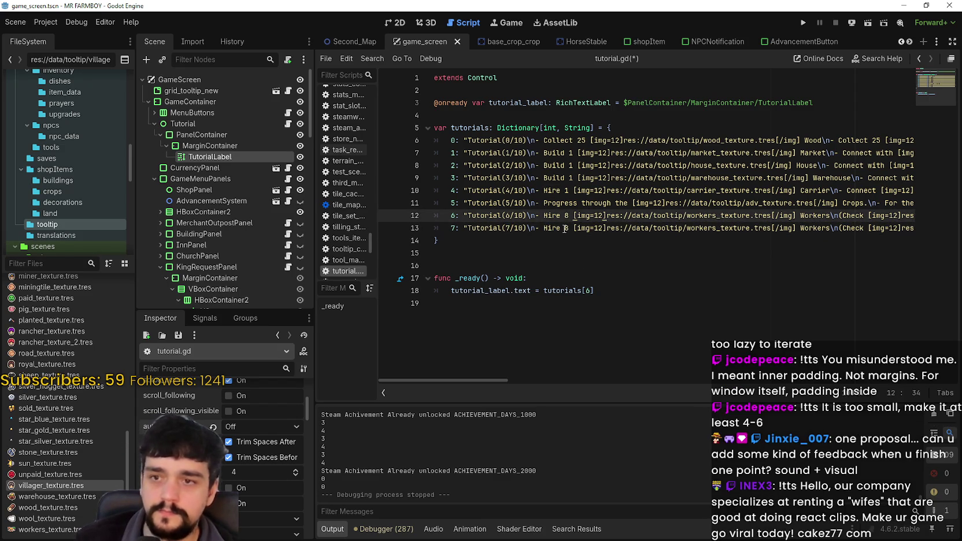
mouse_move(563, 229)
left_mouse_down()
mouse_move(763, 228)
mouse_move(748, 217)
mouse_move(804, 227)
left_mouse_up()
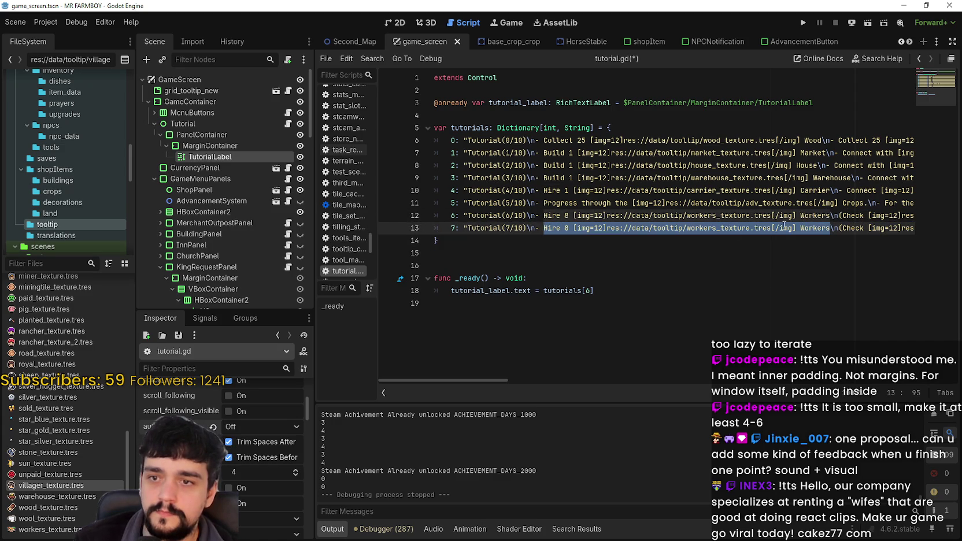
left_click_drag(494, 380, 514, 378)
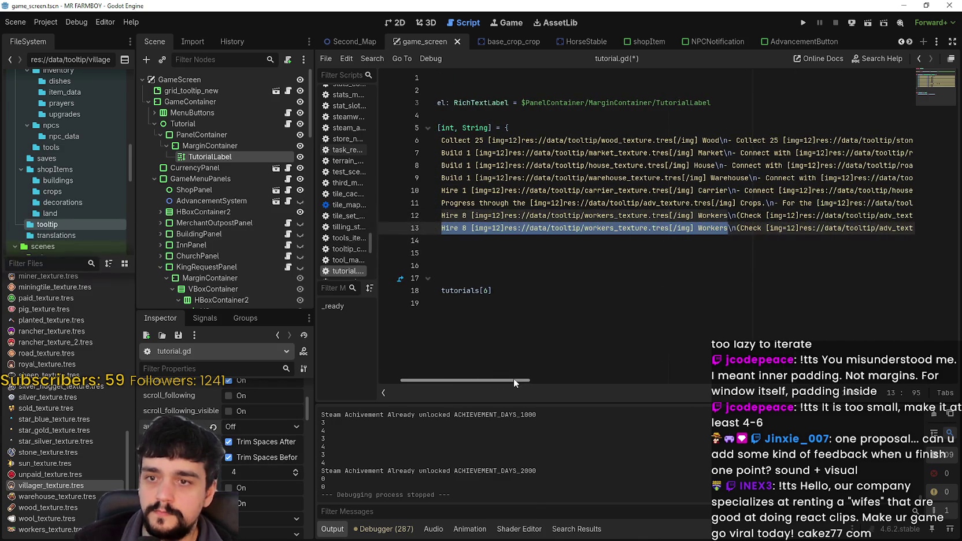
left_click(485, 228)
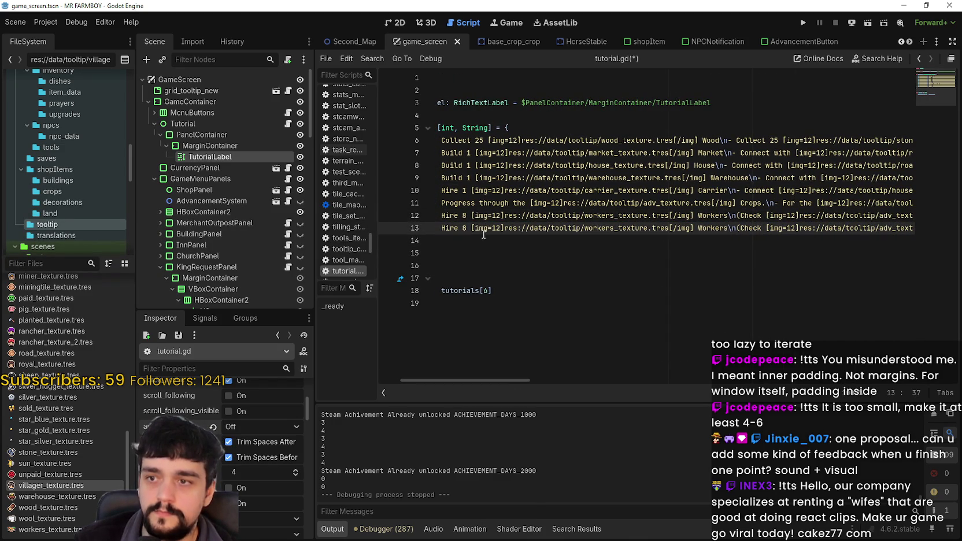
scroll(491, 228, "left", 3)
left_click(538, 226)
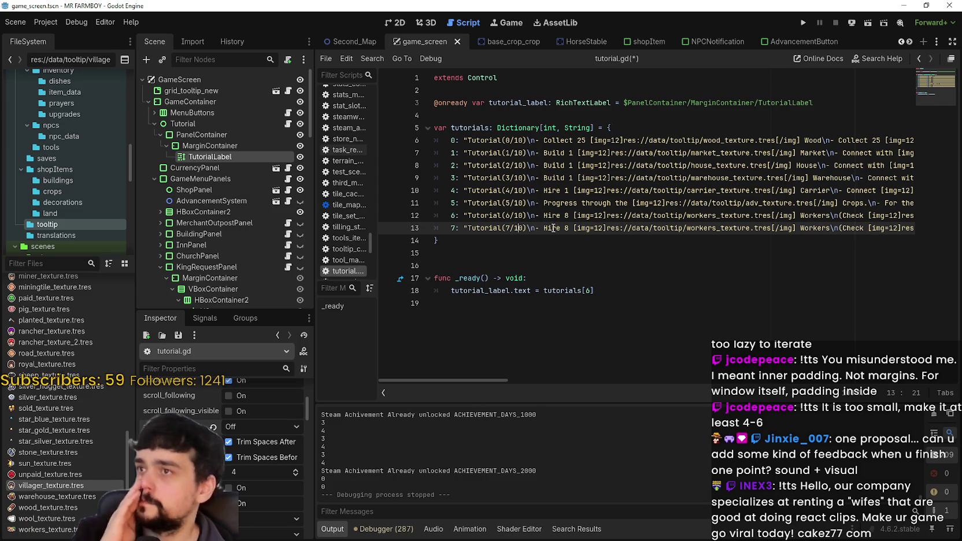
left_click_drag(544, 228, 835, 228)
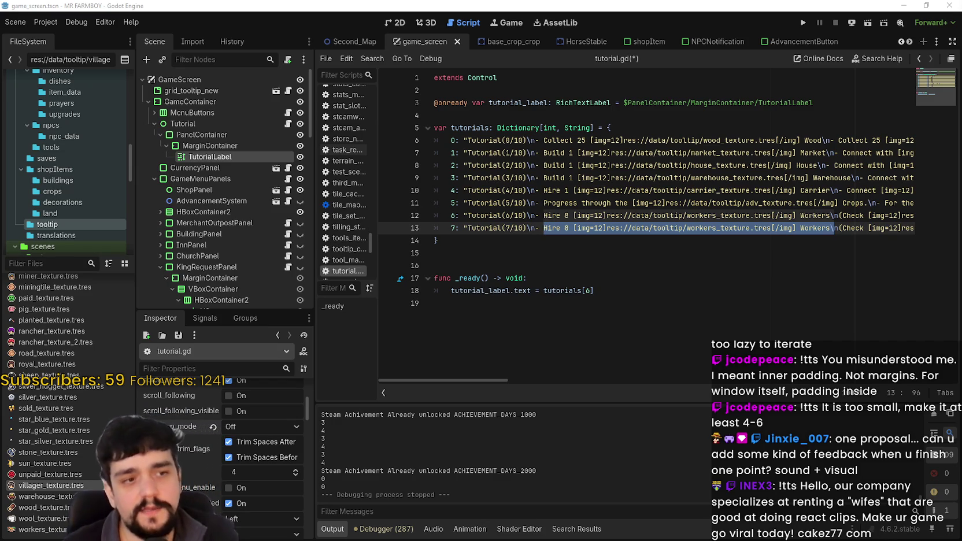
Step: Drag the divider right so tutorial.gd and other script names show in full
left_click(734, 217)
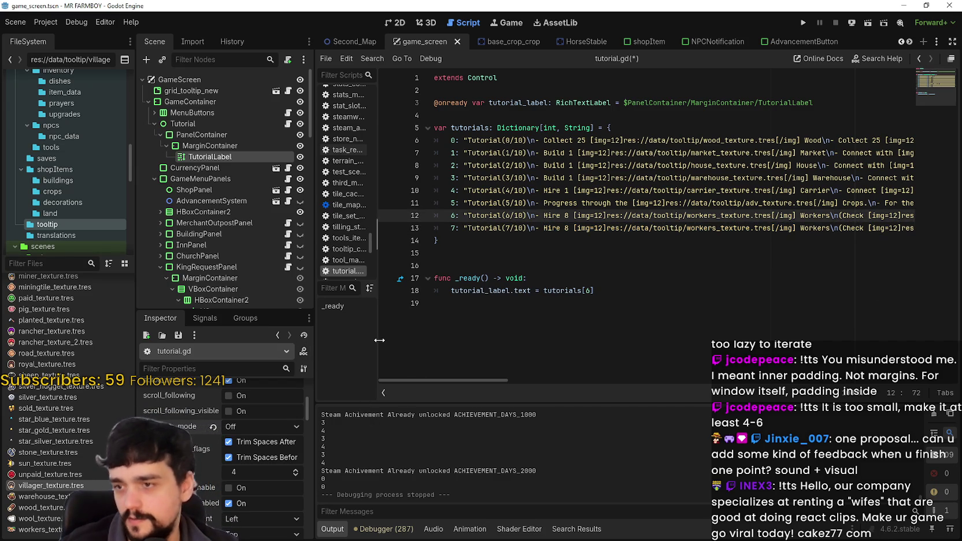
left_click_drag(377, 340, 392, 338)
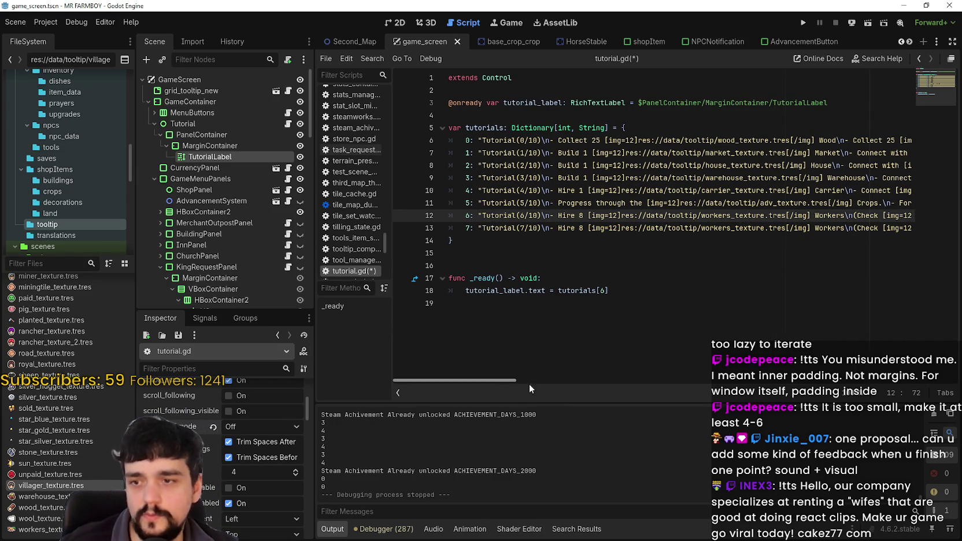
mouse_move(500, 381)
left_mouse_down()
mouse_move(666, 374)
mouse_move(578, 376)
mouse_move(388, 350)
left_mouse_up()
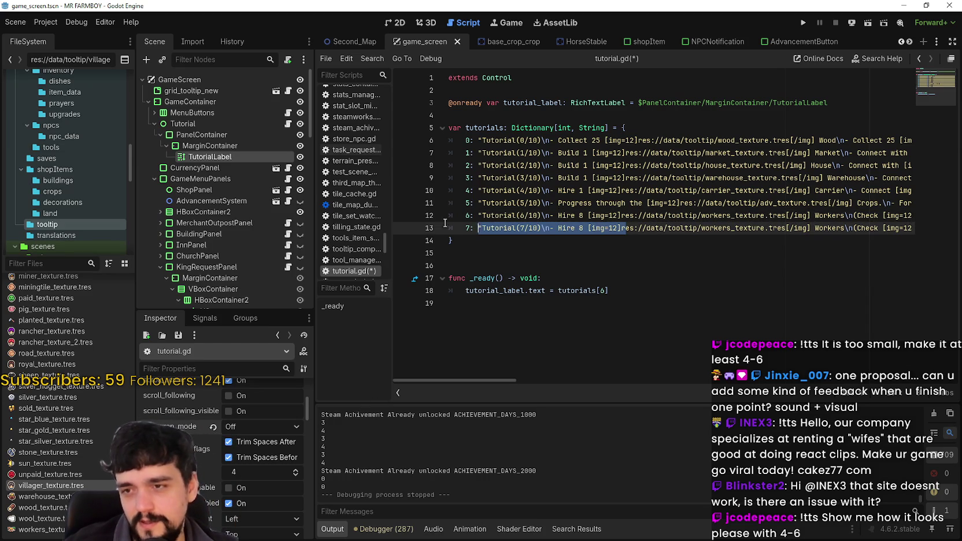
Step: Replace Hire 8 in entry 7 with Complete King's Envoy Task. and drop the extra space
left_click(511, 215)
mouse_move(457, 380)
left_mouse_down()
mouse_move(534, 378)
mouse_move(457, 380)
left_mouse_up()
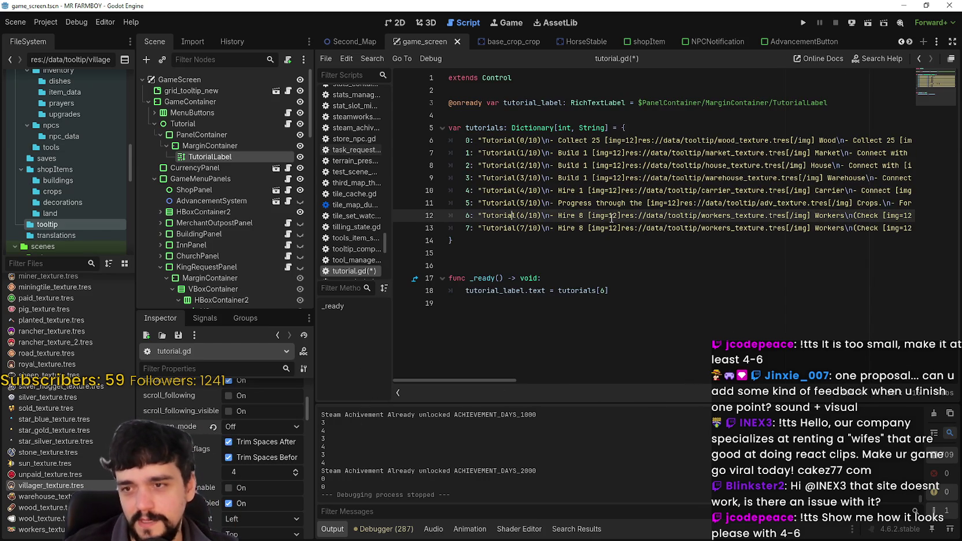
double_click(567, 228)
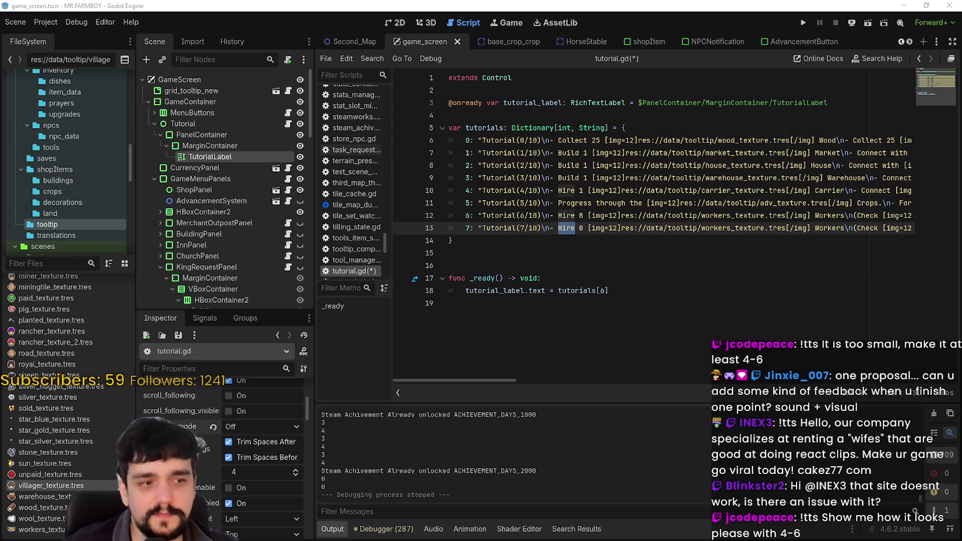
left_click(582, 227, "shift")
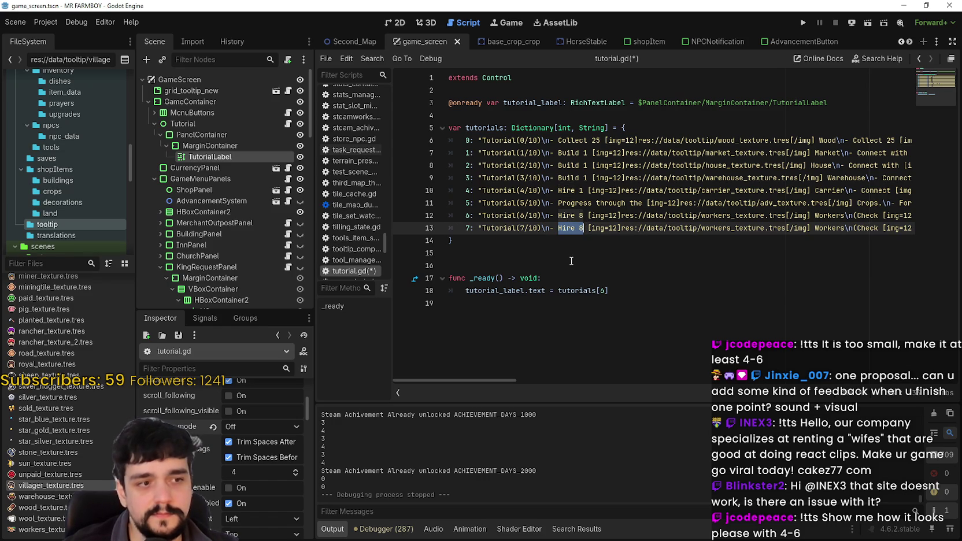
type("Complete King's Envoy Task.")
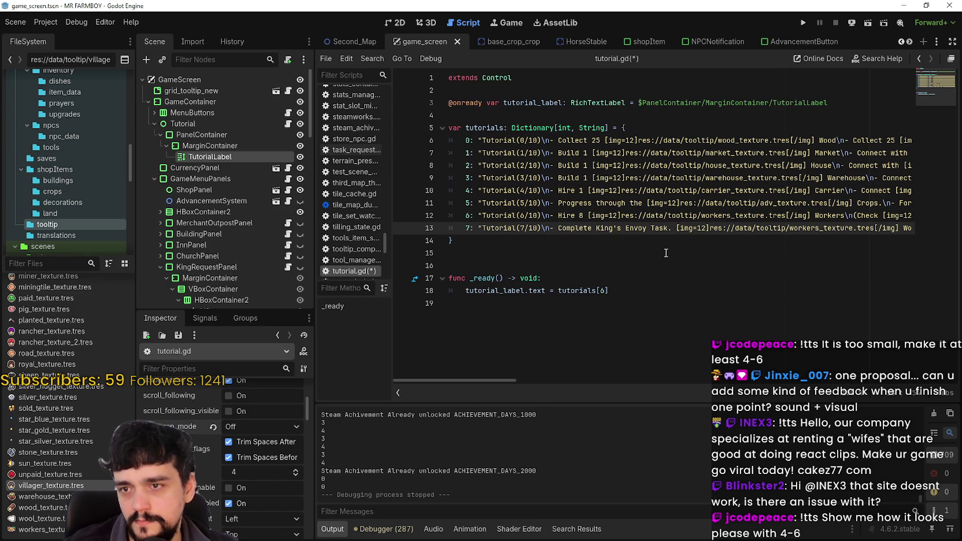
left_click(676, 228)
key("BackSpace")
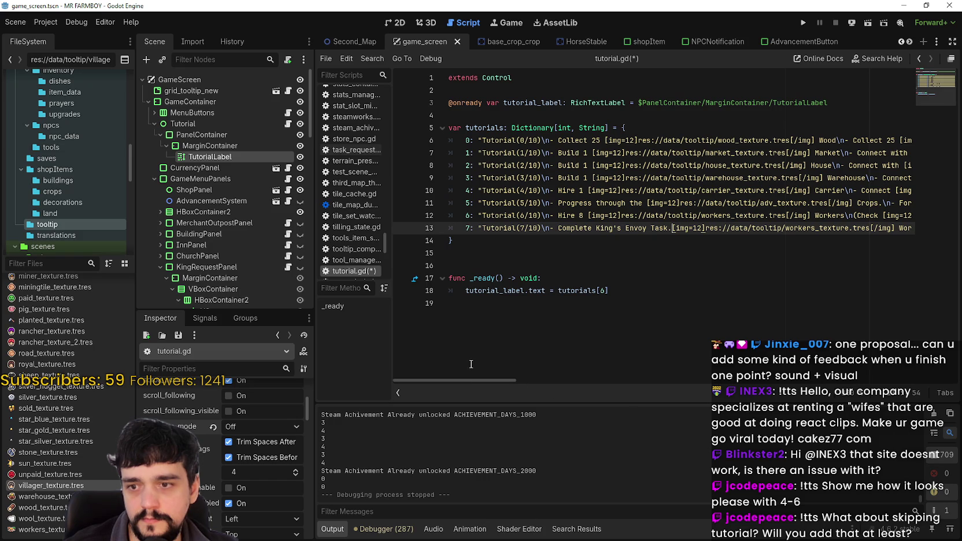
Step: Select entry 5's king_texture icon tag and put the caret after Complete in entry 7
left_click_drag(469, 380, 519, 375)
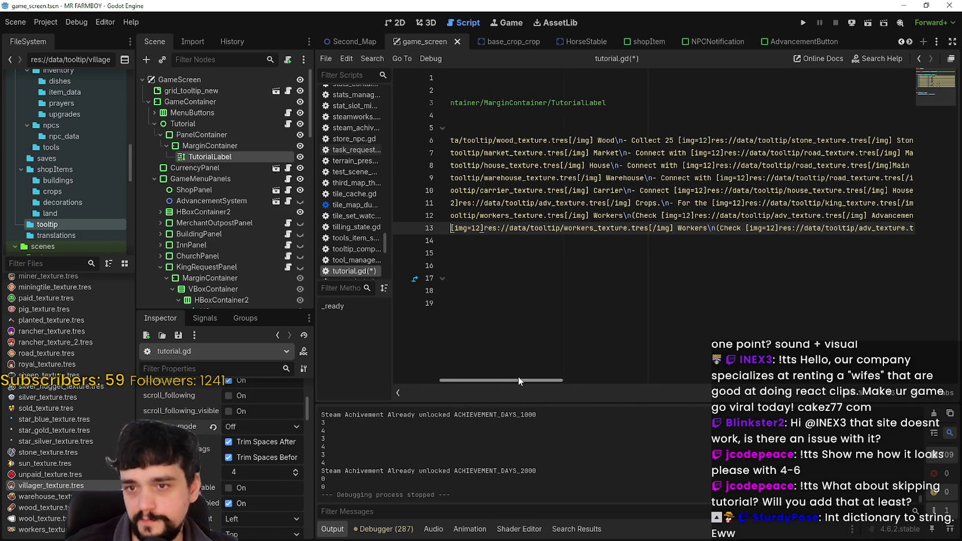
left_click_drag(518, 376, 526, 378)
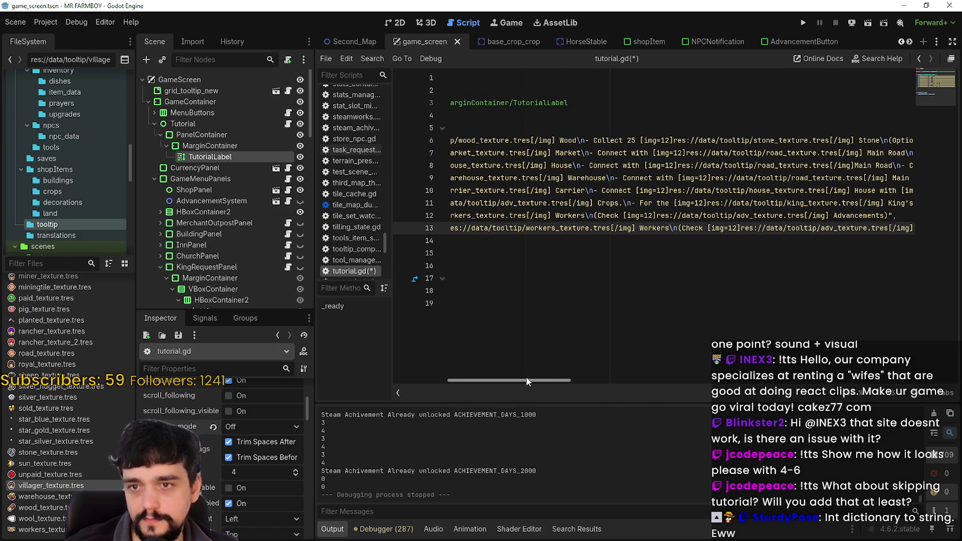
double_click(805, 200)
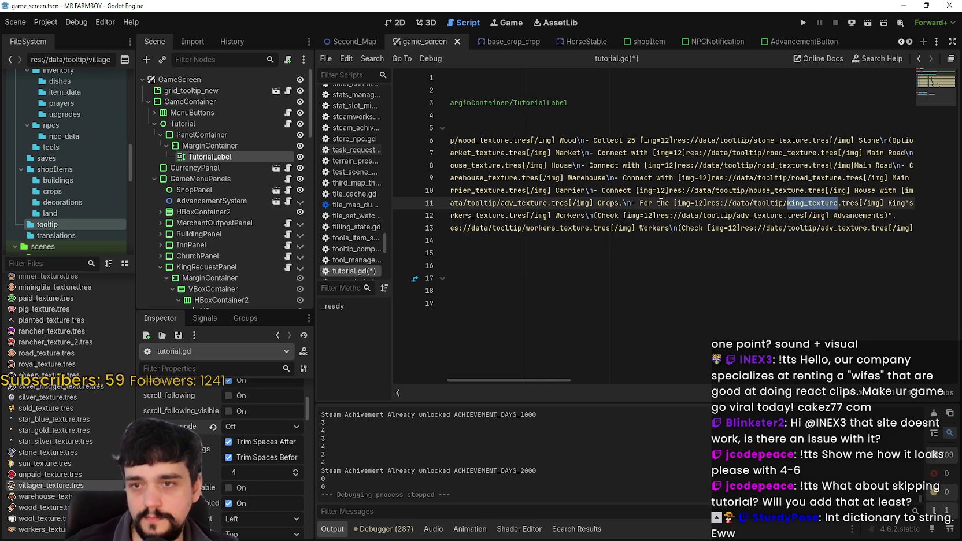
left_click_drag(674, 203, 886, 197)
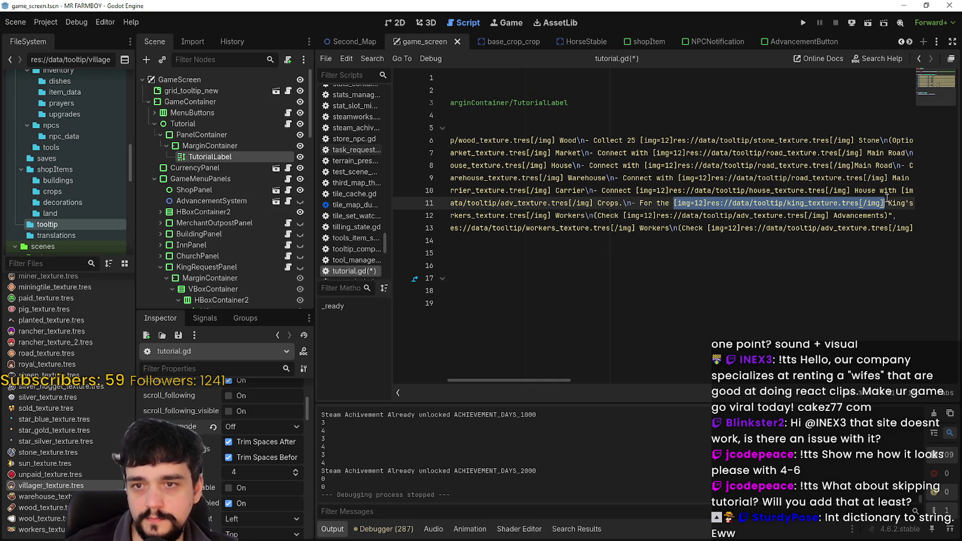
scroll(533, 381, "left", 5)
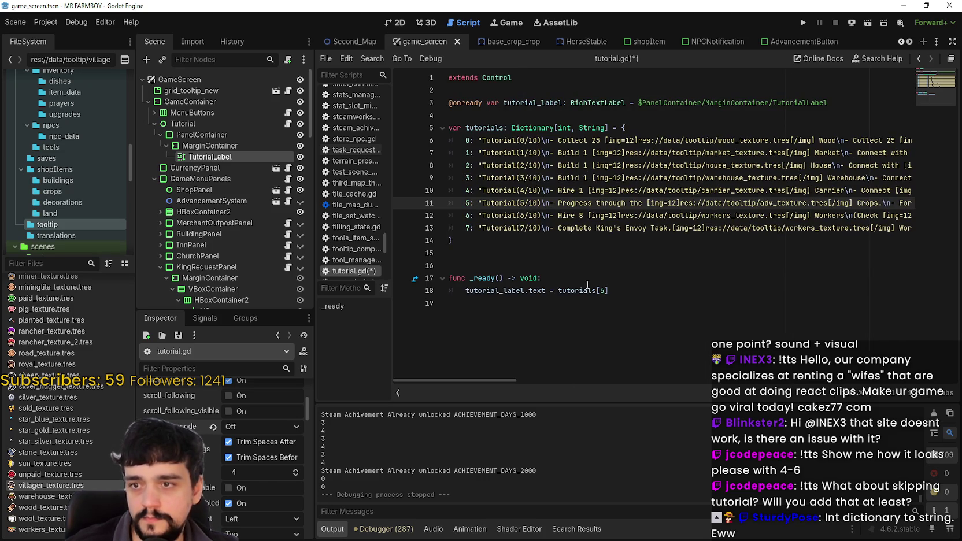
left_click(667, 228)
left_click(592, 228)
Step: Paste the king_texture icon tag after Complete in entry 7
type("[img=12]res://data/tooltip/king_texture.tres[/img]")
left_click_drag(828, 232, 919, 227)
left_click(760, 228)
mouse_move(516, 380)
left_mouse_down()
mouse_move(570, 379)
mouse_move(509, 383)
mouse_move(581, 381)
left_mouse_up()
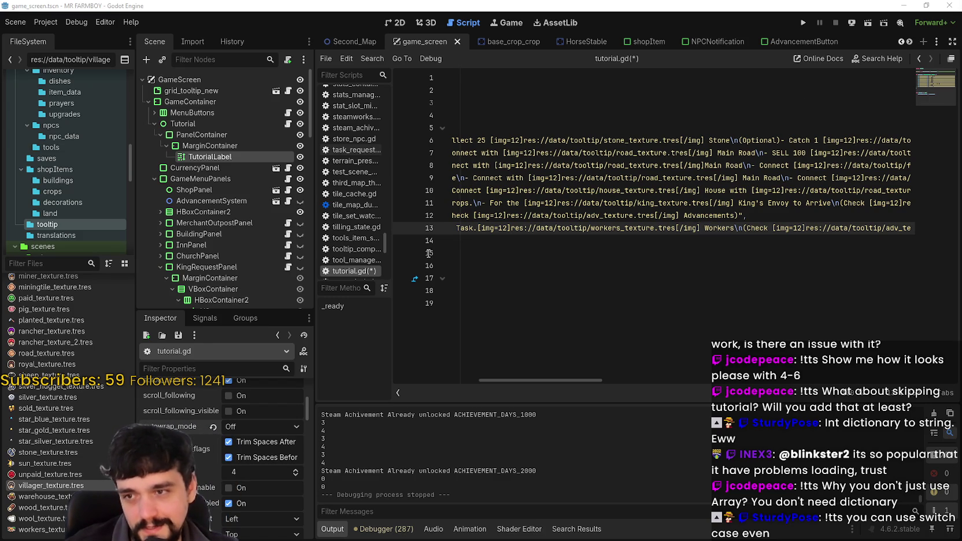
mouse_move(579, 383)
left_mouse_down()
mouse_move(620, 384)
mouse_move(558, 376)
left_mouse_up()
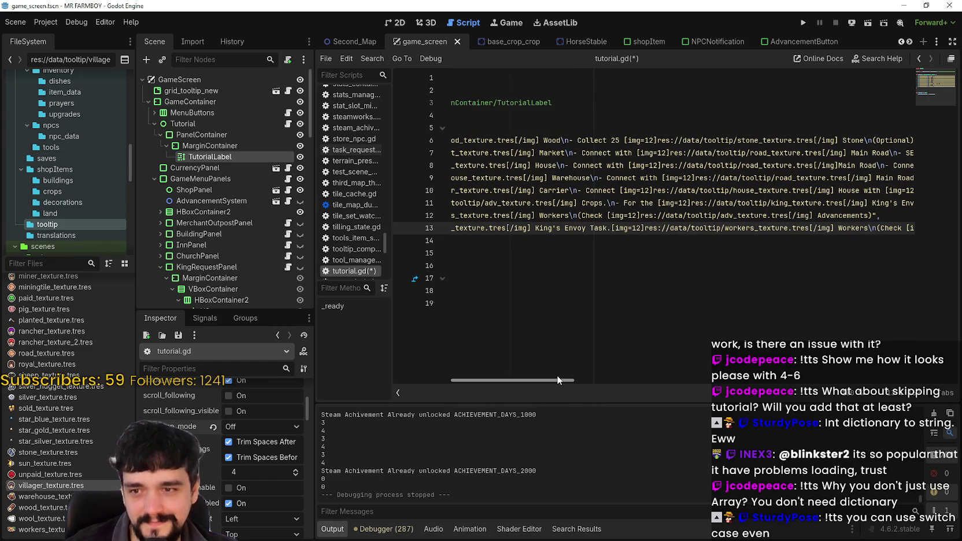
Step: Delete the Workers icon and label from entry 7 and save tutorial.gd
left_click(612, 228)
left_click_drag(613, 228, 873, 228)
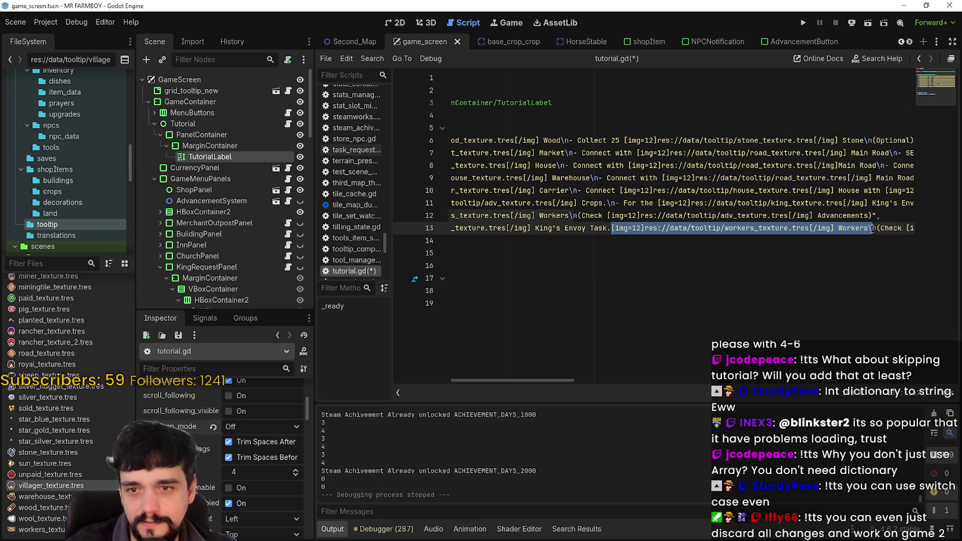
key("BackSpace")
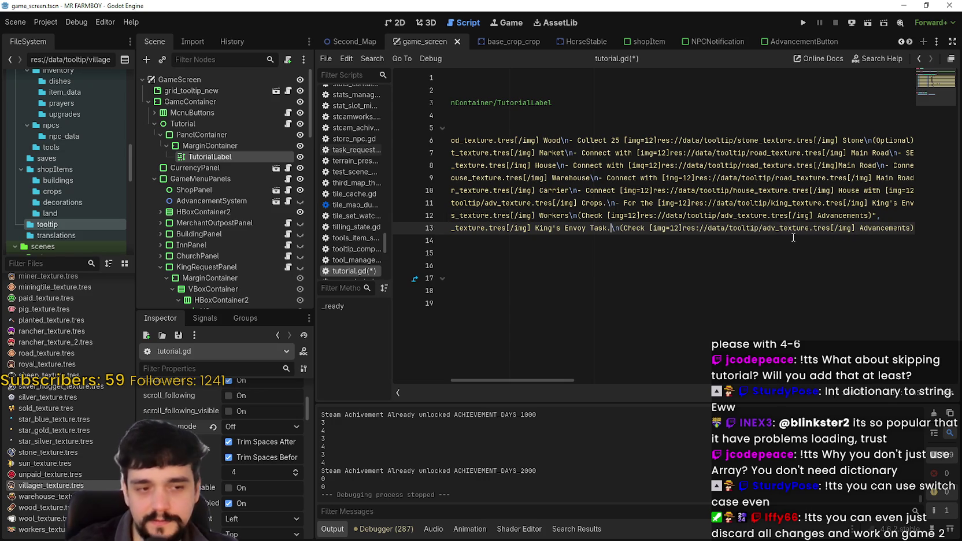
key("ctrl+s")
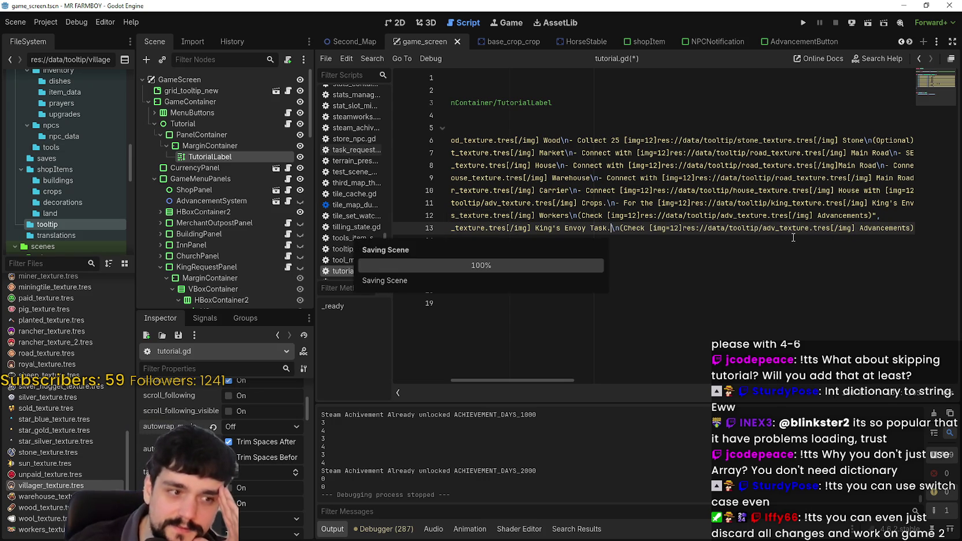
left_click_drag(693, 228, 369, 219)
left_click(557, 243)
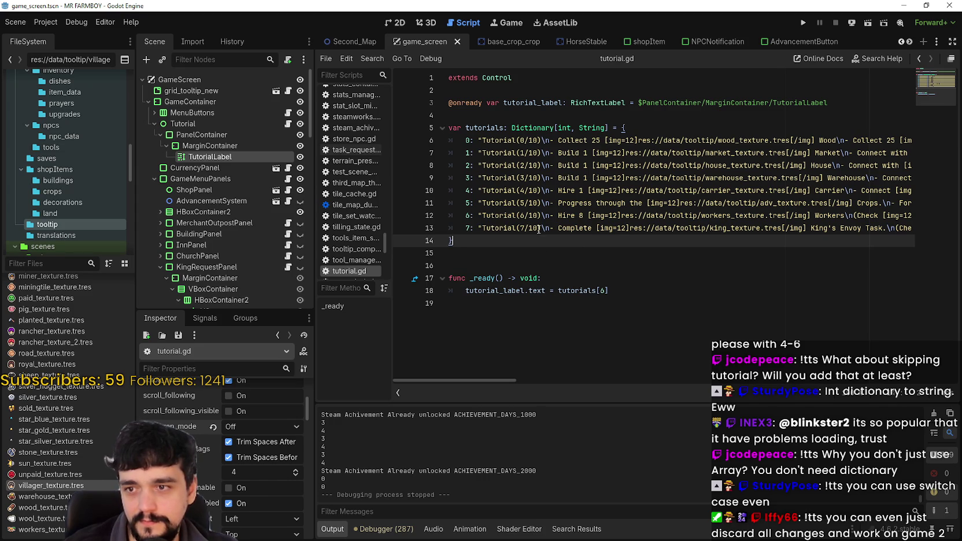
Step: Change tutorials[6] to tutorials[7] in _ready and narrow the side docks
double_click(602, 290)
type("7")
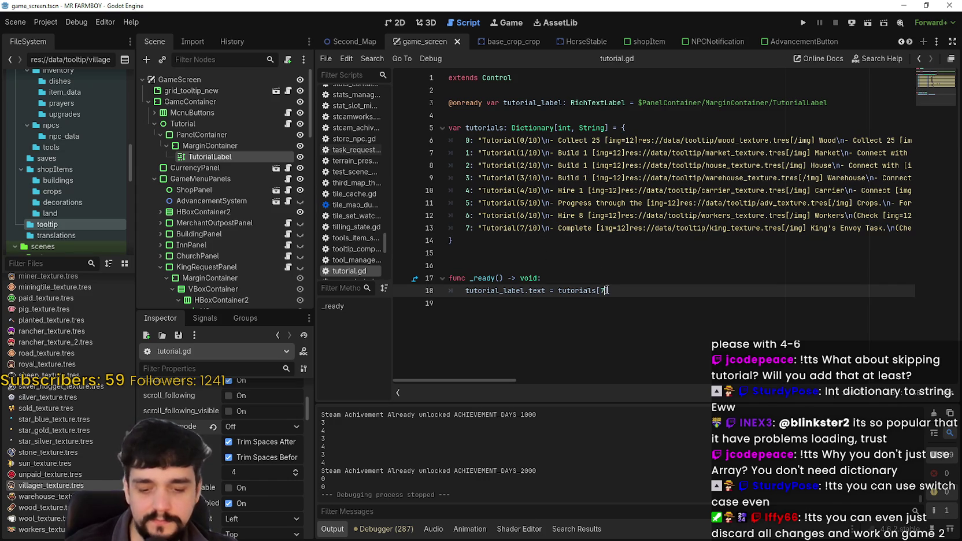
left_click(552, 228)
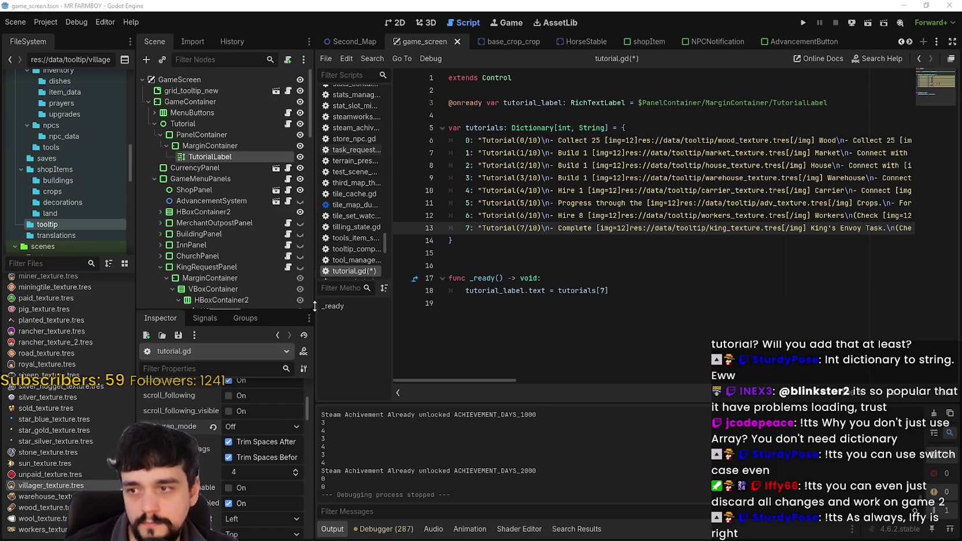
left_click_drag(314, 306, 291, 306)
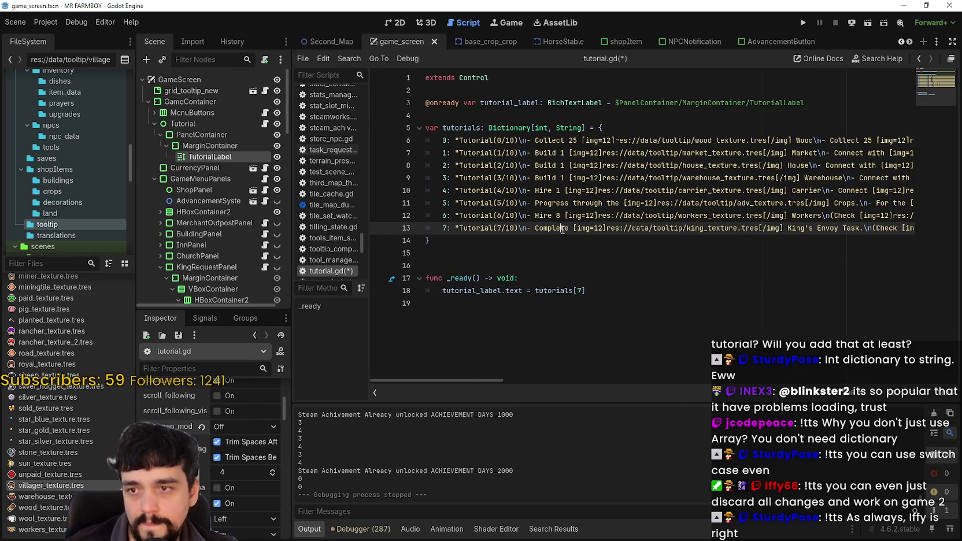
Step: Duplicate entry 7 onto line 14 and change the new key to 8
left_click_drag(442, 228, 914, 229)
left_click(900, 229)
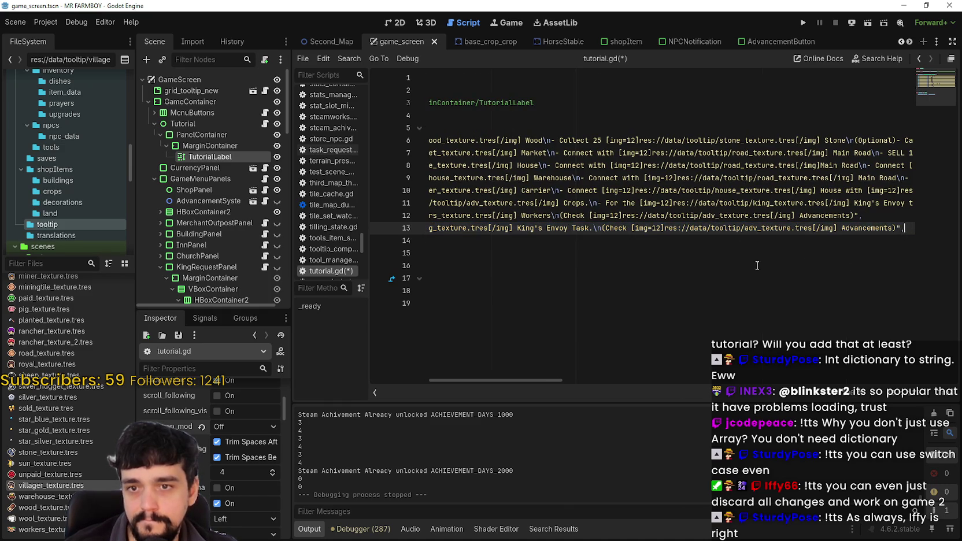
key("Return")
key("ctrl+v")
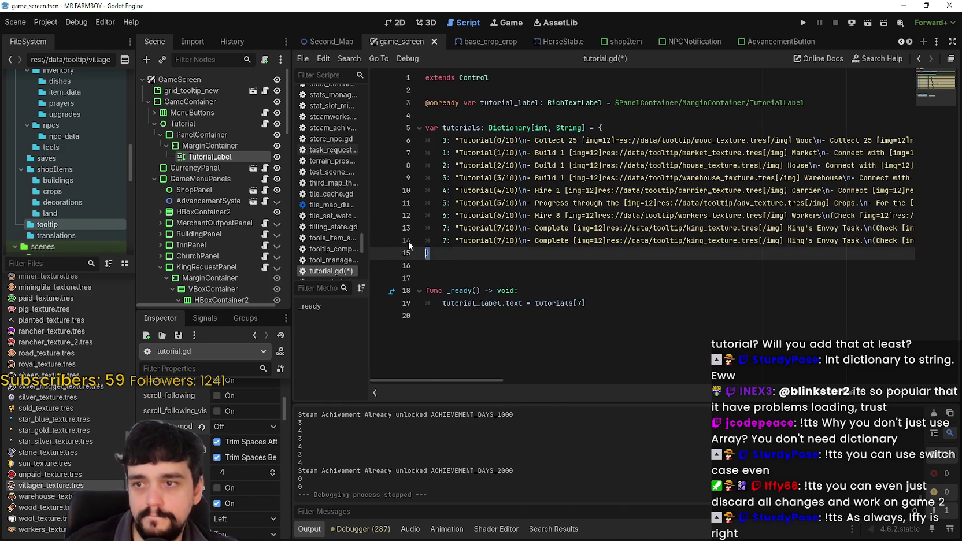
double_click(444, 240)
type("8")
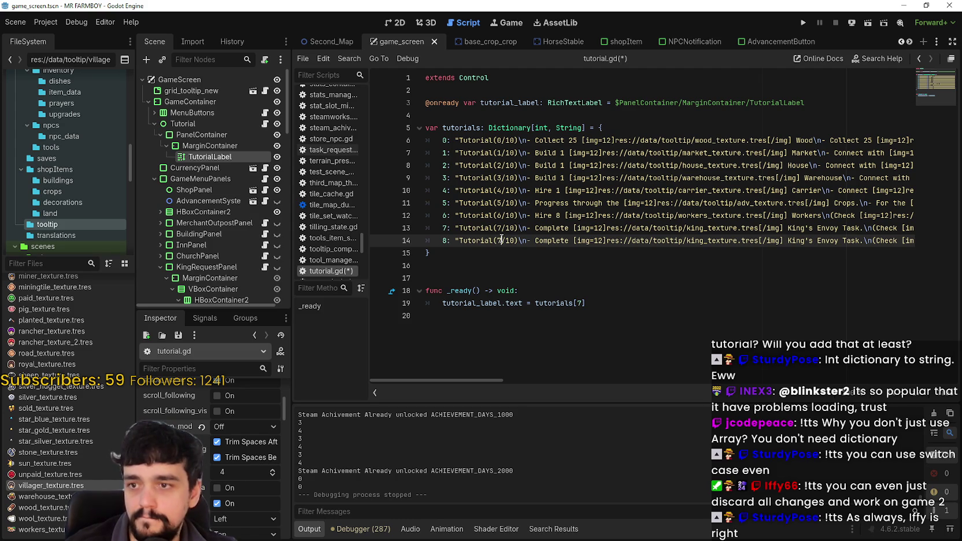
double_click(500, 241)
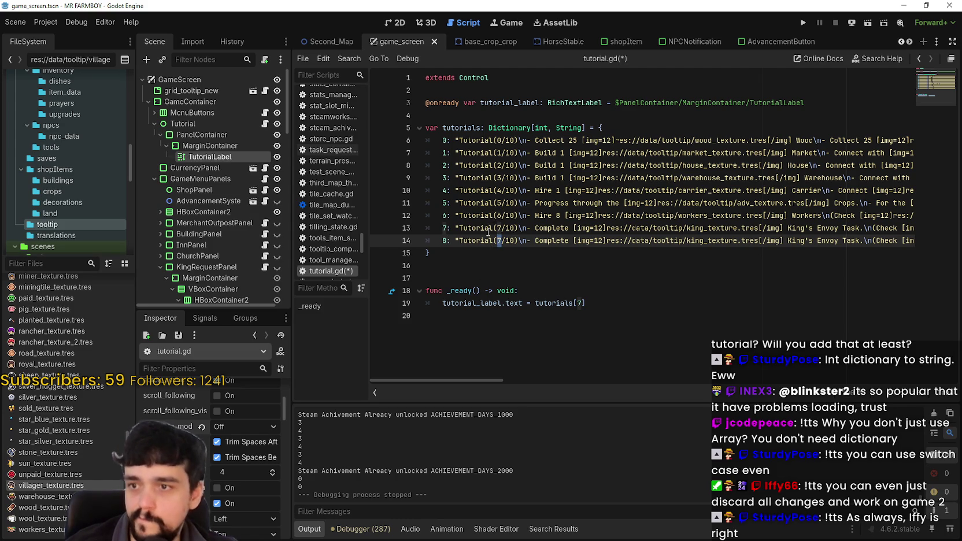
double_click(511, 241)
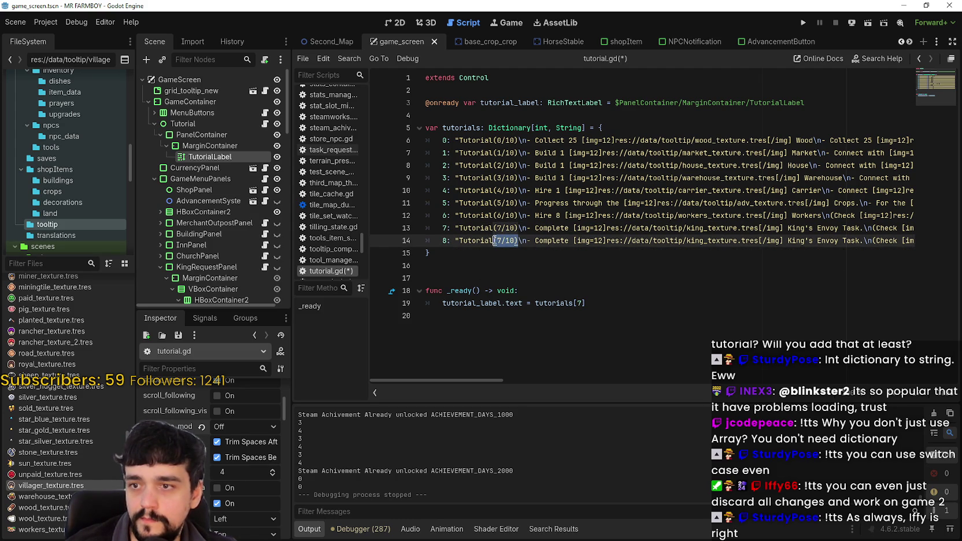
Step: Change /10 to /7 in the headings of entries 7 through 0
double_click(510, 228)
type("7")
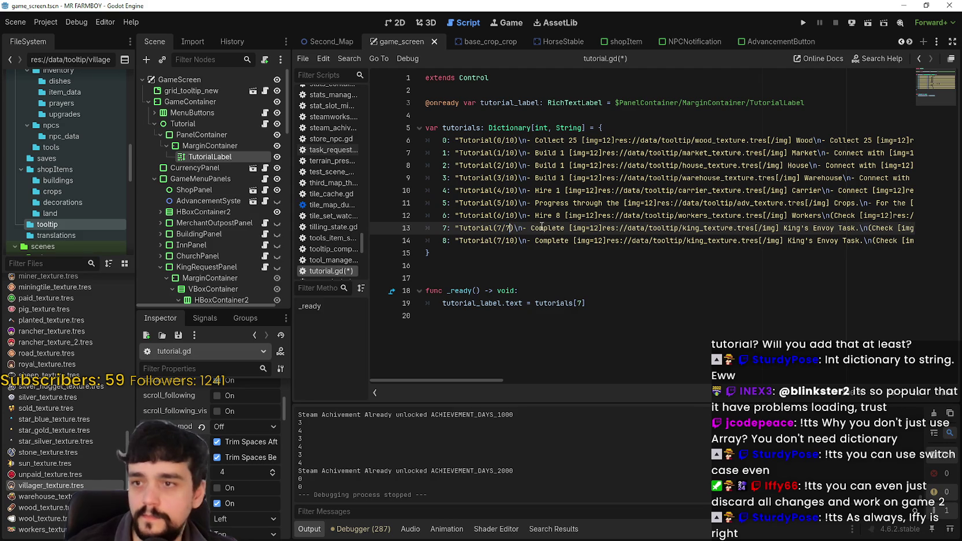
double_click(511, 215)
type("7")
double_click(510, 202)
type("7")
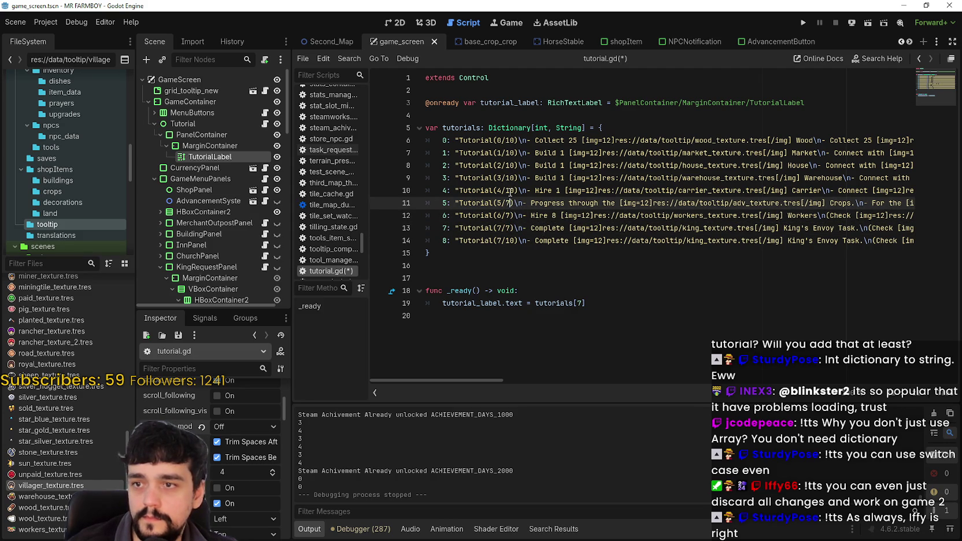
double_click(510, 191)
type("7")
double_click(510, 178)
type("7")
double_click(510, 165)
type("7")
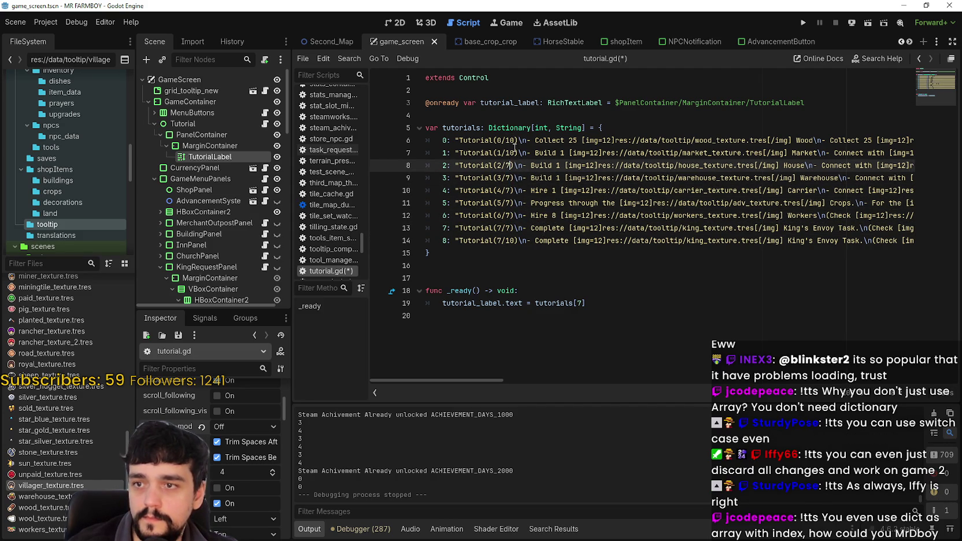
double_click(510, 153)
type("7")
double_click(511, 141)
type("7")
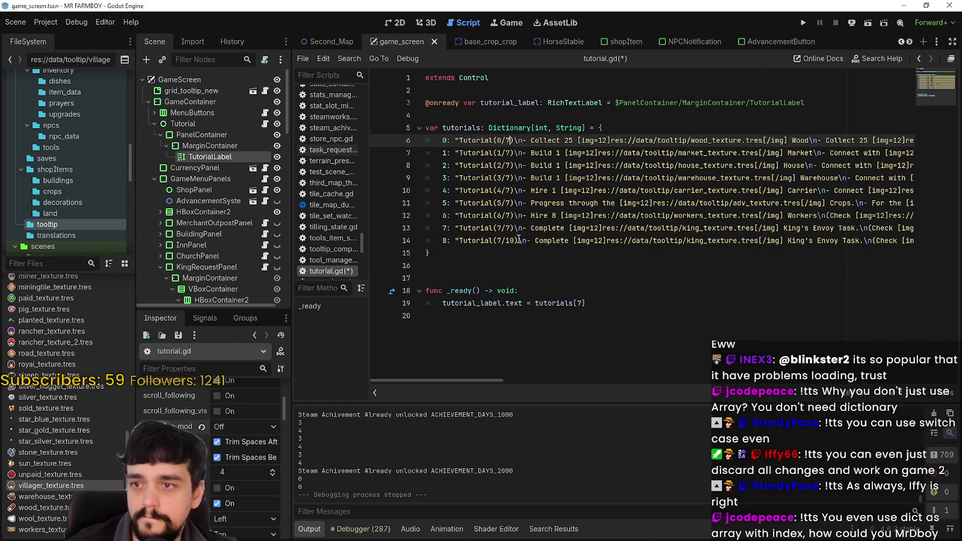
left_click(520, 240)
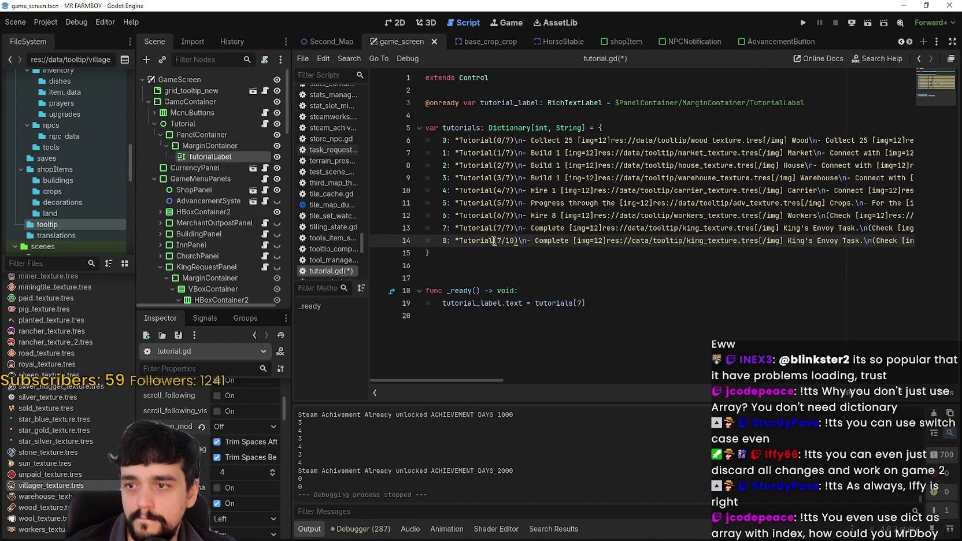
Step: Rename entry 8's heading from Tutorial(7/10) to Tutorial Complete
left_click_drag(493, 240, 518, 241)
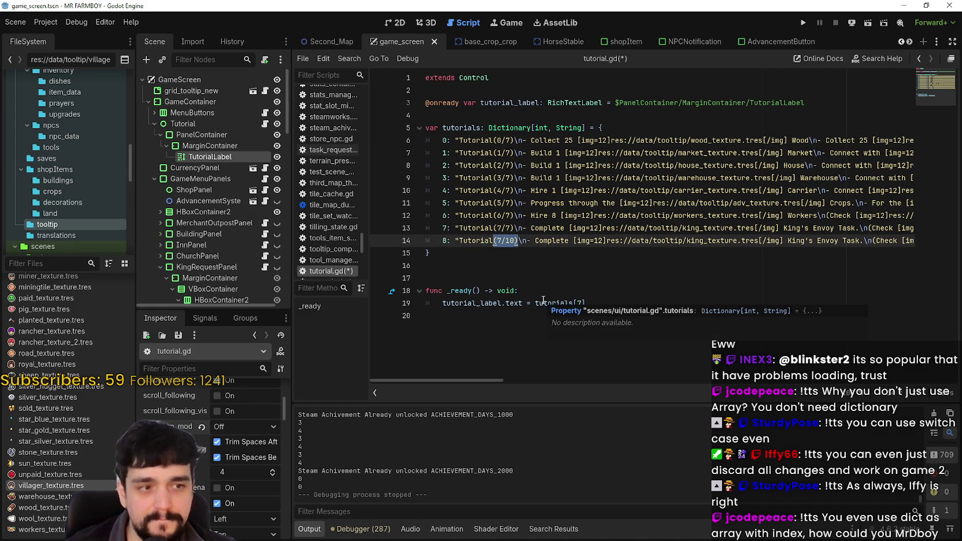
type("(")
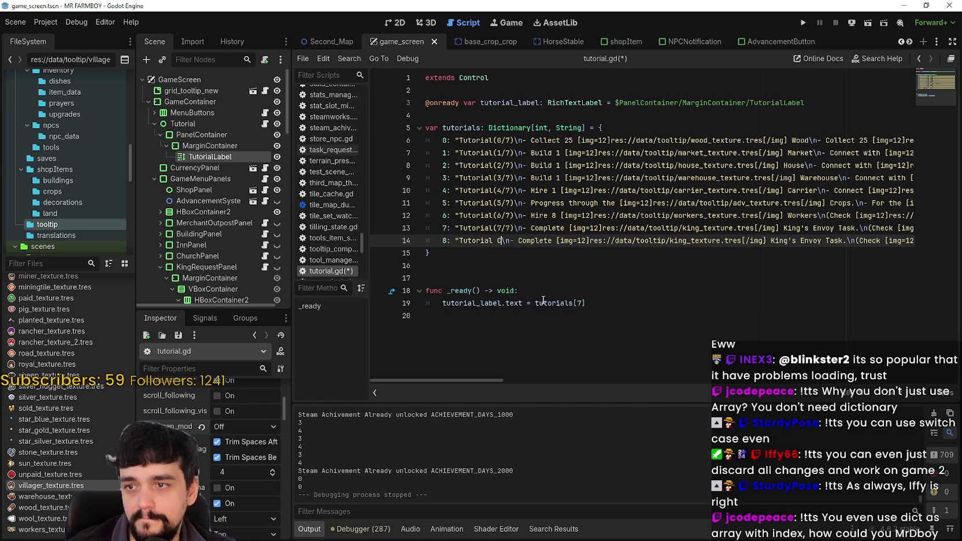
key("BackSpace")
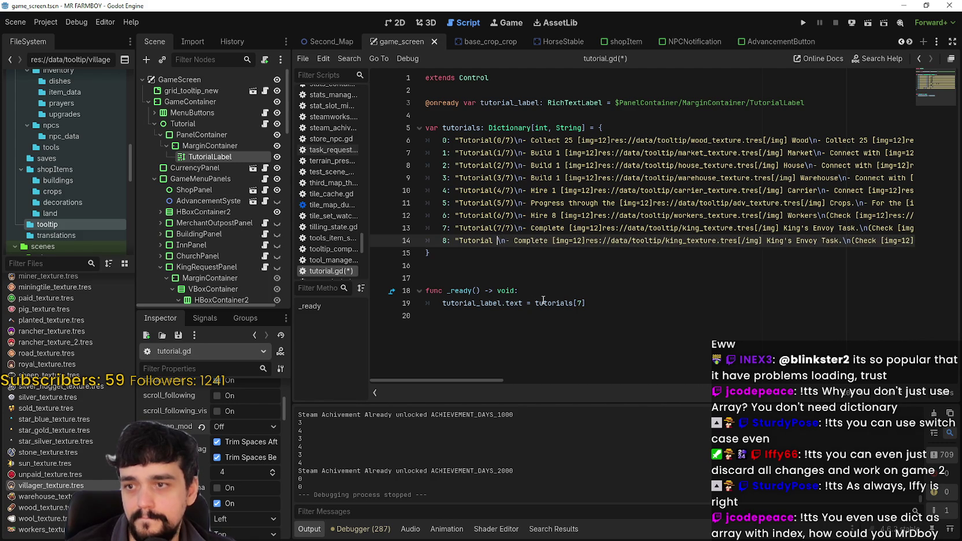
key("BackSpace")
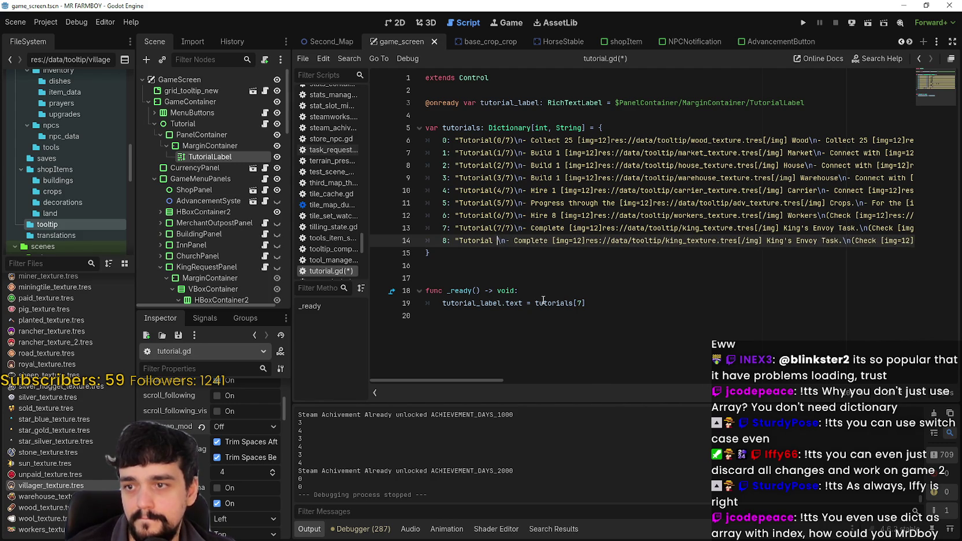
type("CO")
key("BackSpace")
type("omplete")
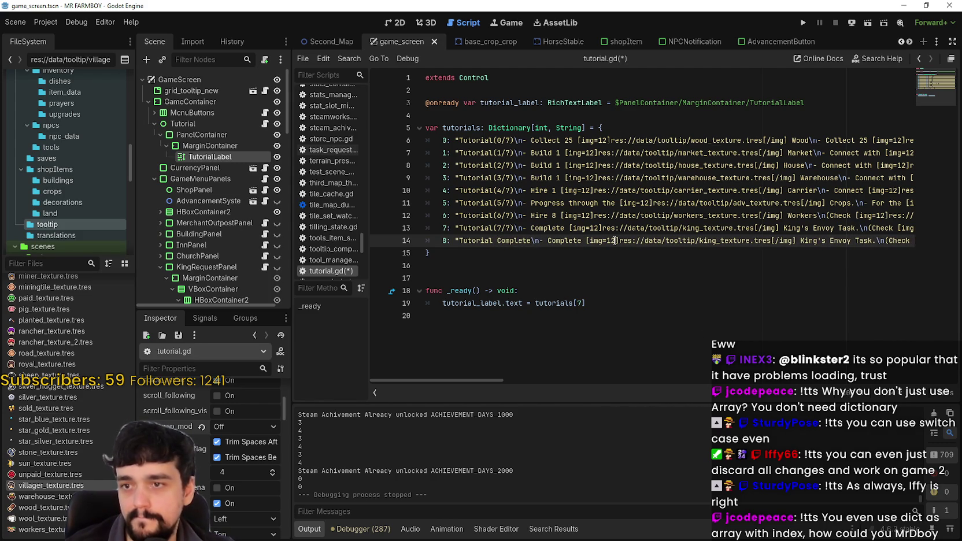
Step: Reword entry 8 to 'Continue progressing through the' followed by the Advancements icon
left_click_drag(548, 241, 872, 243)
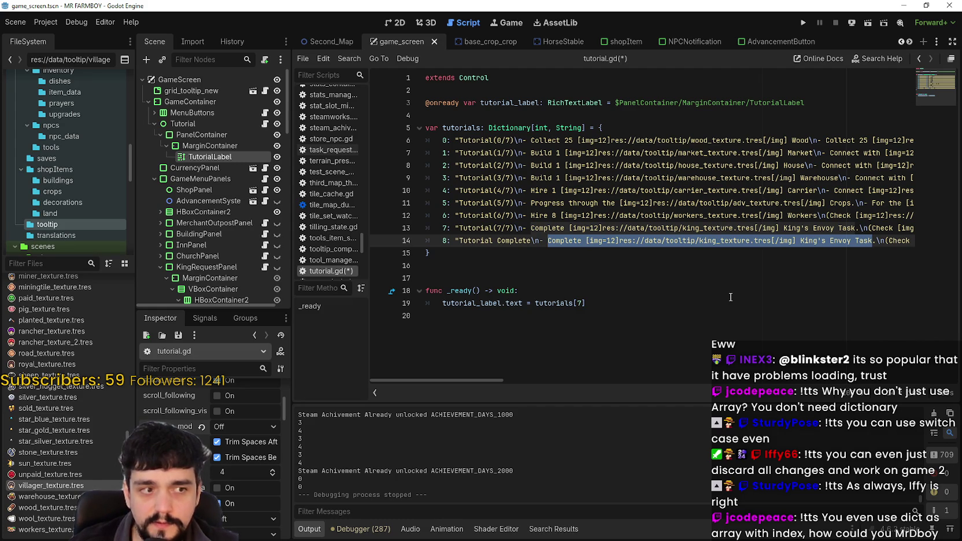
type("Continue ")
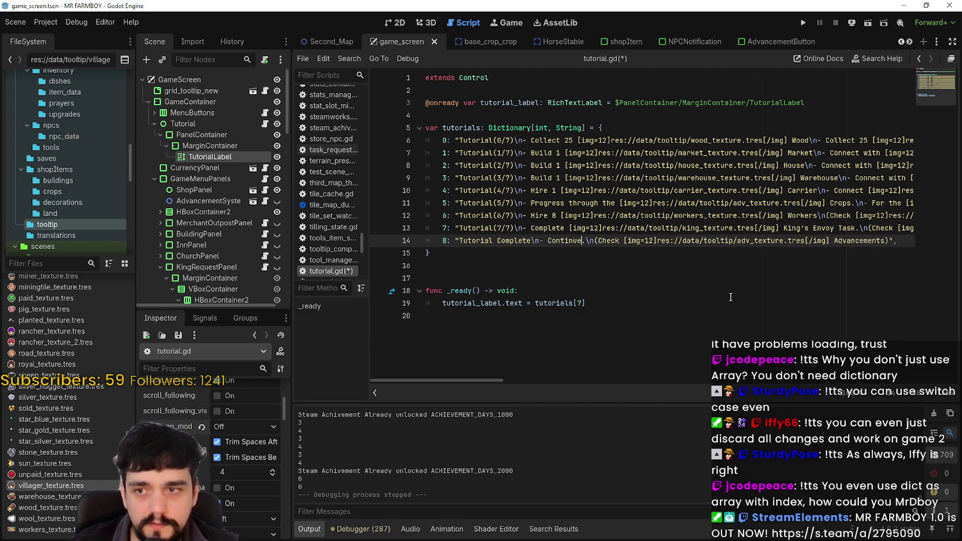
type("progresing")
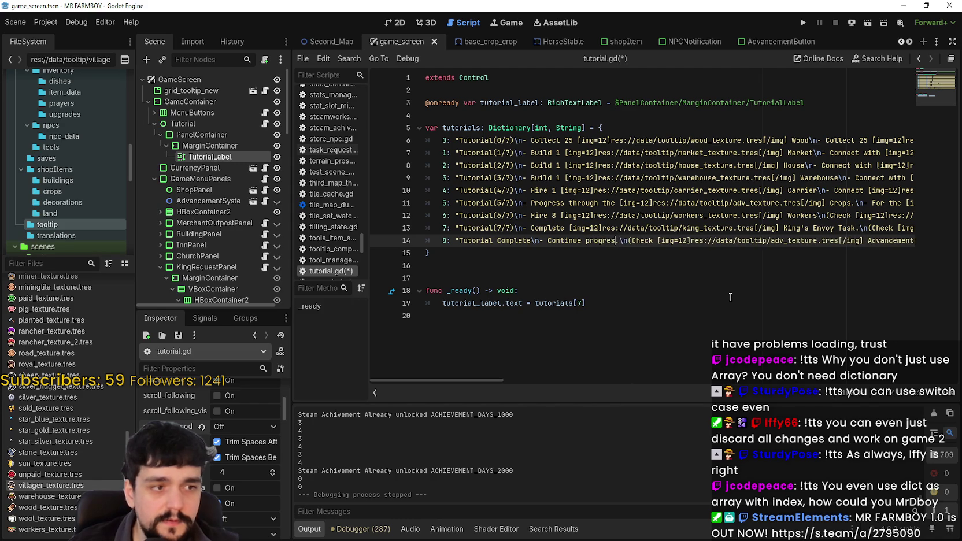
type(" through the")
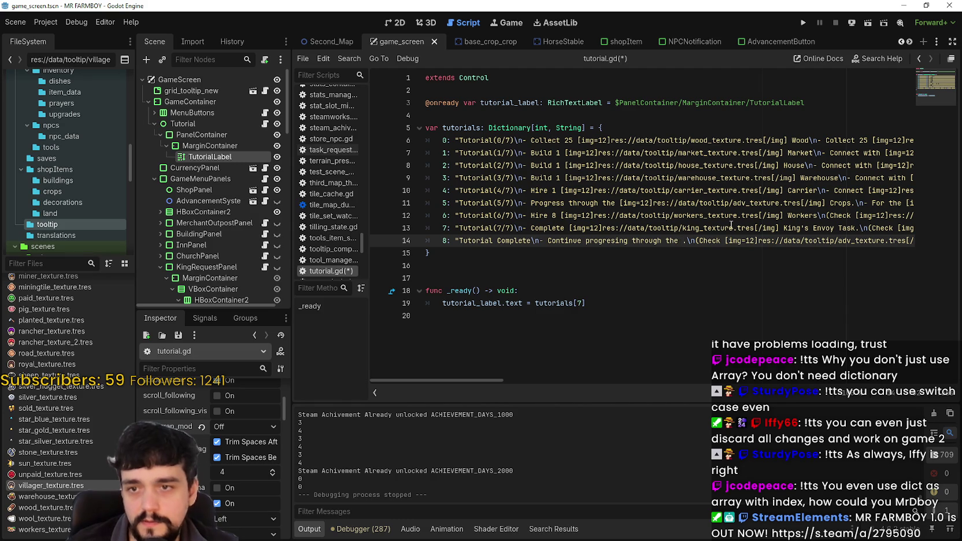
mouse_move(725, 240)
left_mouse_down()
mouse_move(907, 232)
mouse_move(894, 240)
left_mouse_up()
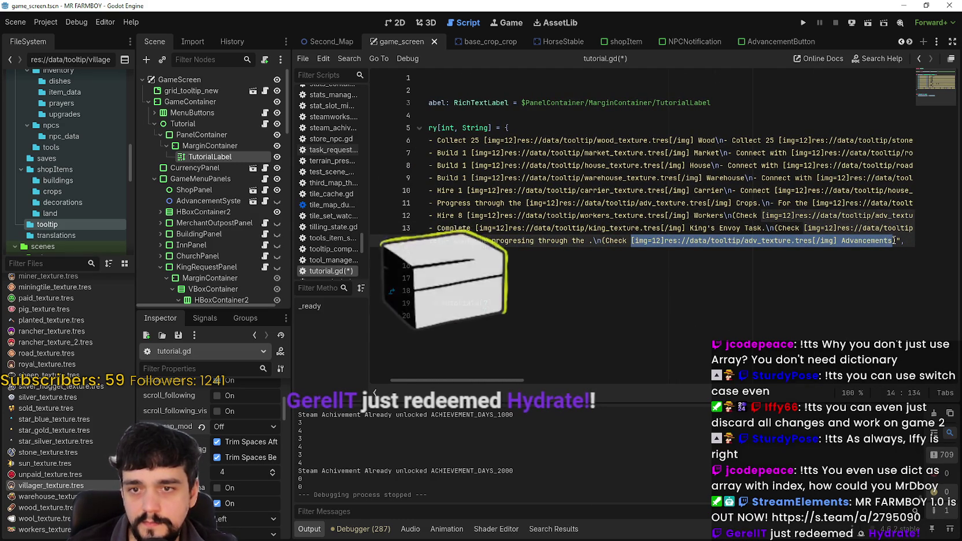
left_click_drag(588, 247, 589, 244)
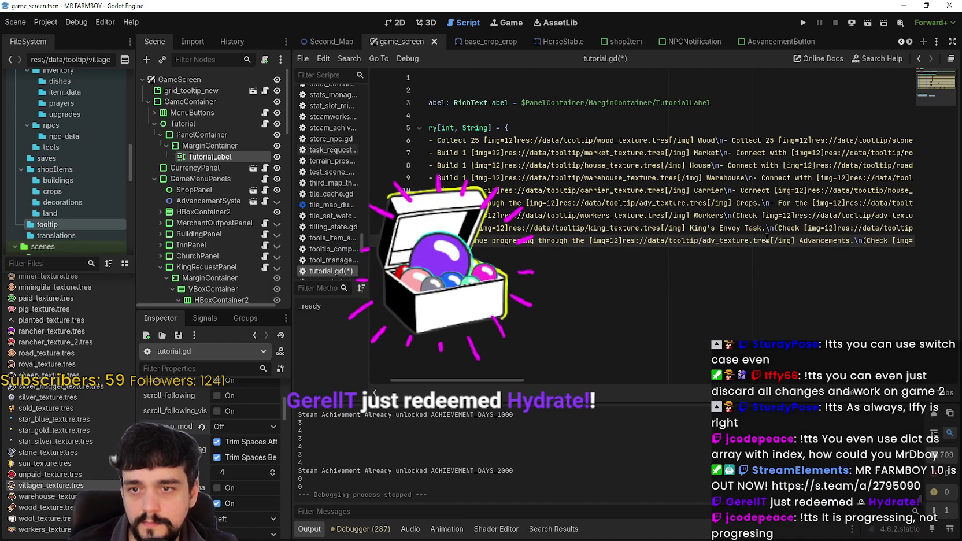
double_click(801, 242)
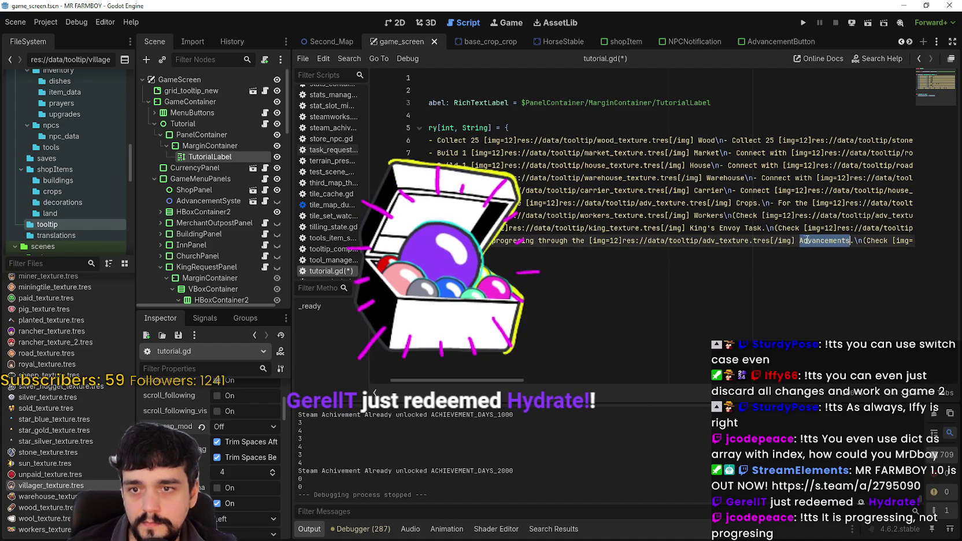
left_click(797, 242)
double_click(537, 241)
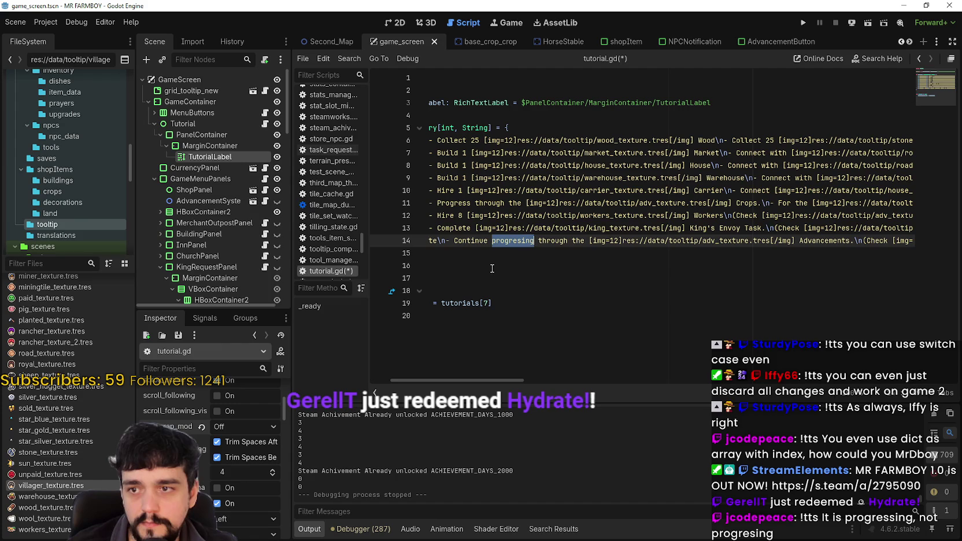
type("progressing")
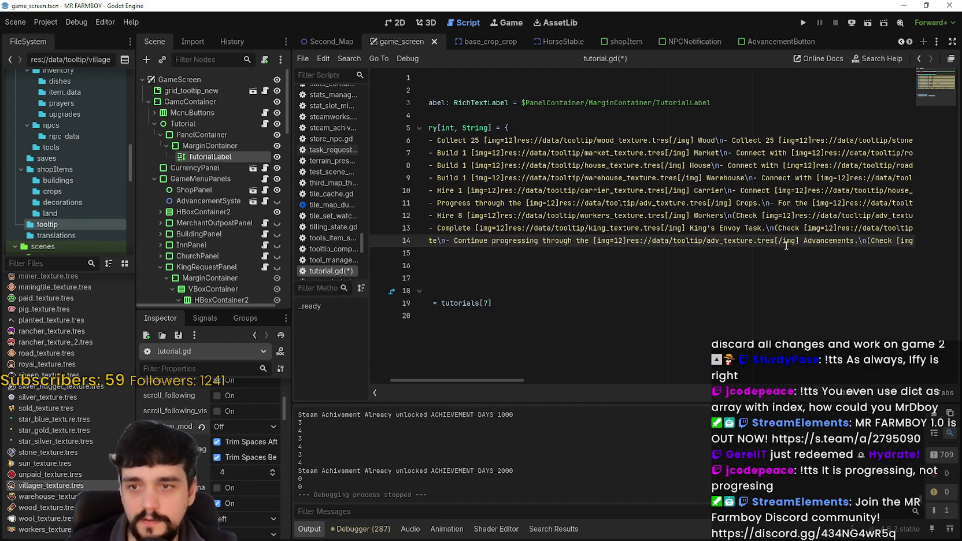
double_click(812, 239)
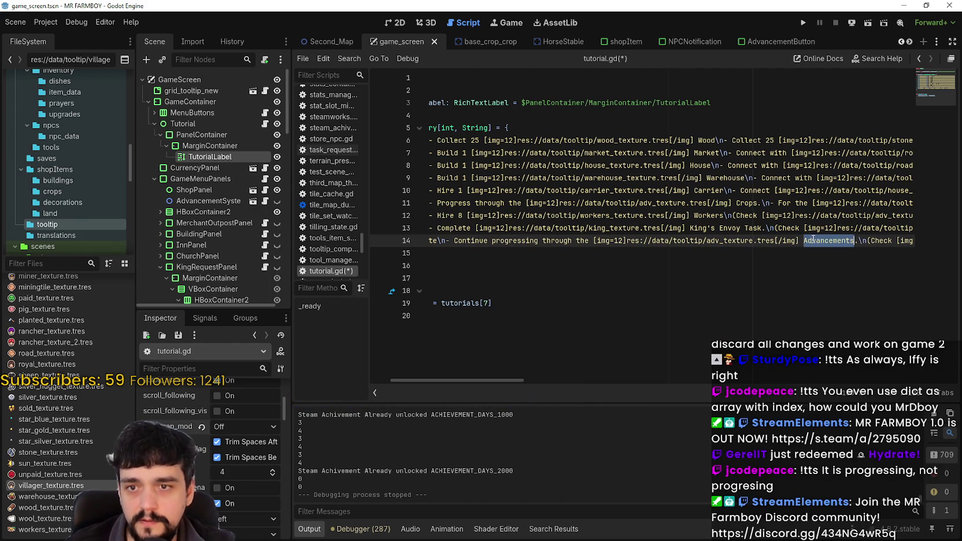
Step: Start a new '-' line in entry 8 just before the (Check Advancements note
left_click(591, 242)
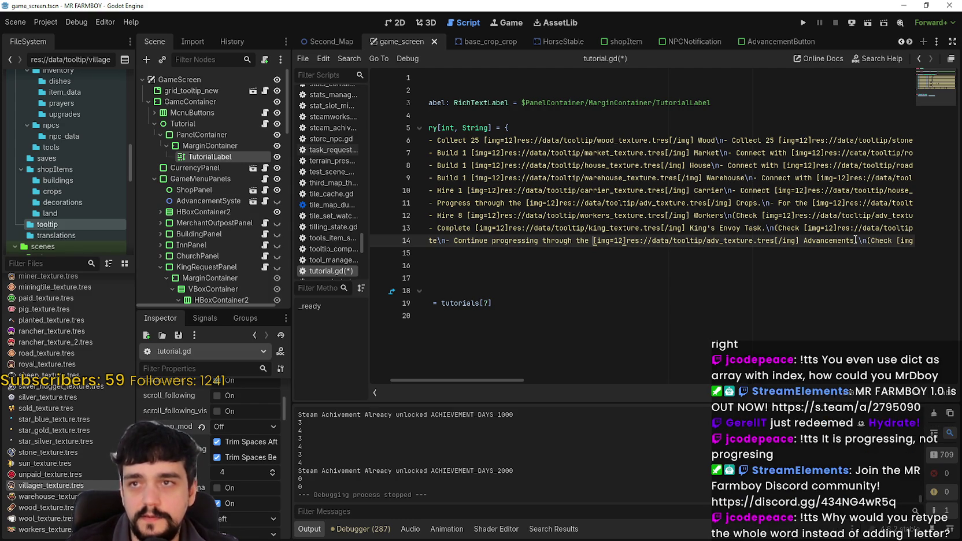
left_click(856, 239)
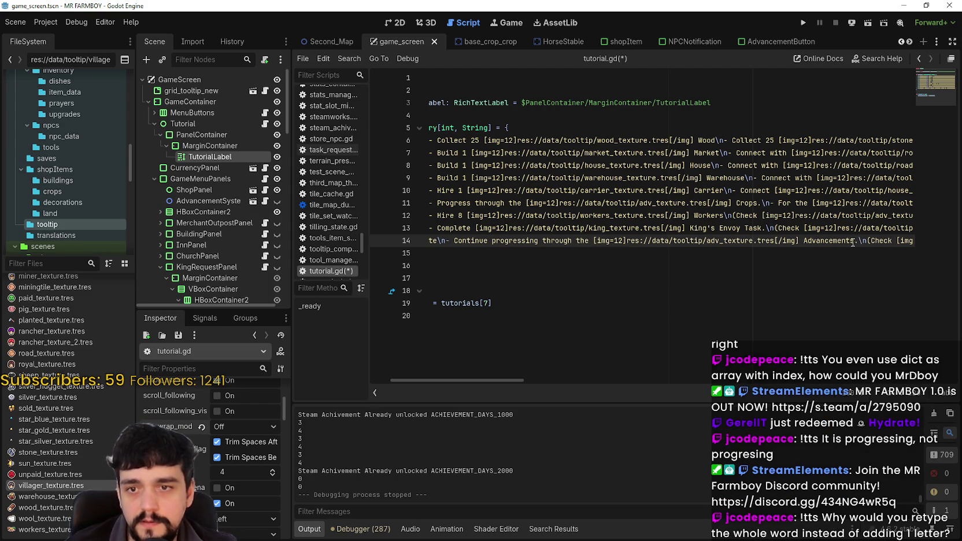
mouse_move(858, 240)
left_mouse_down()
mouse_move(425, 243)
mouse_move(907, 242)
mouse_move(810, 231)
mouse_move(583, 241)
mouse_move(595, 241)
left_mouse_up()
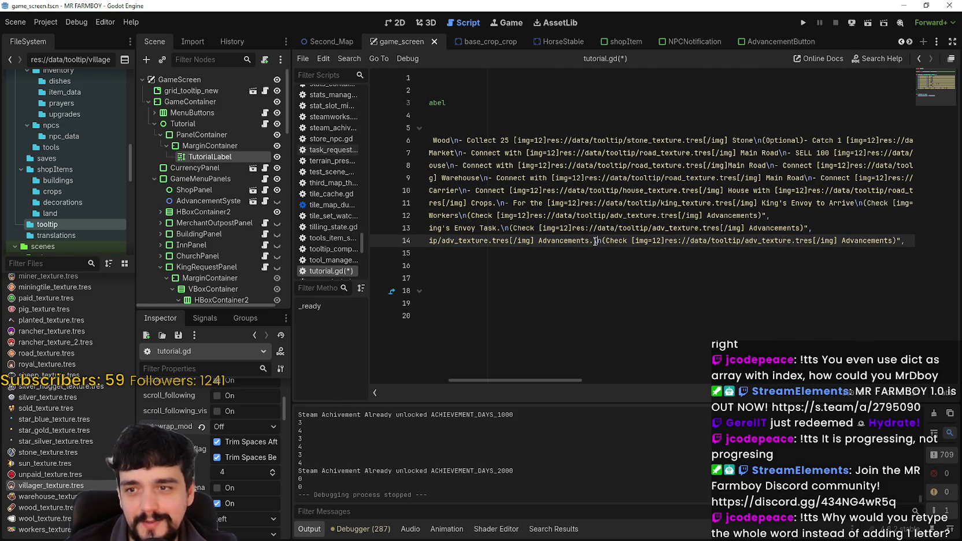
left_click(627, 239, "shift")
left_click(604, 239)
key("shift+Left")
key("shift+Left")
key("Left")
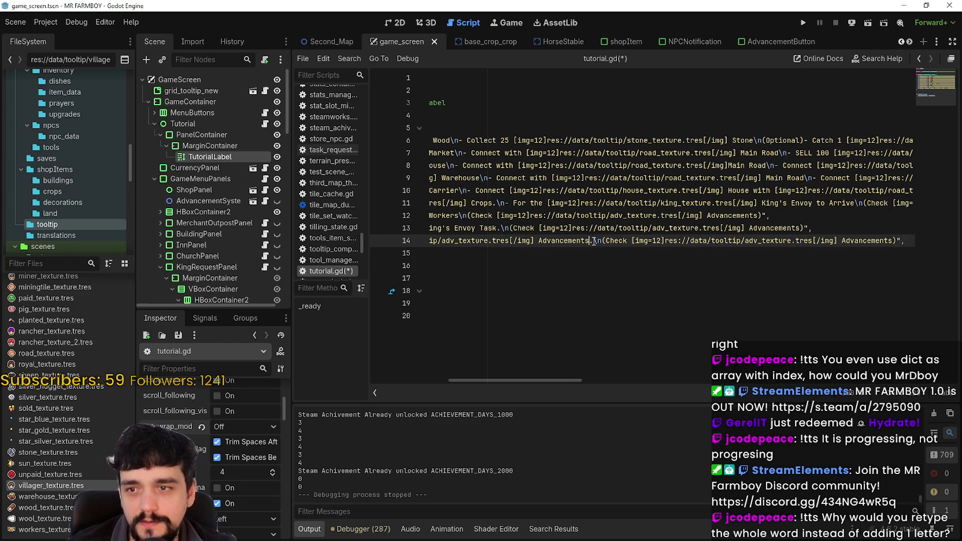
type("-")
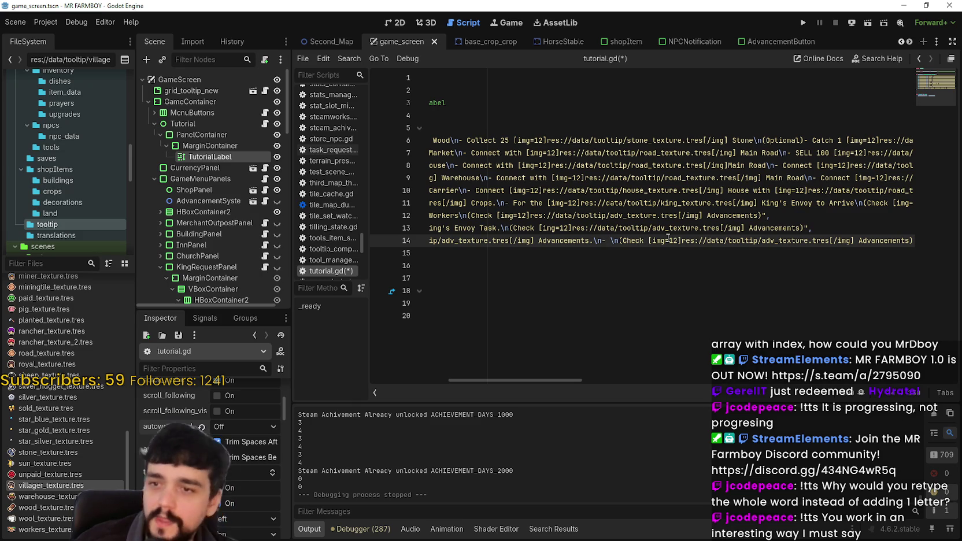
Step: Write 'Expand and Grow your Farming Empire!' on that line, replacing the old 'Plant,' wording
type("Plant")
key("BackSpace")
type(", Harvest")
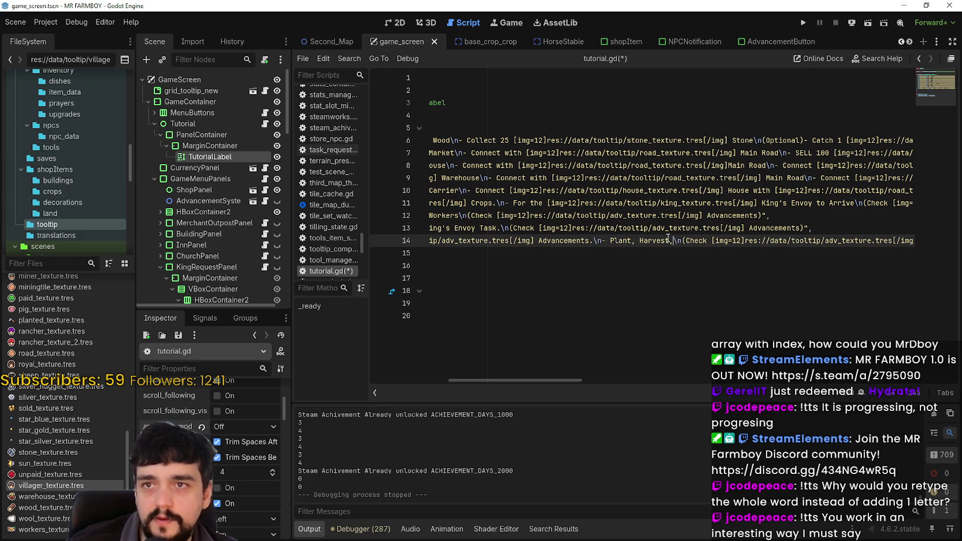
key("BackSpace")
key("BackSpace")
key("BackSpace")
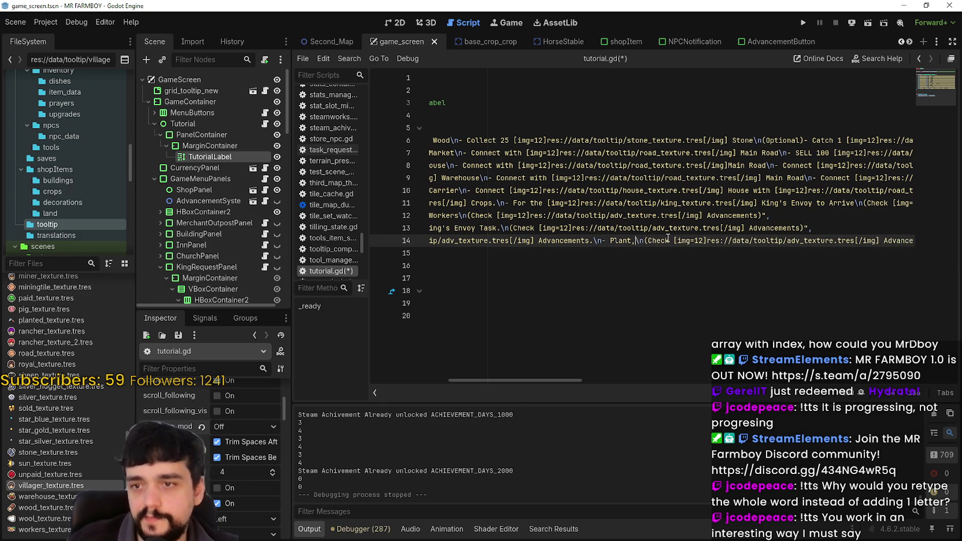
key("BackSpace")
key("BackSpace")
key("BackSpace")
type("Expand and Grow your Farming Empire!")
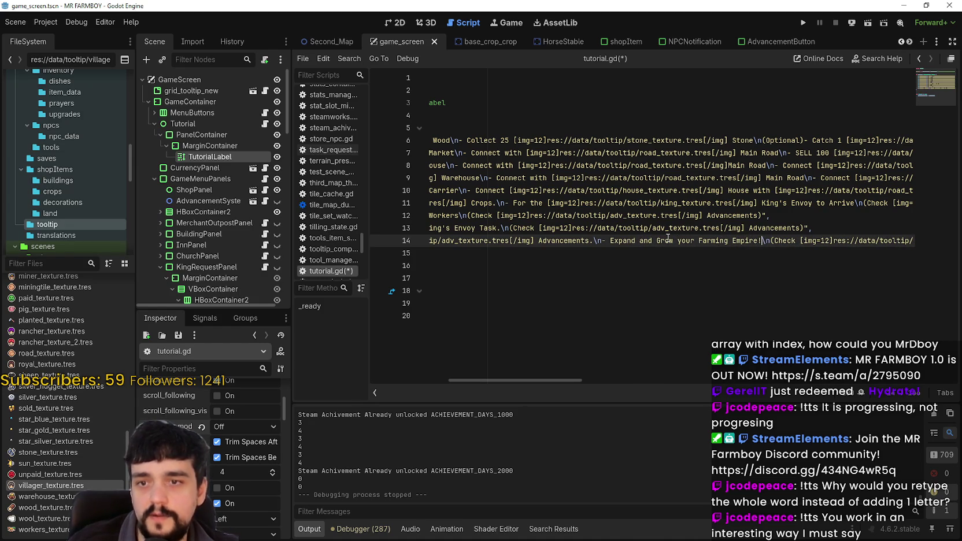
left_click(696, 252)
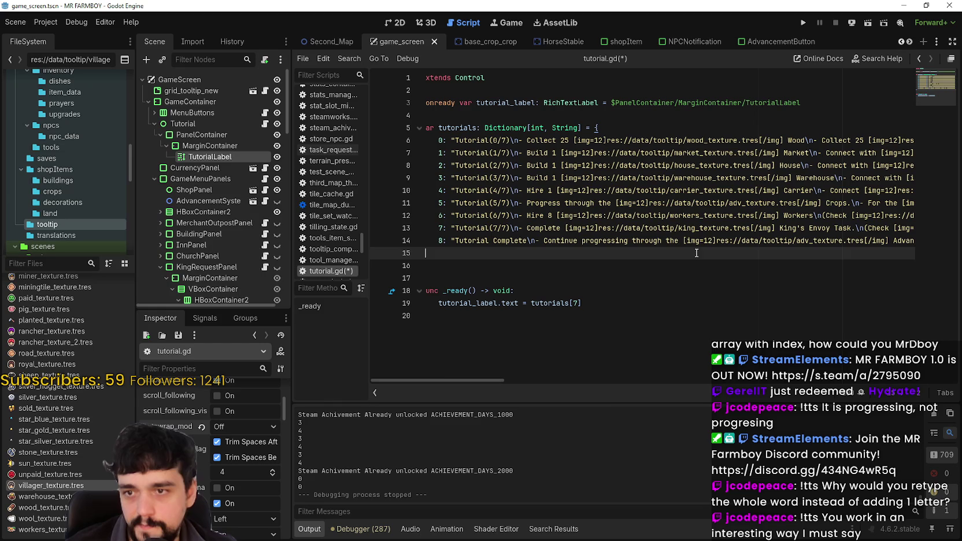
Step: Point _ready at tutorials[8], save the script and scene, and run the game
mouse_move(489, 379)
left_mouse_down()
mouse_move(660, 376)
mouse_move(437, 378)
left_mouse_up()
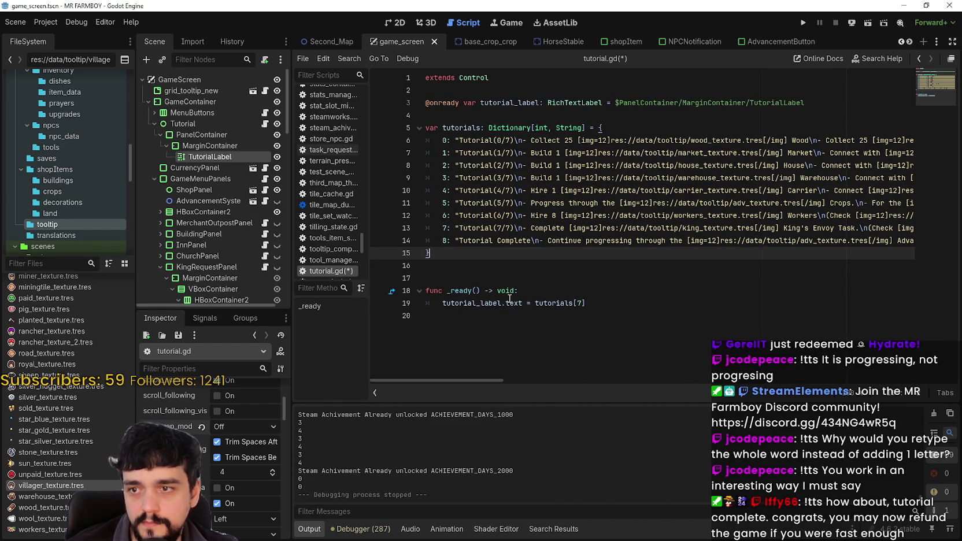
left_click(577, 302)
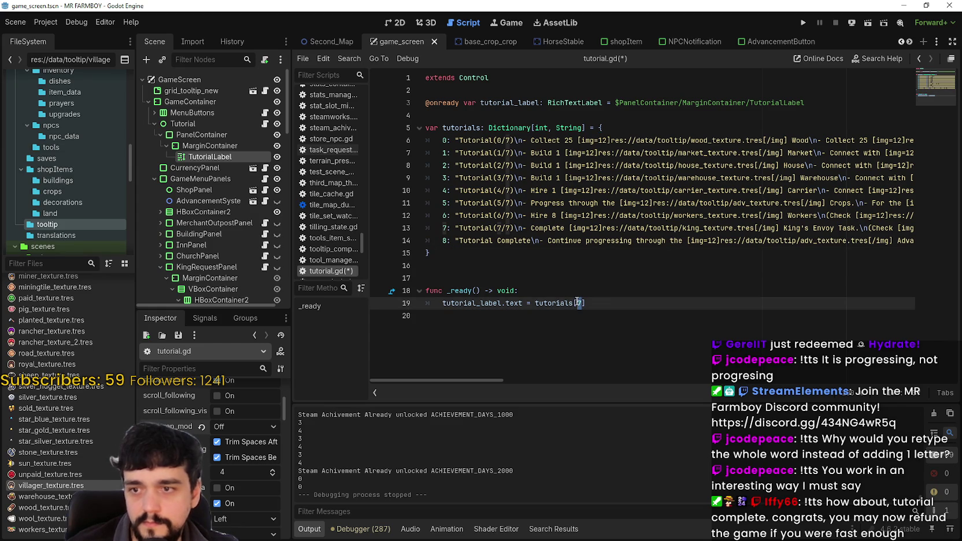
type("8")
key("ctrl+s")
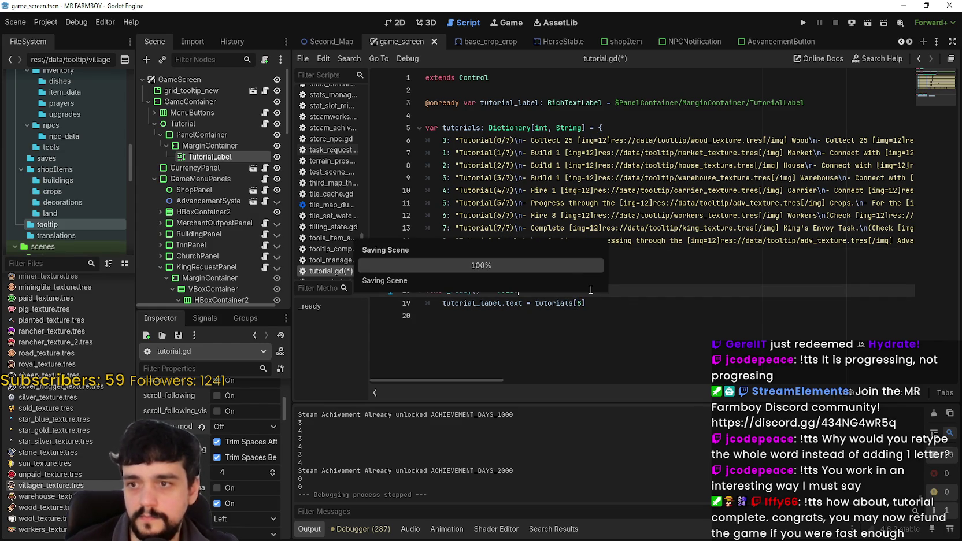
left_click(803, 22)
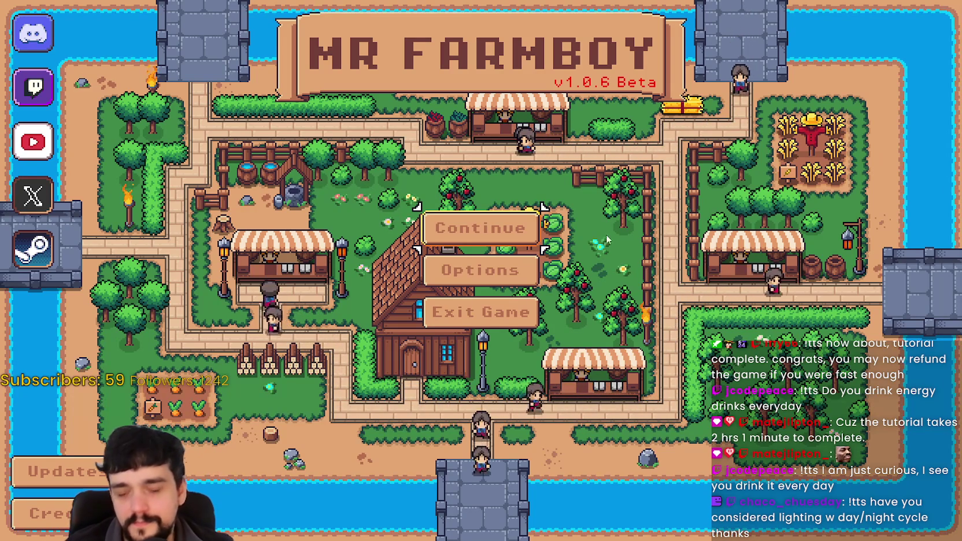
Step: Load the Save 7 (Normal) game from the Continue save list
left_click(480, 231)
scroll(485, 272, "down", 4)
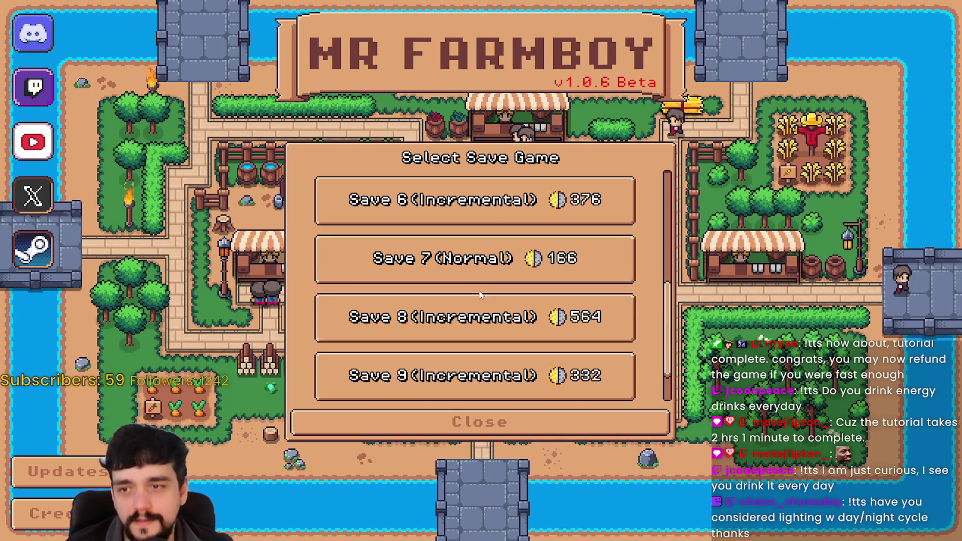
left_click(487, 280)
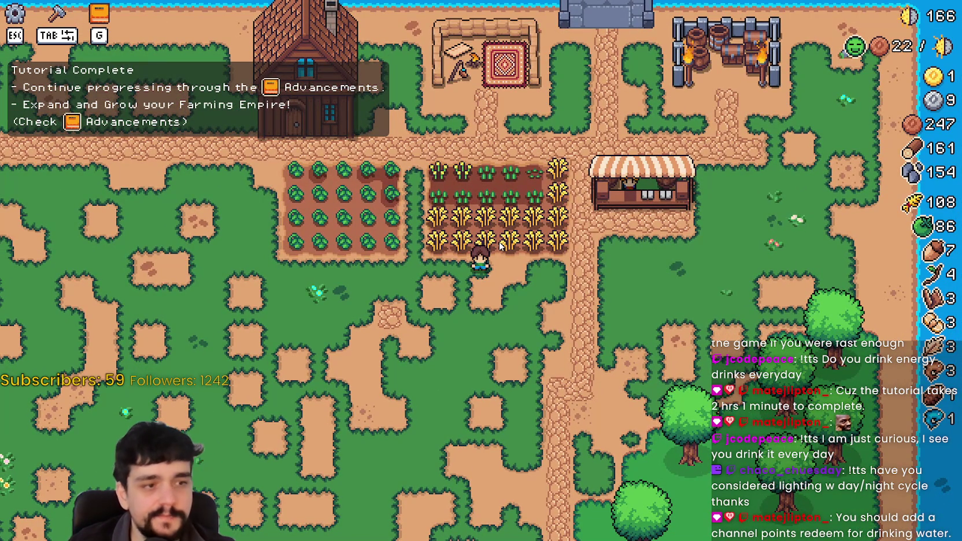
Step: Walk the farmer around with WASD while the Tutorial Complete panel is shown
key("a")
key("s")
key("d")
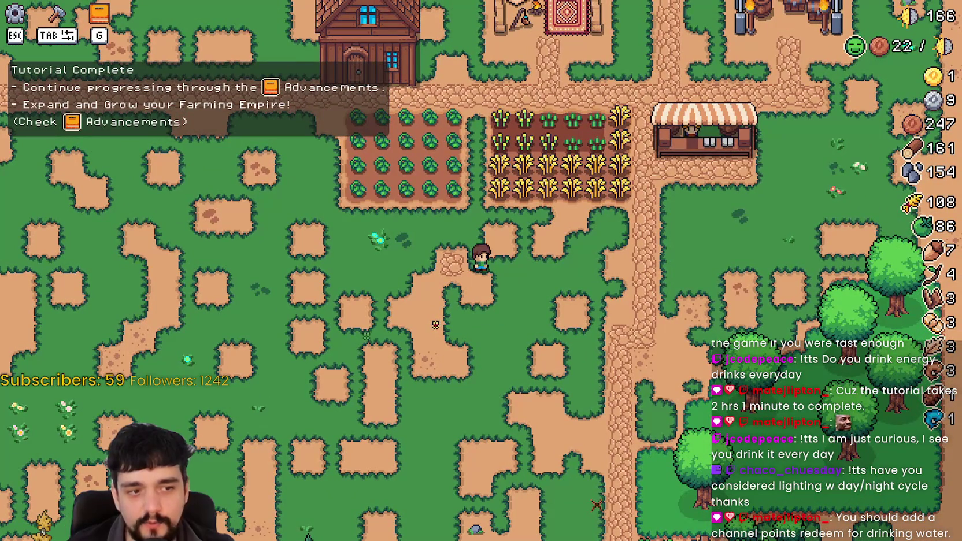
key("w")
key("a")
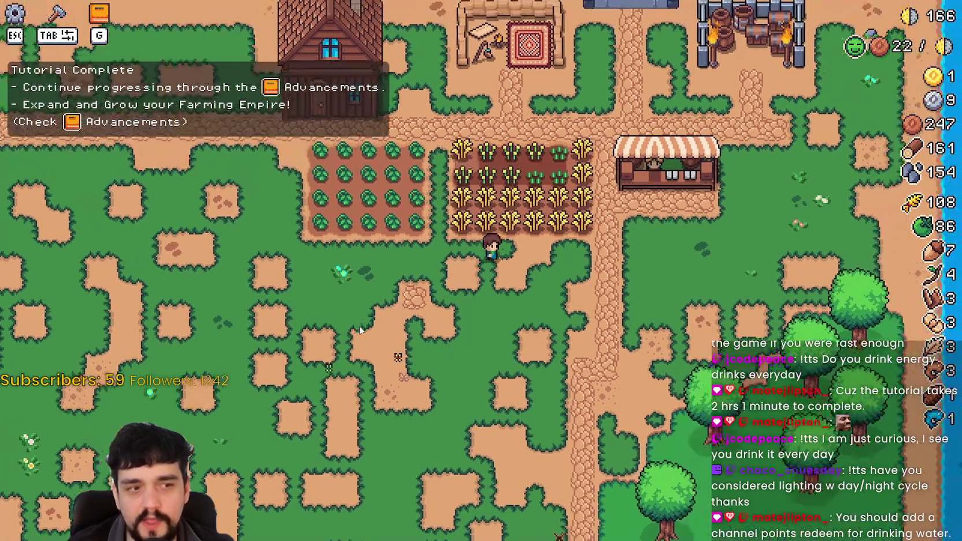
key("d")
key("s")
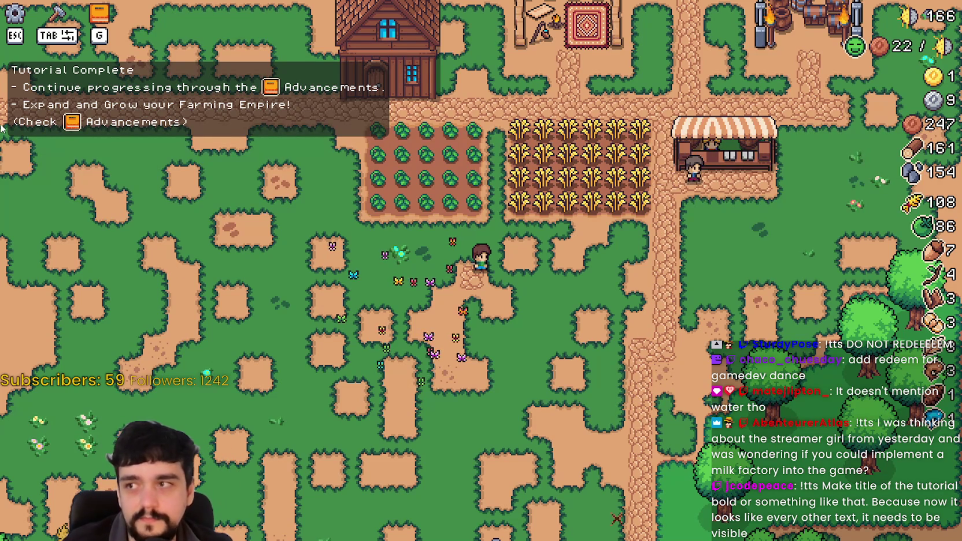
scroll(393, 301, "down", 2)
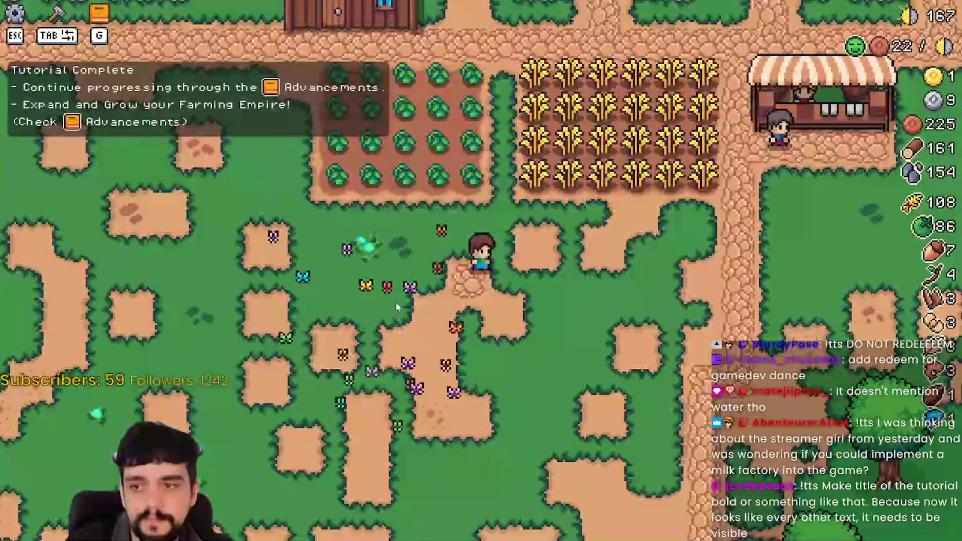
scroll(396, 305, "down", 1)
scroll(398, 306, "up", 2)
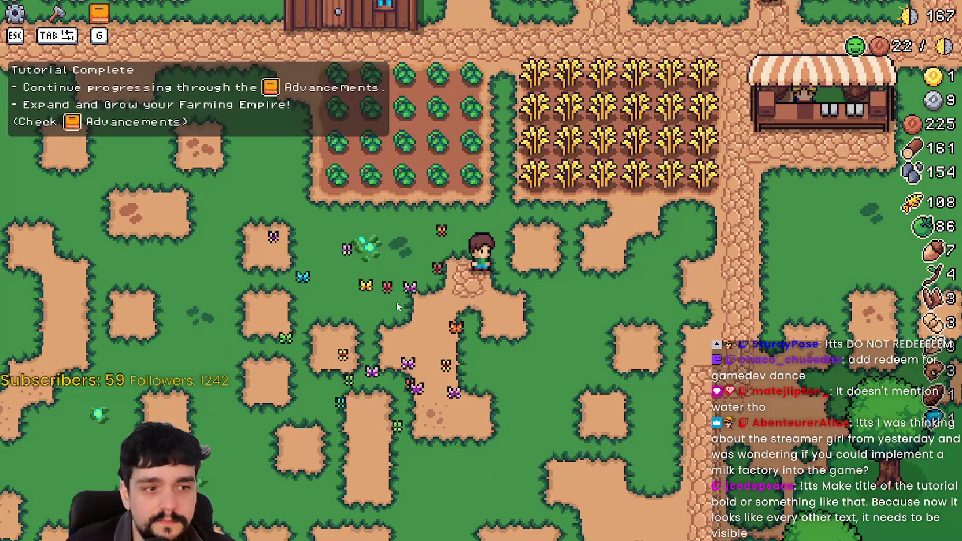
scroll(397, 306, "up", 2)
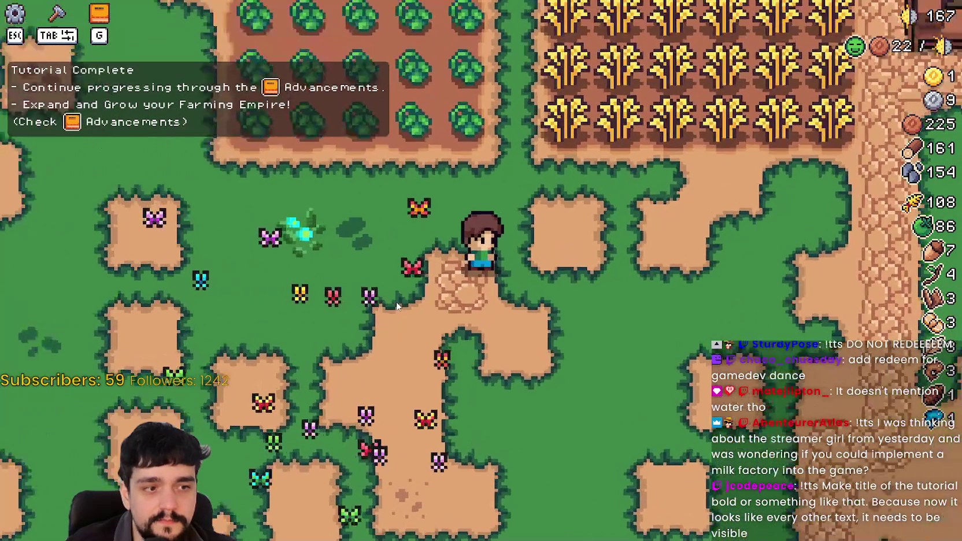
scroll(396, 306, "down", 2)
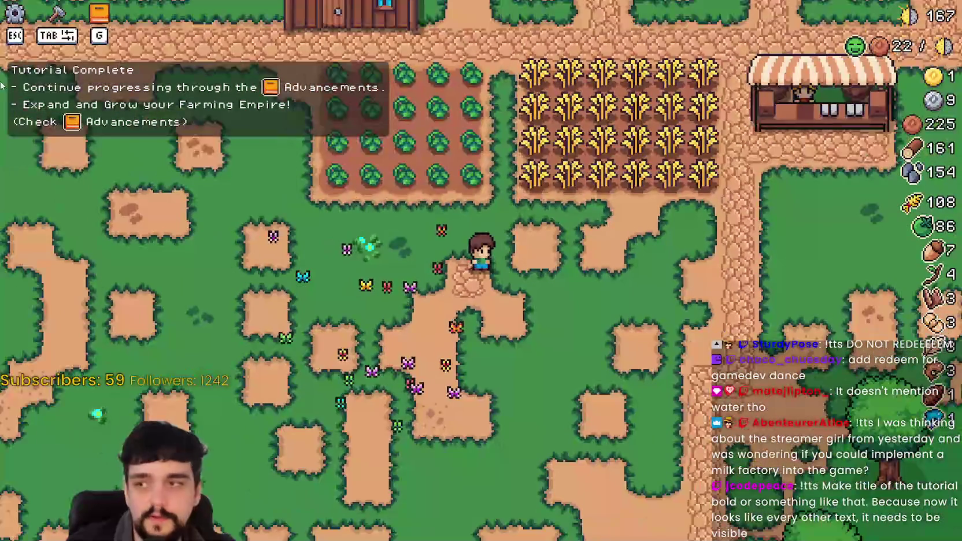
scroll(396, 339, "up", 2)
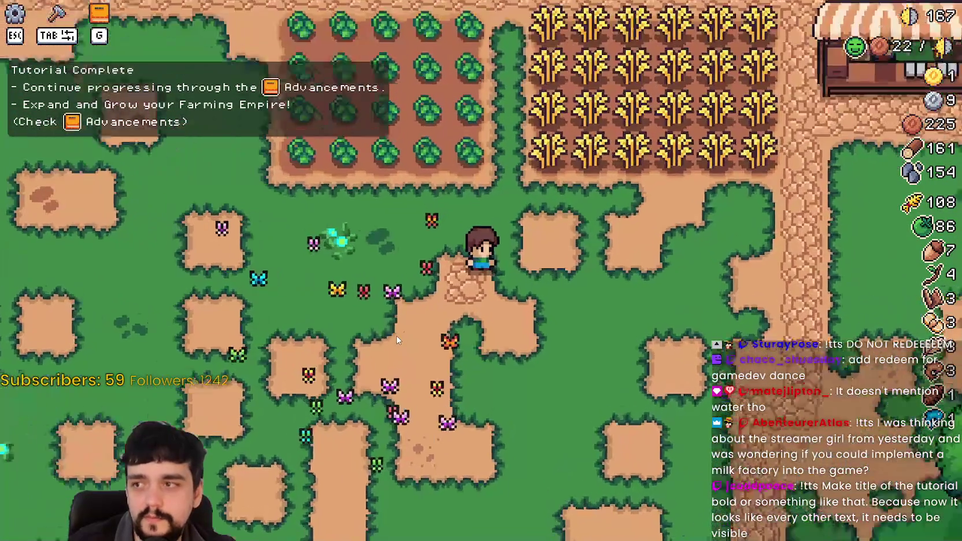
scroll(396, 340, "down", 5)
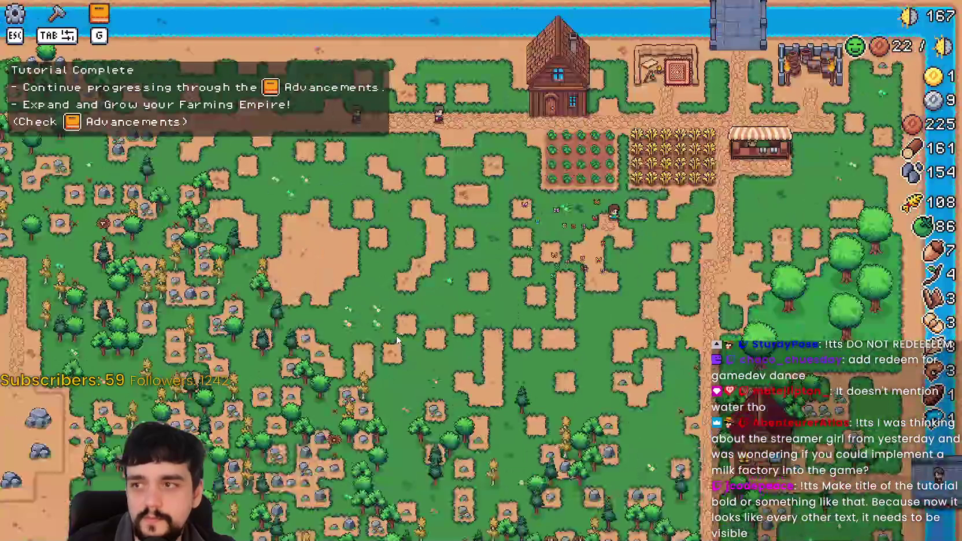
scroll(397, 340, "up", 4)
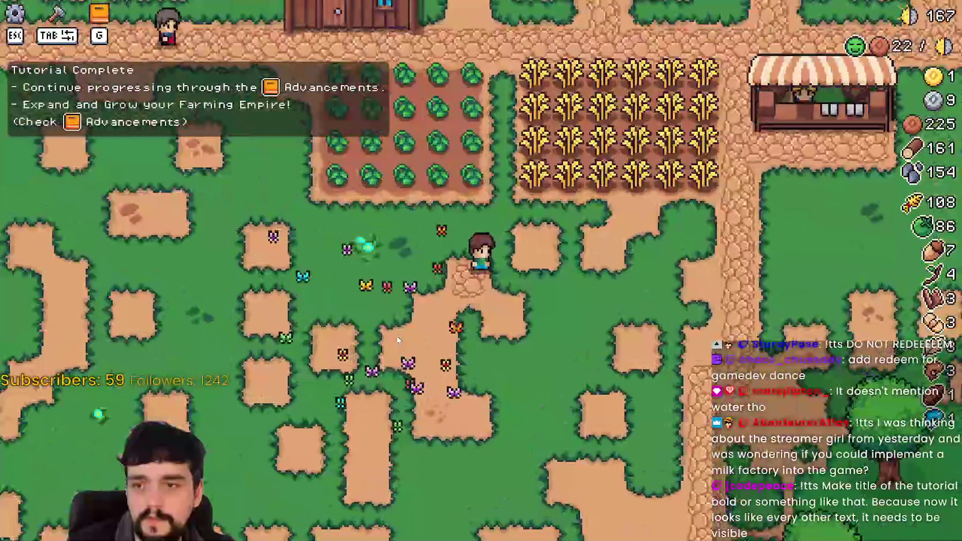
scroll(369, 308, "up", 1)
scroll(368, 306, "down", 1)
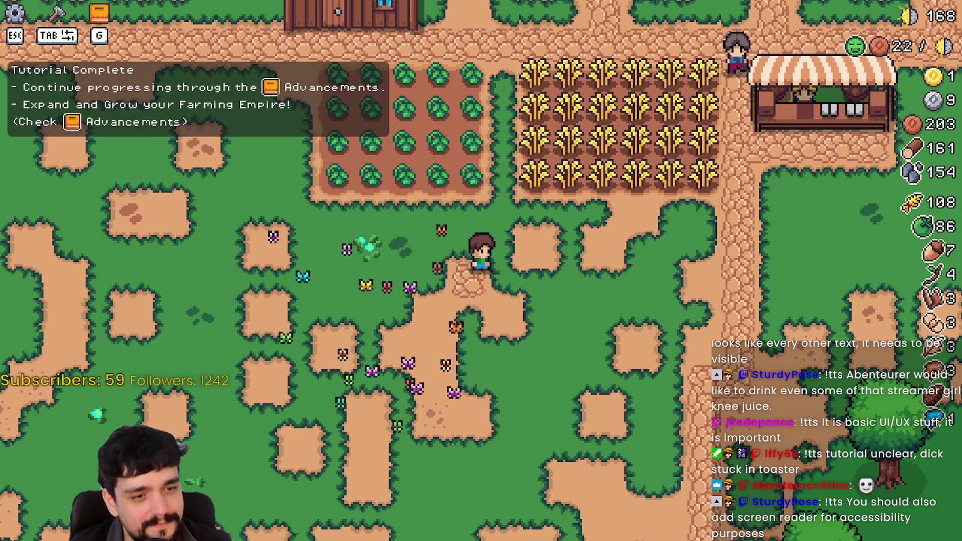
key("alt+Tab")
Step: From tutorial.gd, search the whole project for 'color'
left_click(687, 152)
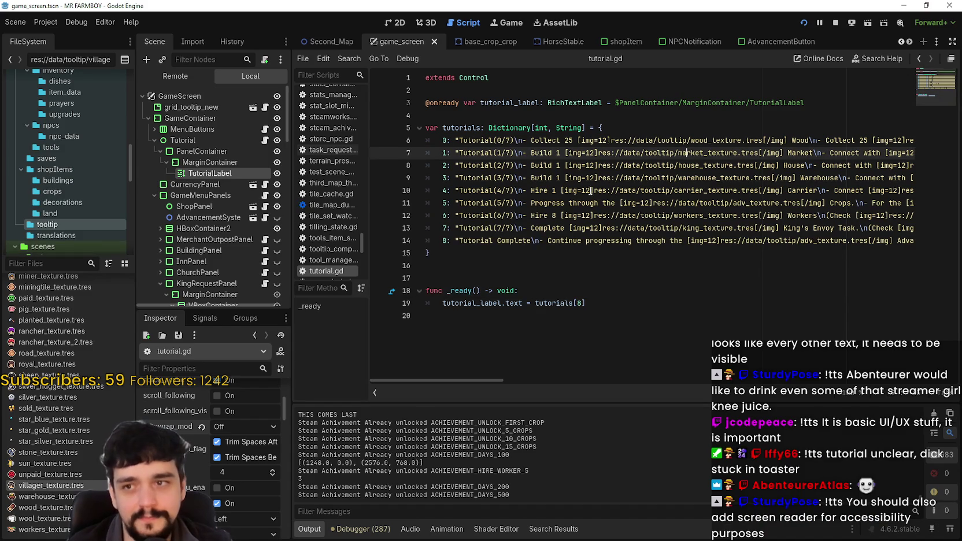
left_click(578, 166)
left_click(492, 140)
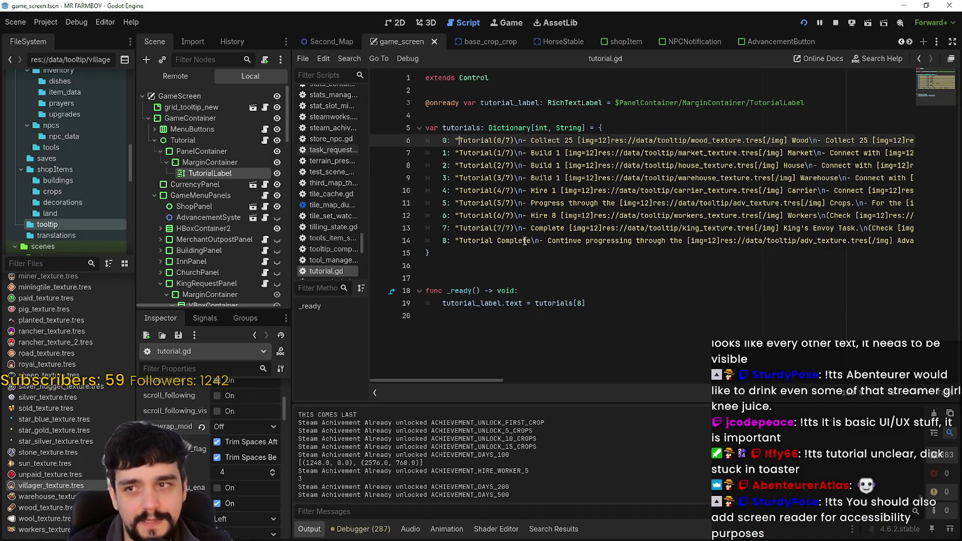
left_click(570, 252)
key("ctrl+shift+f")
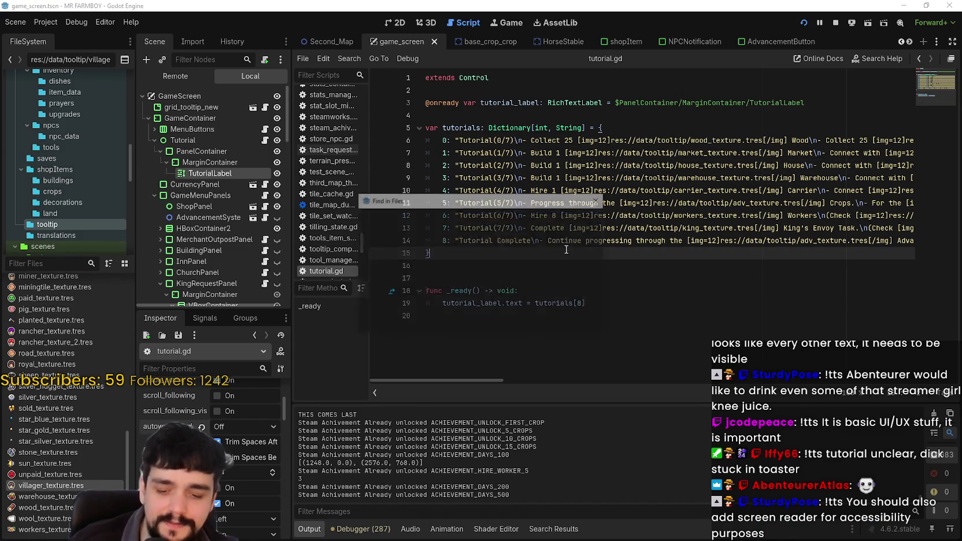
type("color")
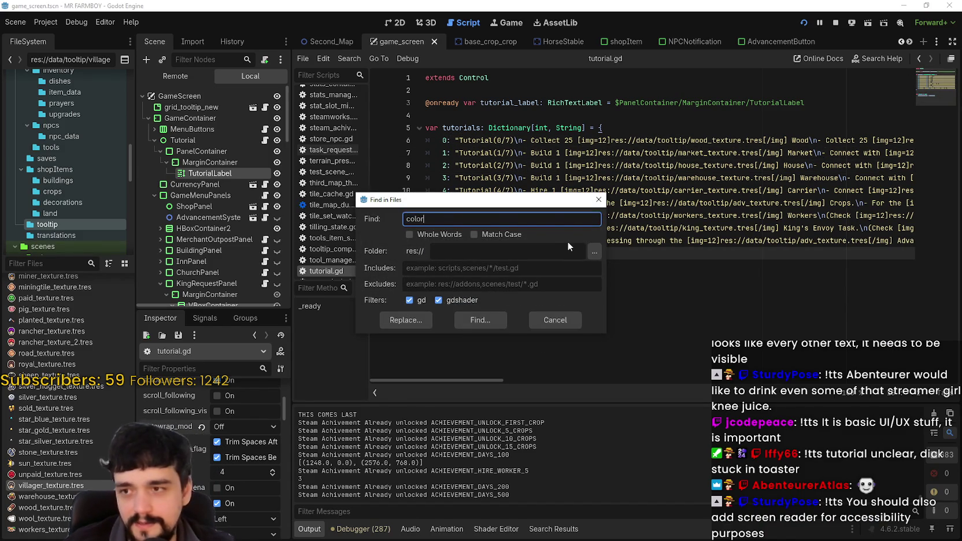
key("Return")
Step: Scroll through the Search Results to find existing color tag usages
scroll(532, 473, "down", 3)
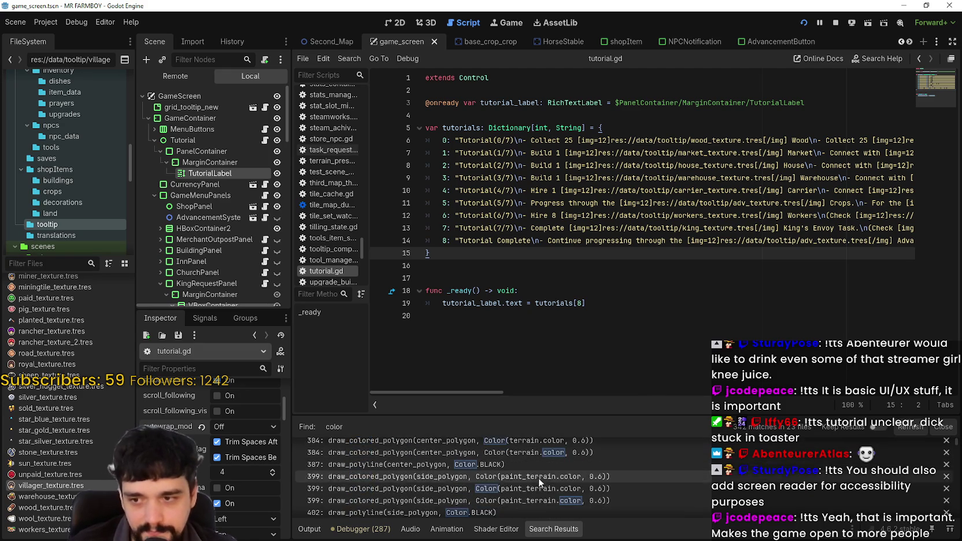
scroll(518, 466, "down", 5)
scroll(519, 466, "down", 2)
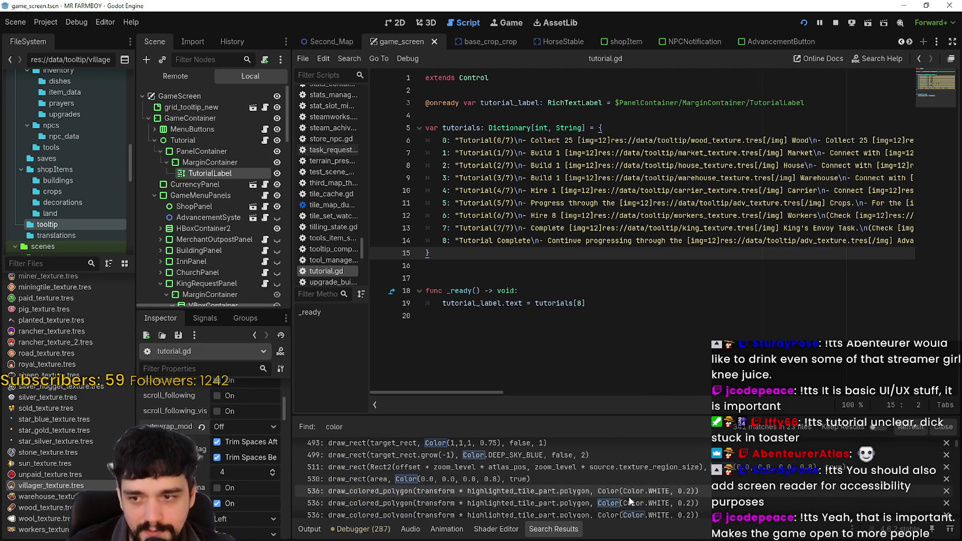
scroll(481, 486, "down", 2)
scroll(482, 487, "down", 5)
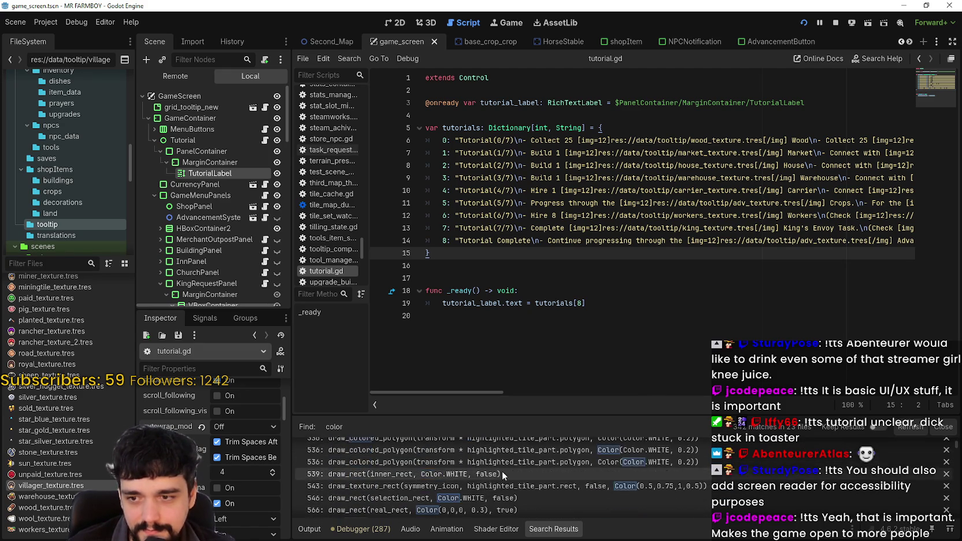
scroll(736, 468, "down", 15)
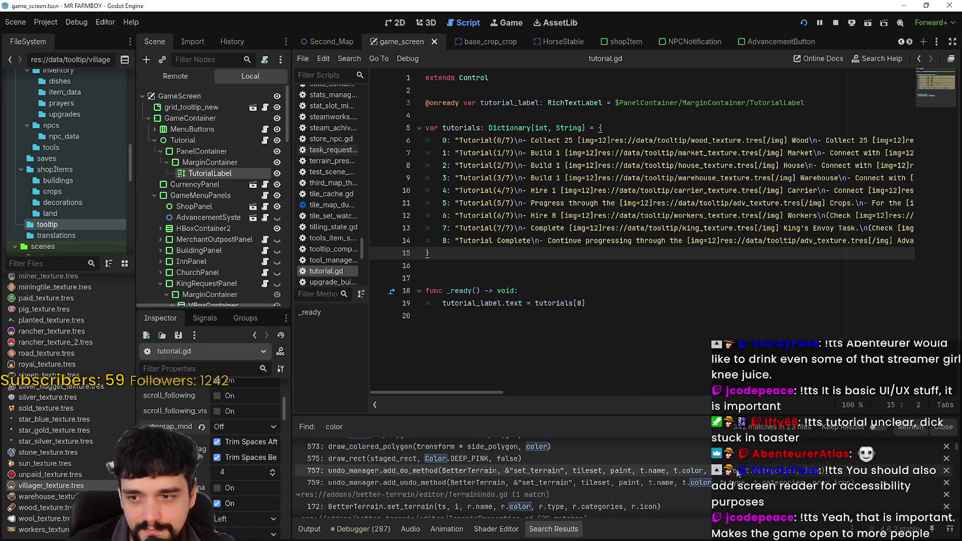
scroll(736, 468, "down", 10)
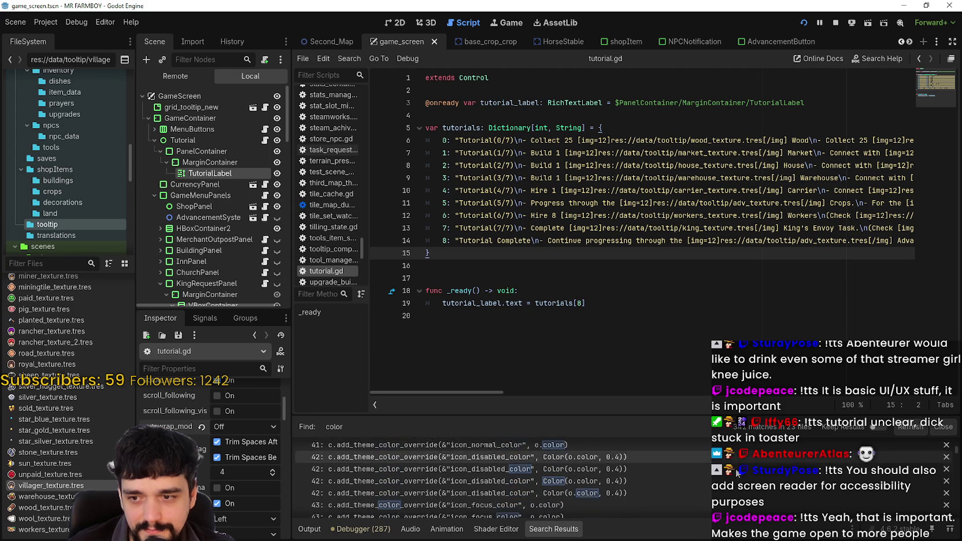
left_click_drag(957, 474, 956, 488)
scroll(464, 487, "down", 1)
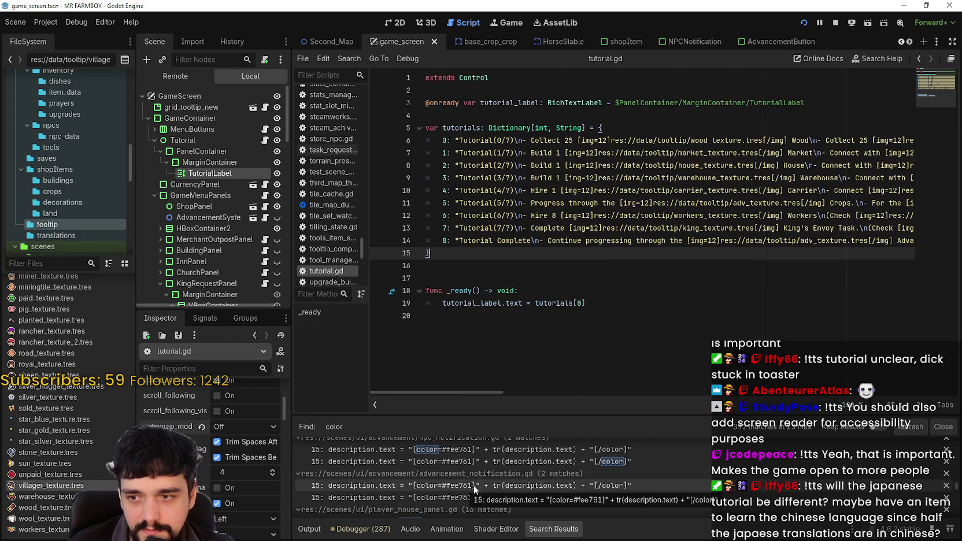
Step: Open the advancement notification script and select its [color=#fee761] opening tag
left_click(475, 484)
scroll(556, 242, "up", 3)
left_click(563, 203)
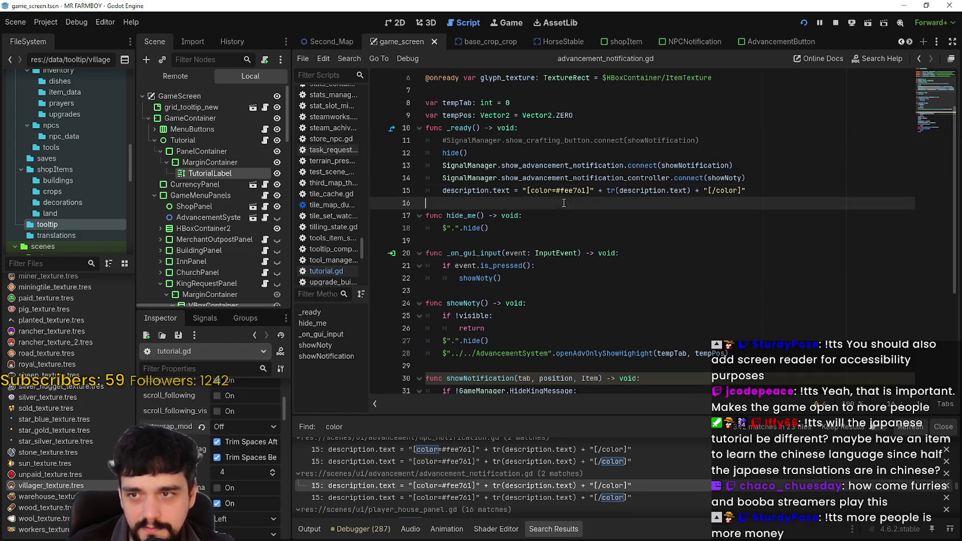
left_click(527, 190)
left_click_drag(524, 190, 590, 190)
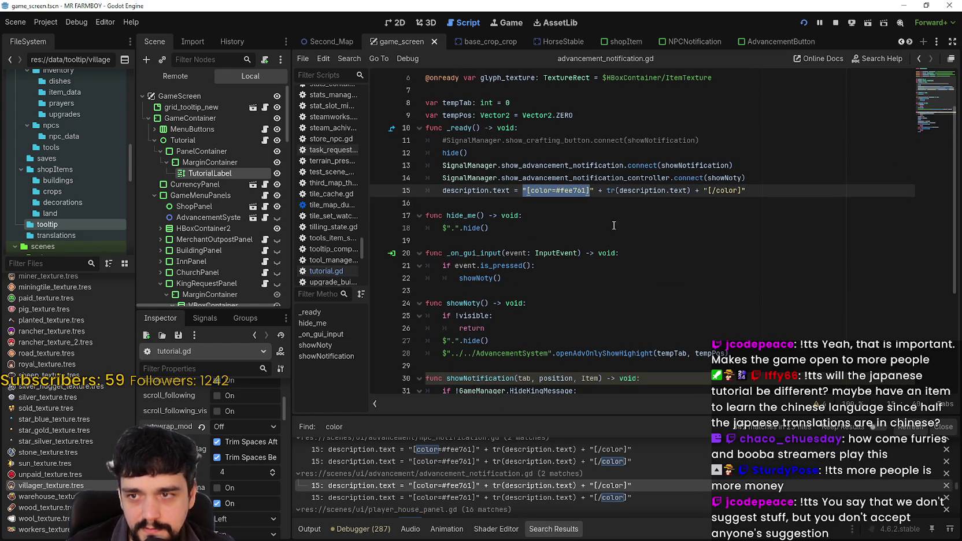
left_click(603, 191)
left_click_drag(589, 190, 527, 190)
key("ctrl+c")
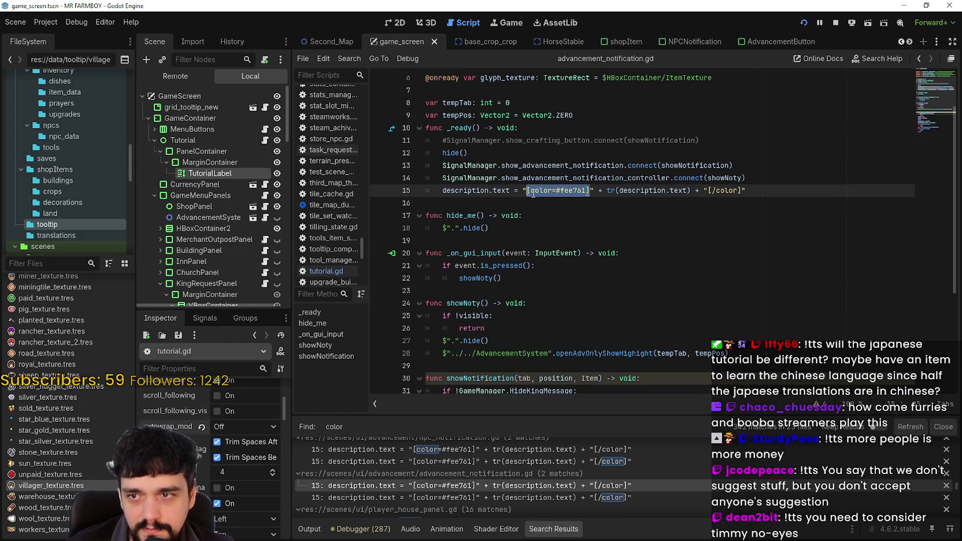
Step: In tutorial.gd, insert [color=#fee761] before the Tutorial(0/7) heading on line 6
left_click(264, 140)
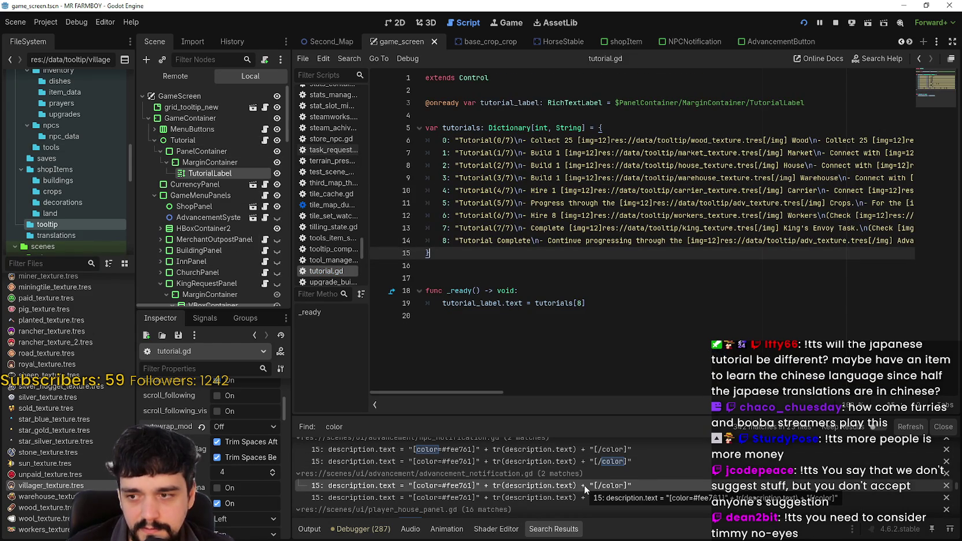
scroll(590, 501, "up", 1)
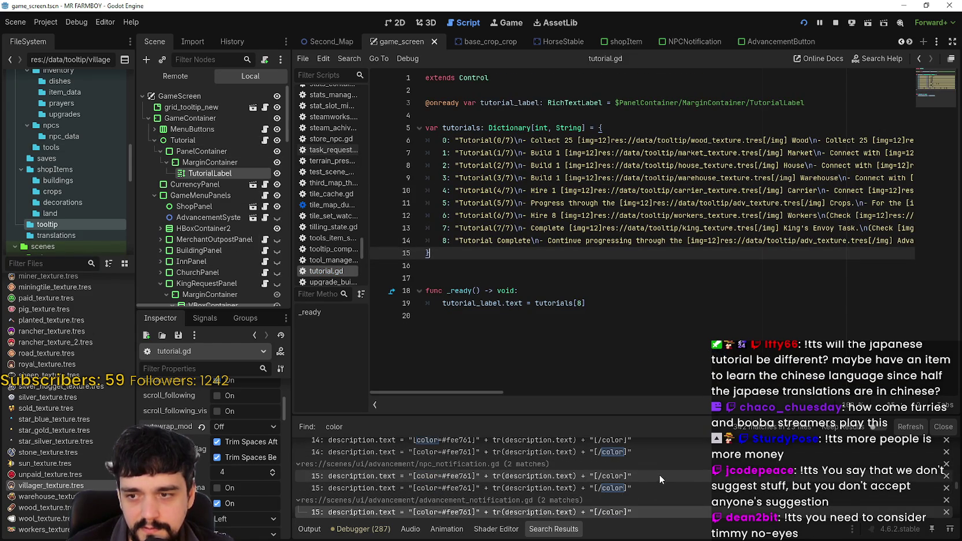
scroll(658, 474, "down", 5)
scroll(660, 482, "down", 3)
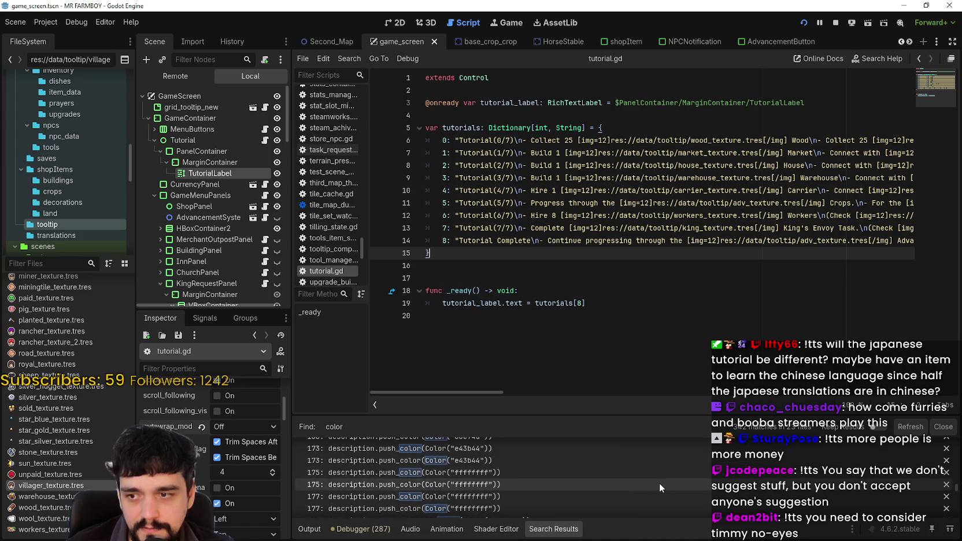
scroll(658, 477, "up", 2)
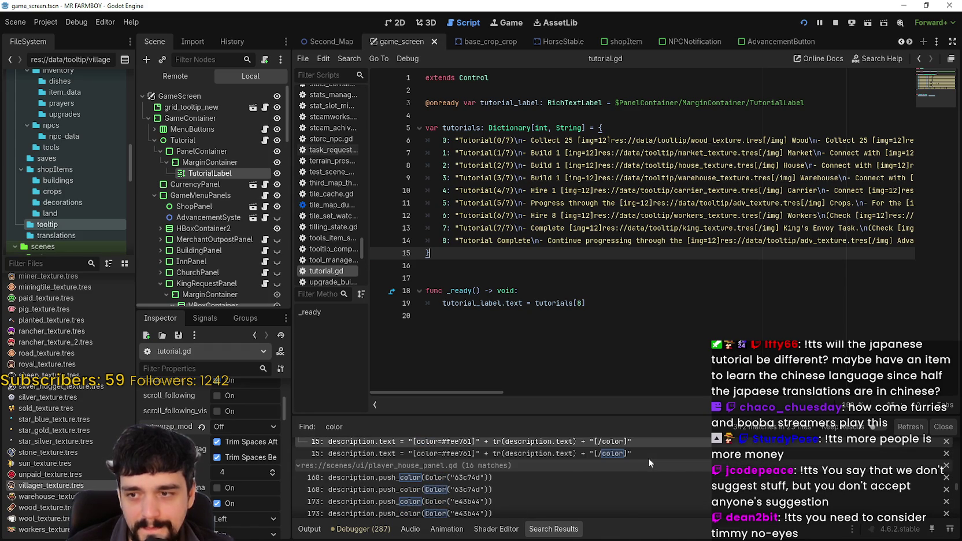
left_click(602, 139)
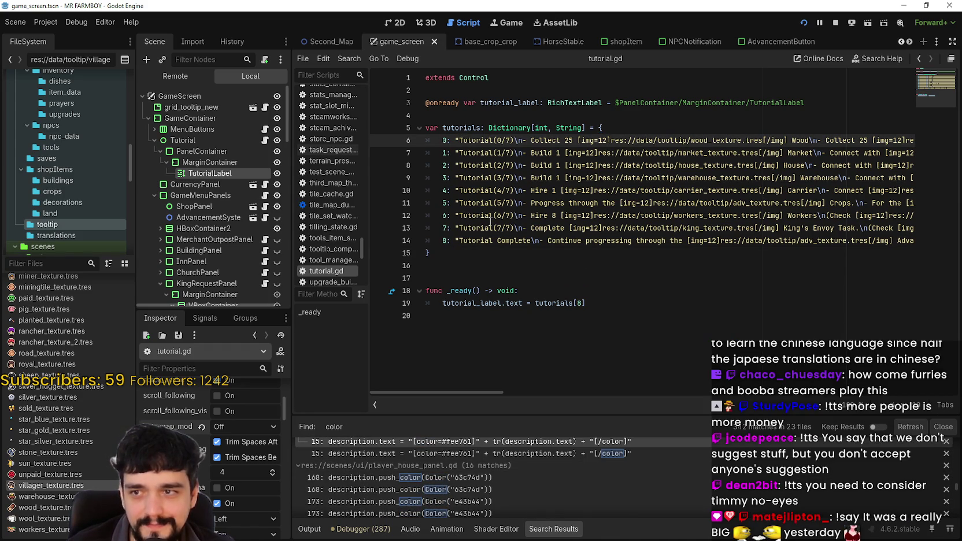
left_click(457, 141)
key("ctrl+v")
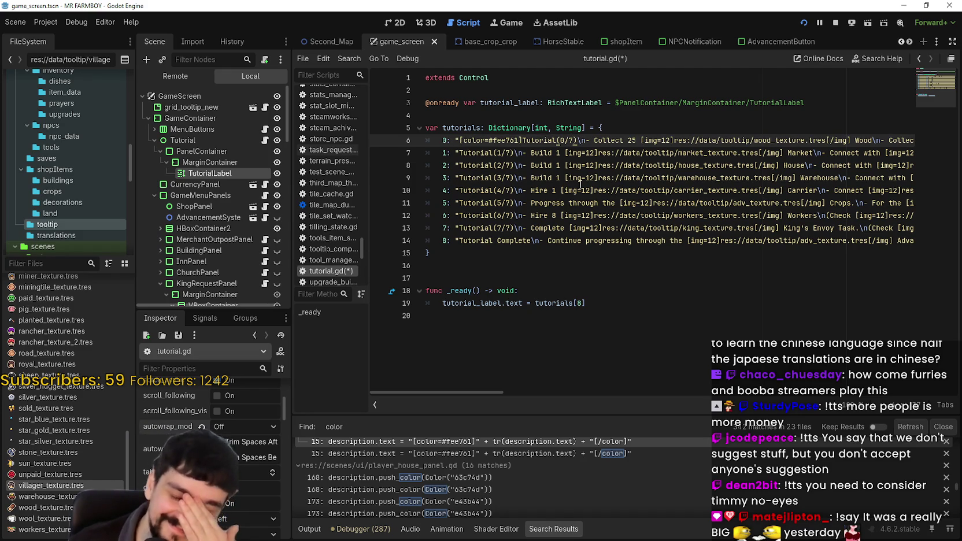
Step: Close line 6's heading with [/color], then paste [color=#fee761] at the start of lines 7–14
type("[/color")
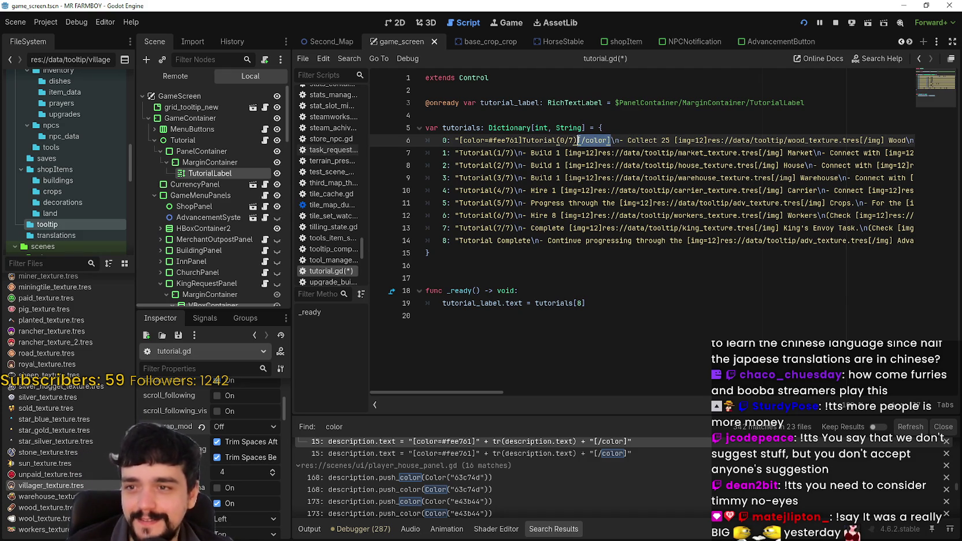
left_click(511, 140)
mouse_move(522, 139)
left_mouse_down()
mouse_move(460, 127)
mouse_move(459, 135)
left_mouse_up()
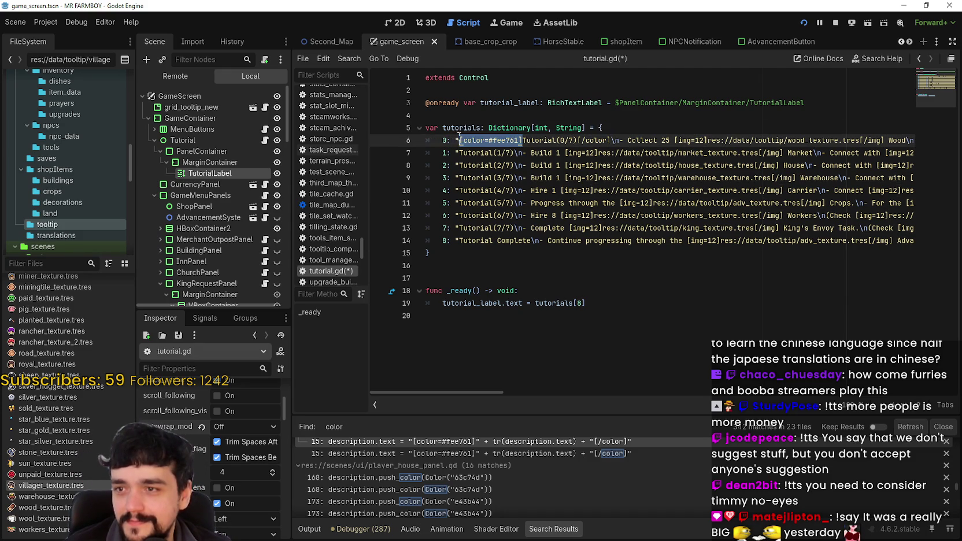
left_click(459, 153)
key("ctrl+v")
left_click(459, 165)
key("ctrl+v")
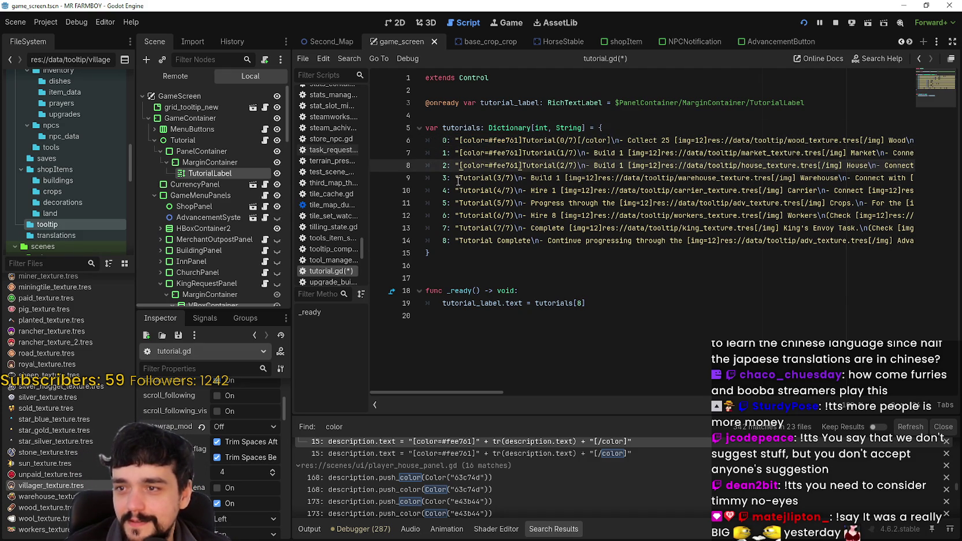
left_click(457, 178)
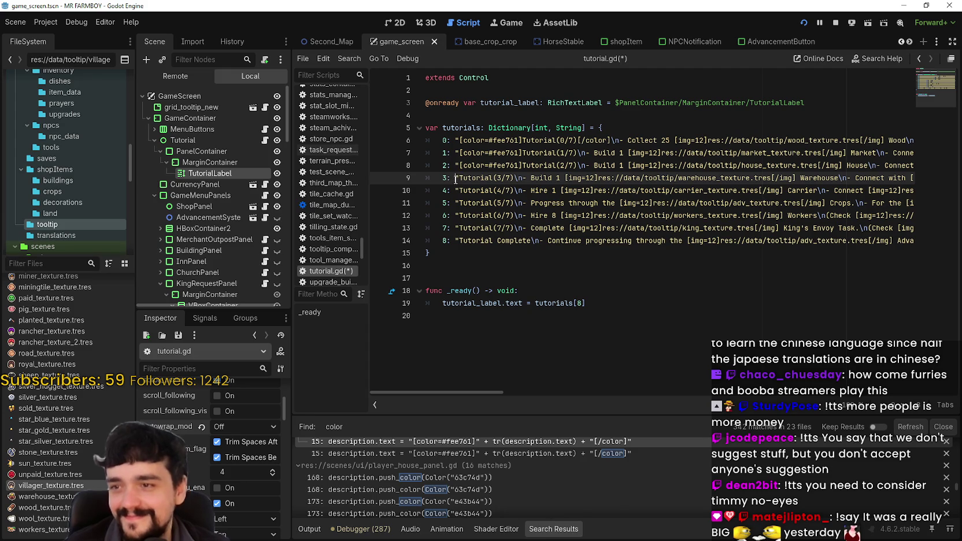
key("ctrl+v")
left_click(459, 191)
key("ctrl+v")
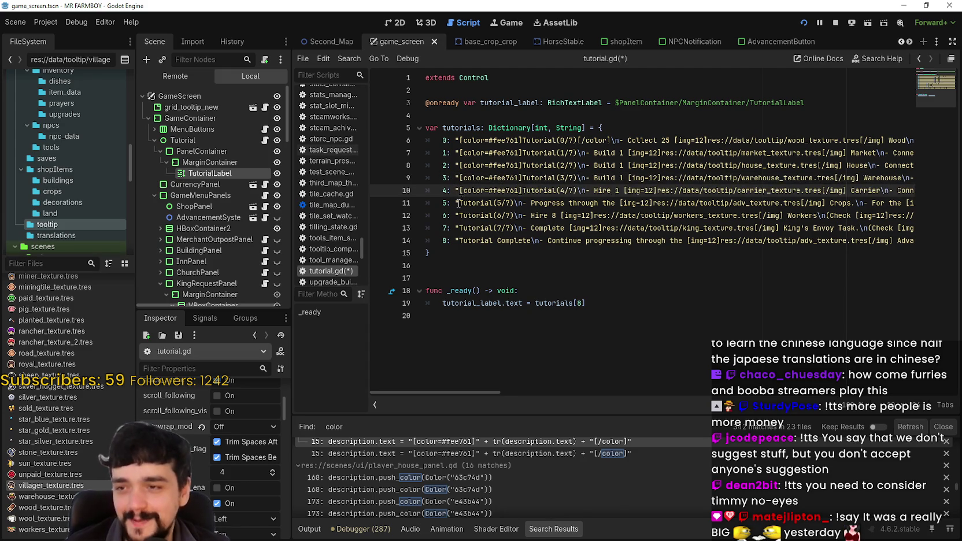
left_click(457, 203)
key("ctrl+v")
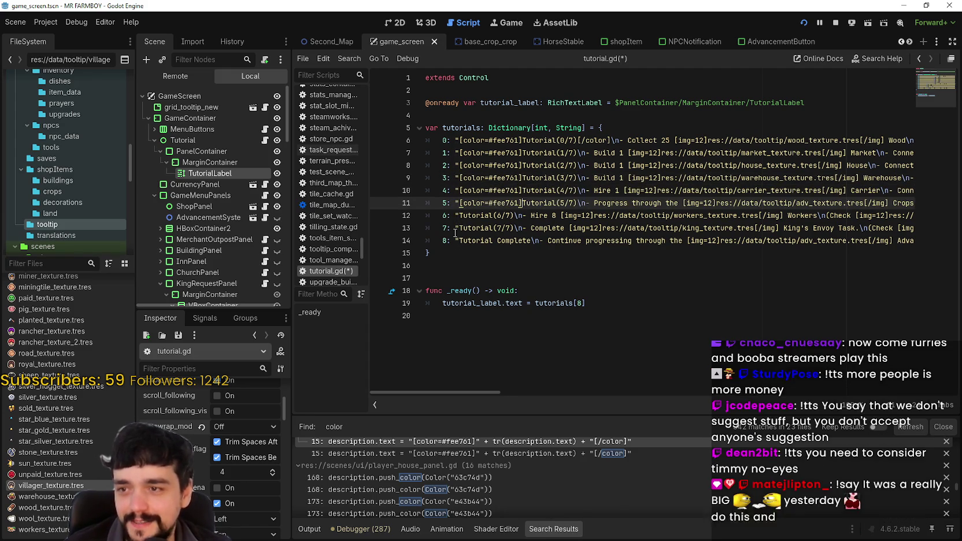
left_click(458, 215)
key("ctrl+v")
left_click(458, 228)
key("ctrl+v")
left_click(459, 241)
key("ctrl+v")
Step: Add [/color] after each heading from Tutorial(1/7) through Tutorial Complete, and select the last entry's fee761 code
mouse_move(610, 140)
left_mouse_down()
mouse_move(479, 128)
mouse_move(462, 141)
left_mouse_up()
left_click(463, 140)
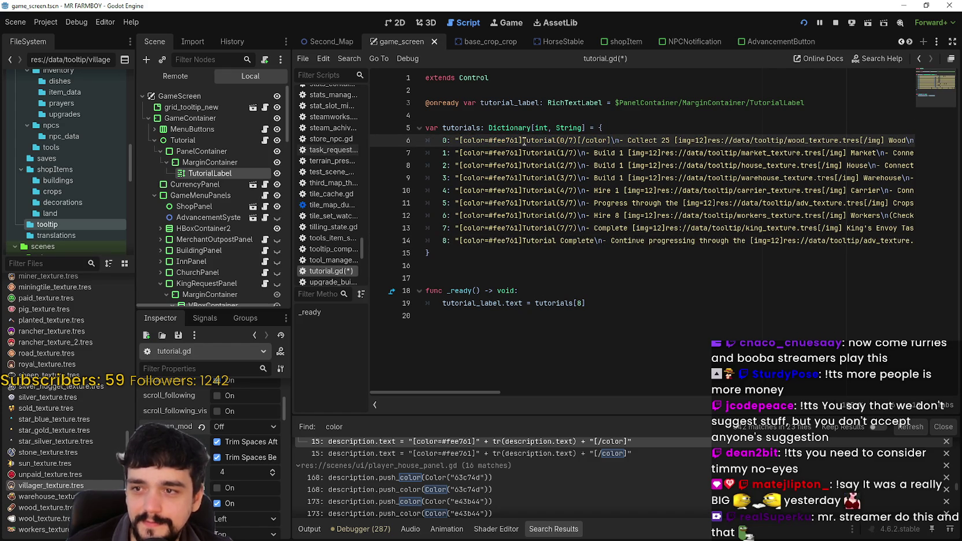
left_click_drag(611, 140, 584, 140)
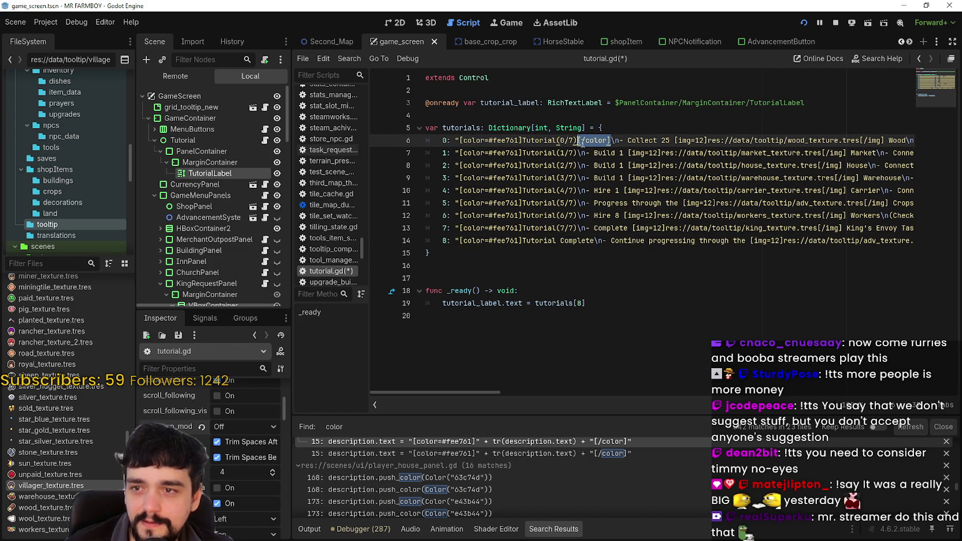
key("ctrl+c")
left_click(578, 153)
key("ctrl+v")
left_click(576, 166)
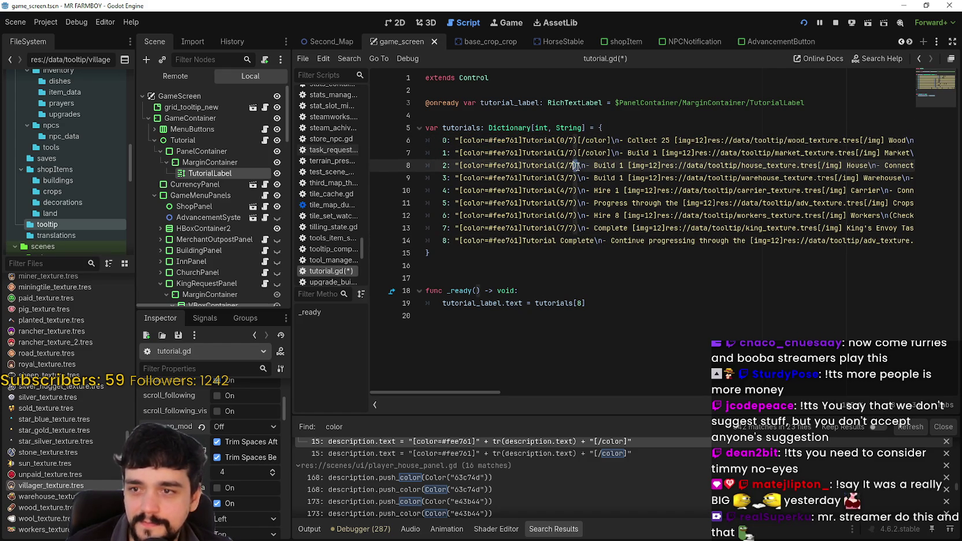
key("ctrl+v")
left_click(577, 178)
key("ctrl+v")
left_click(577, 190)
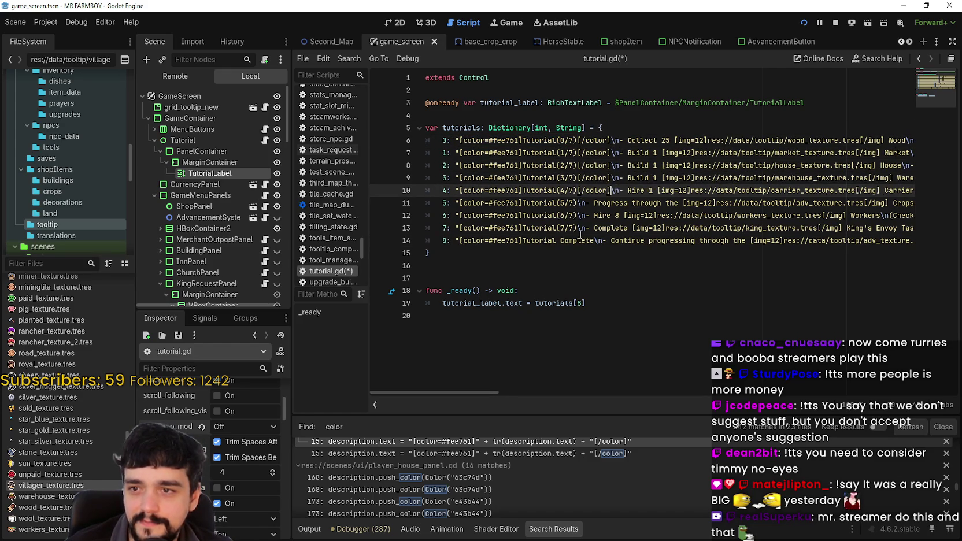
key("ctrl+v")
left_click(577, 203)
key("ctrl+v")
left_click(576, 215)
key("ctrl+v")
left_click(577, 228)
key("ctrl+v")
left_click(592, 244)
key("ctrl+v")
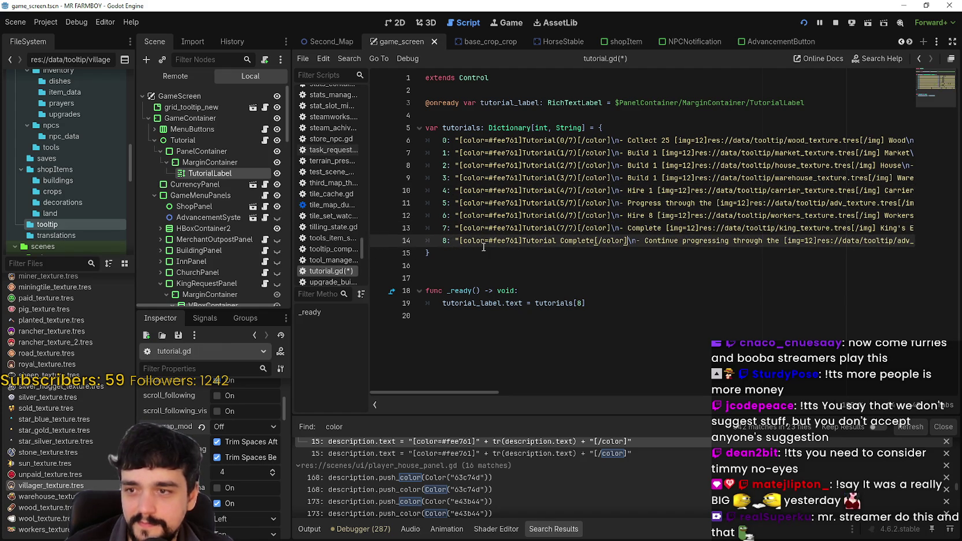
double_click(504, 241)
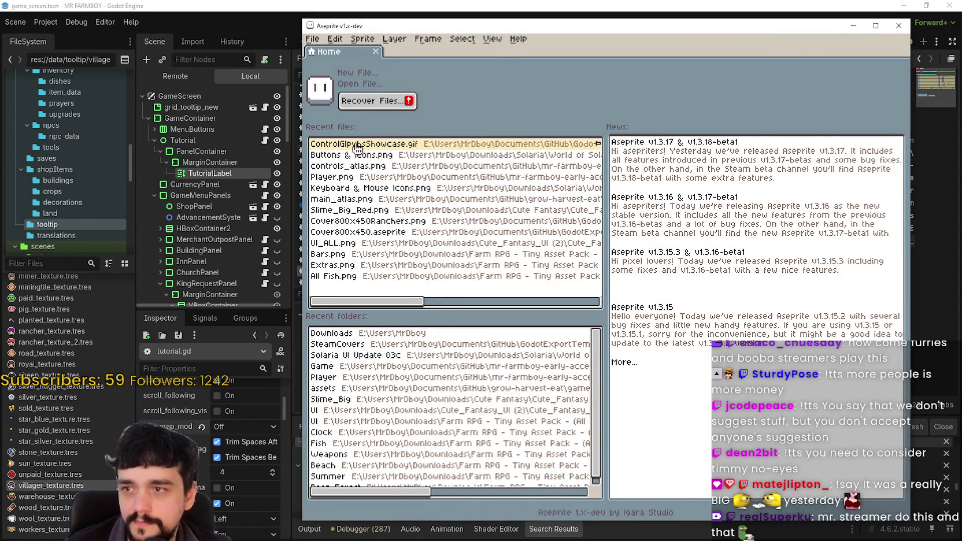
Step: In Aseprite, open Buttons & Icons.png, enter fee761, then lower red to 40 for green #28e761
left_click(335, 156)
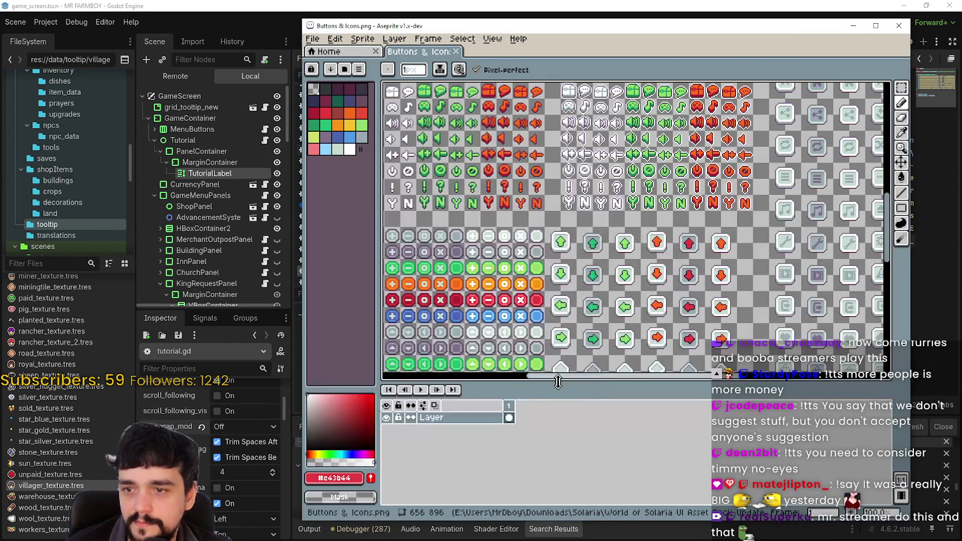
left_click(354, 495)
left_click(648, 461)
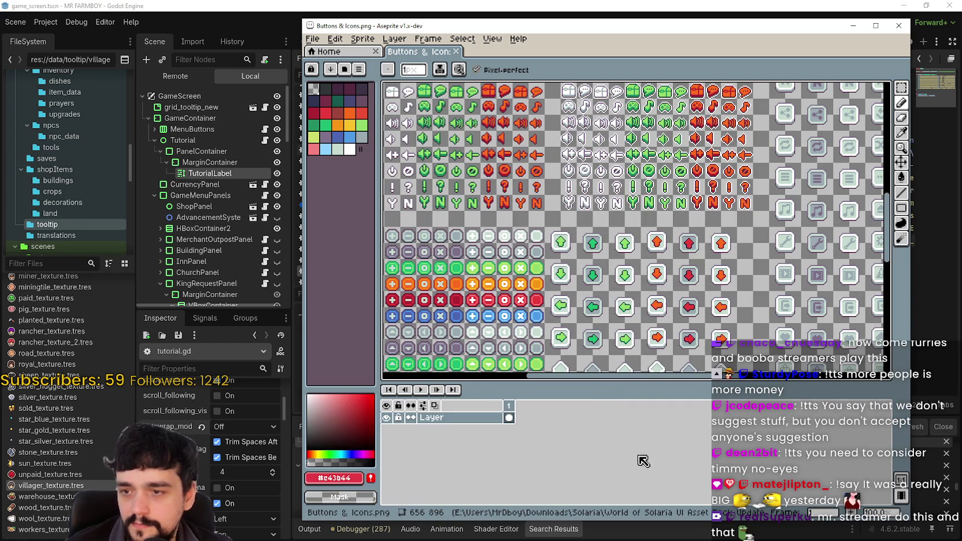
left_click(334, 478)
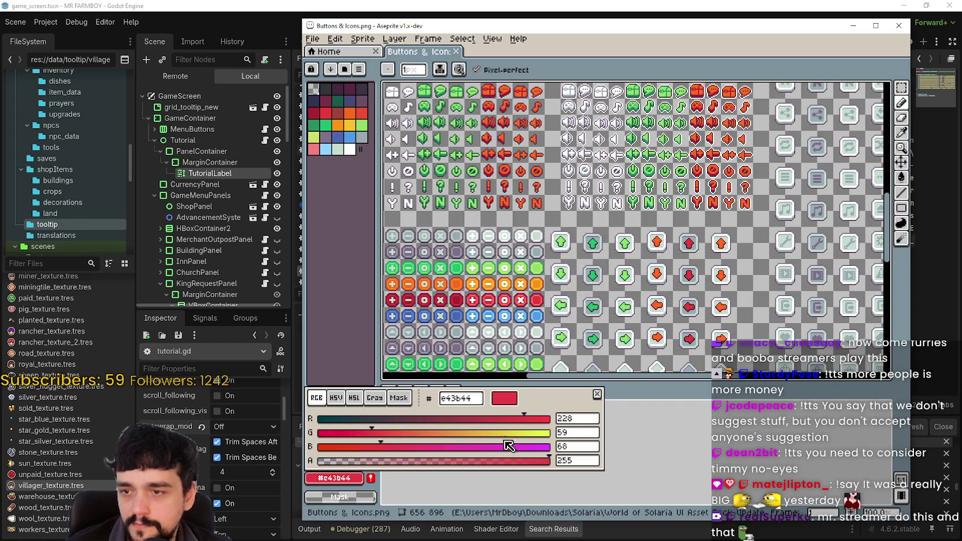
left_click(465, 401)
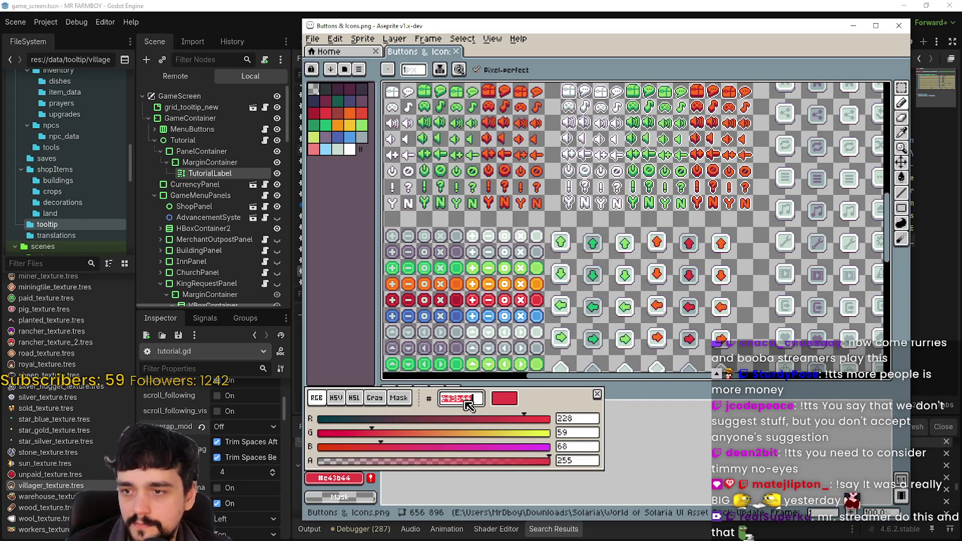
type("fee761")
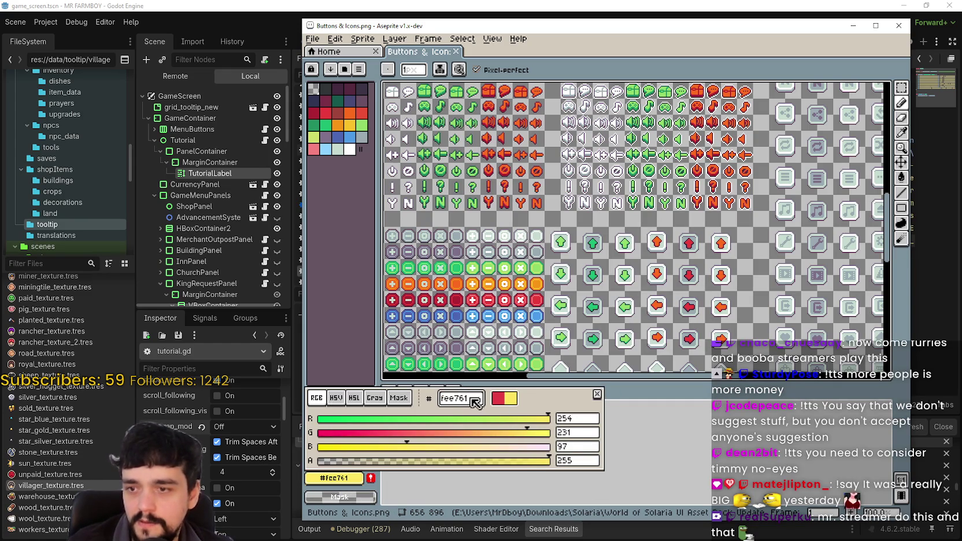
left_click(354, 419)
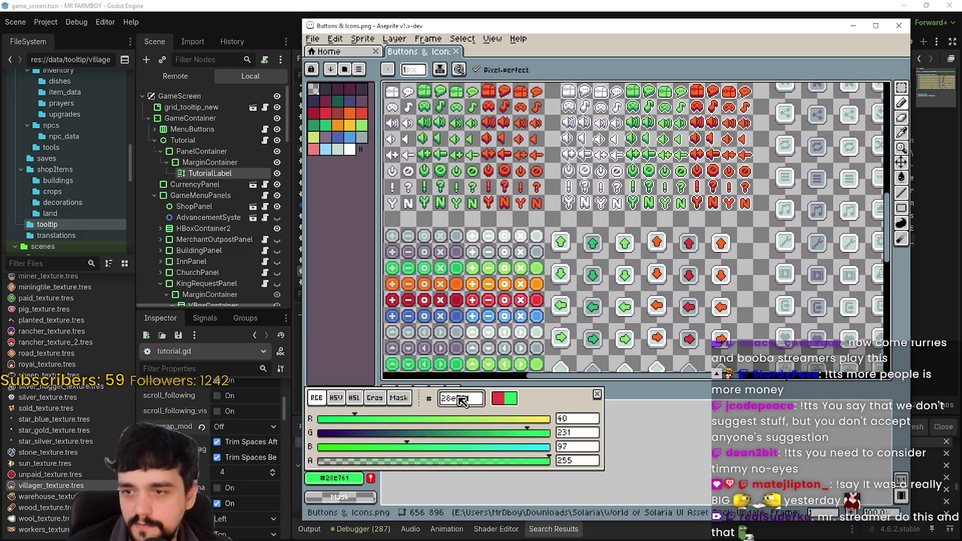
key("Escape")
key("alt+Tab")
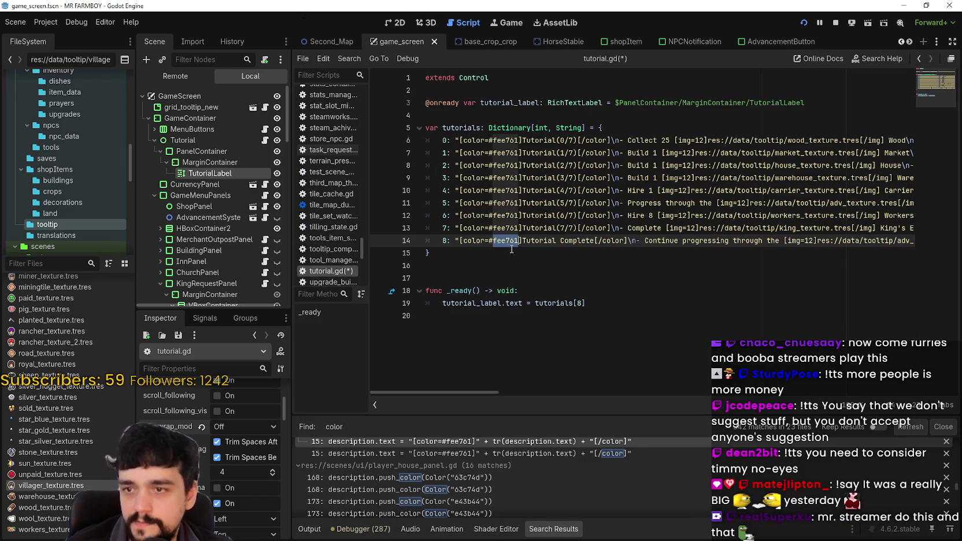
Step: Put the green code 28e761 into the final entry's colour tag and save tutorial.gd
key("ctrl+v")
key("ctrl+s")
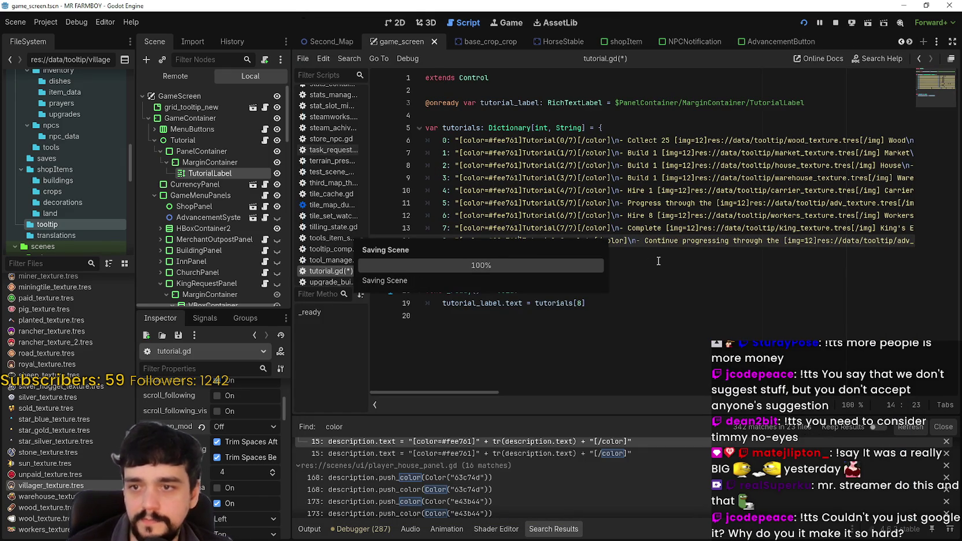
left_click(662, 255)
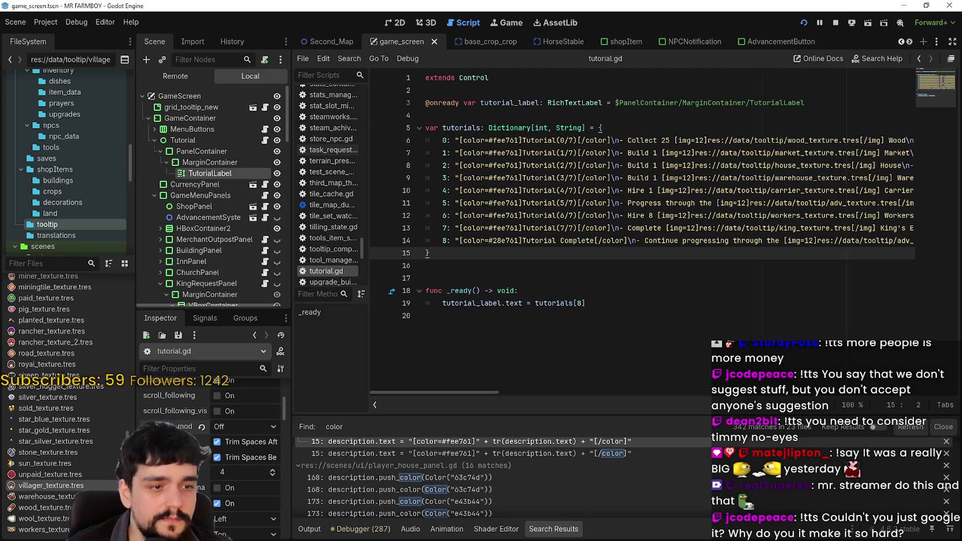
key("alt+Tab")
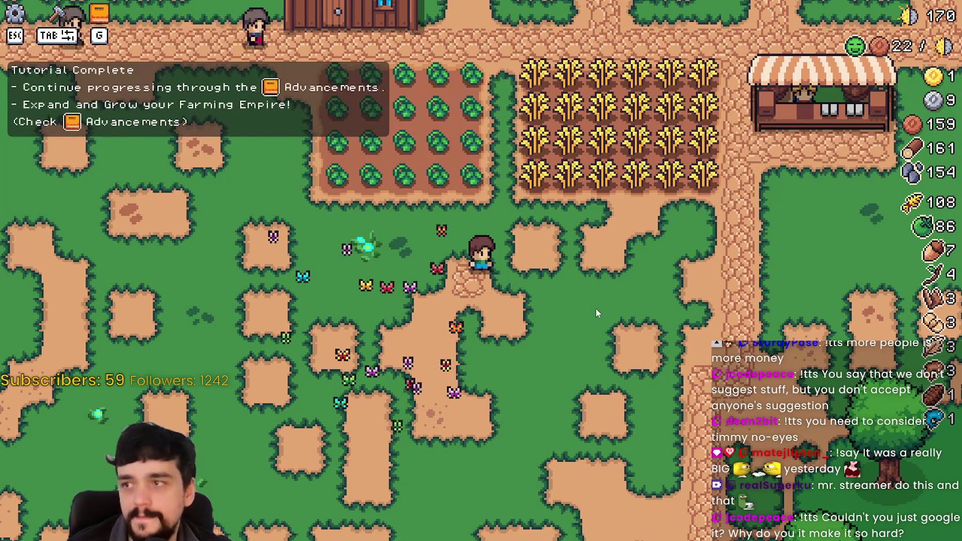
key("alt+Tab")
Step: Replace 'Continue progressing' with 'Progress' in the final entry's text and save
left_click(761, 240)
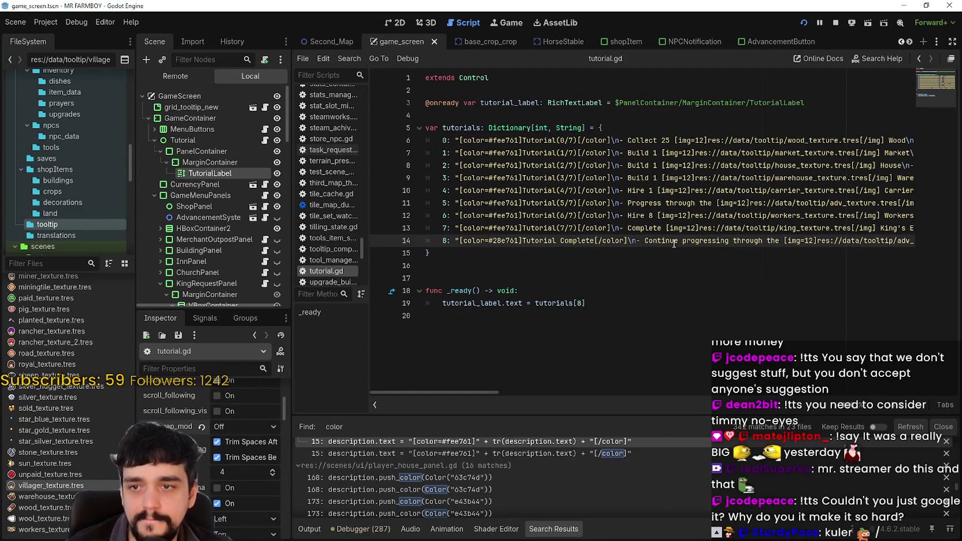
left_click_drag(707, 241, 646, 242)
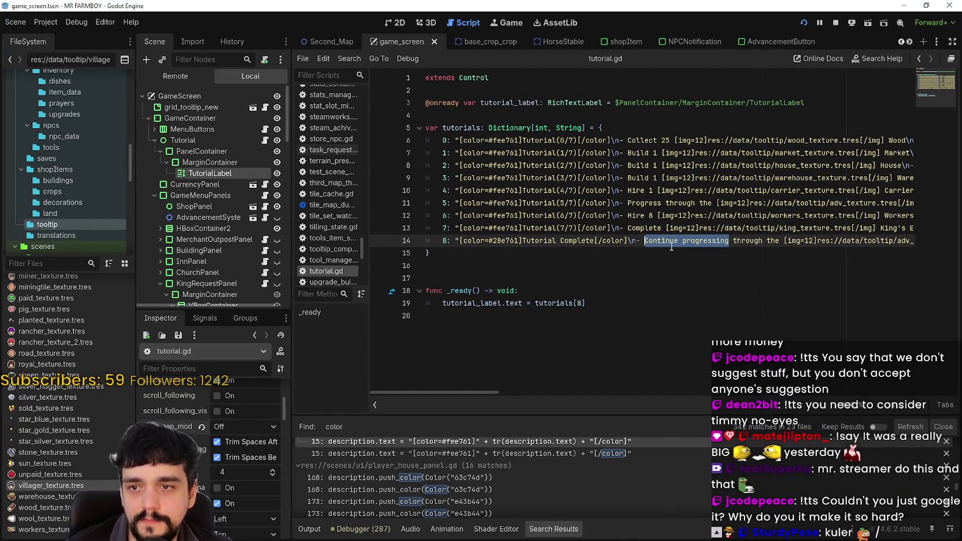
type("Progress")
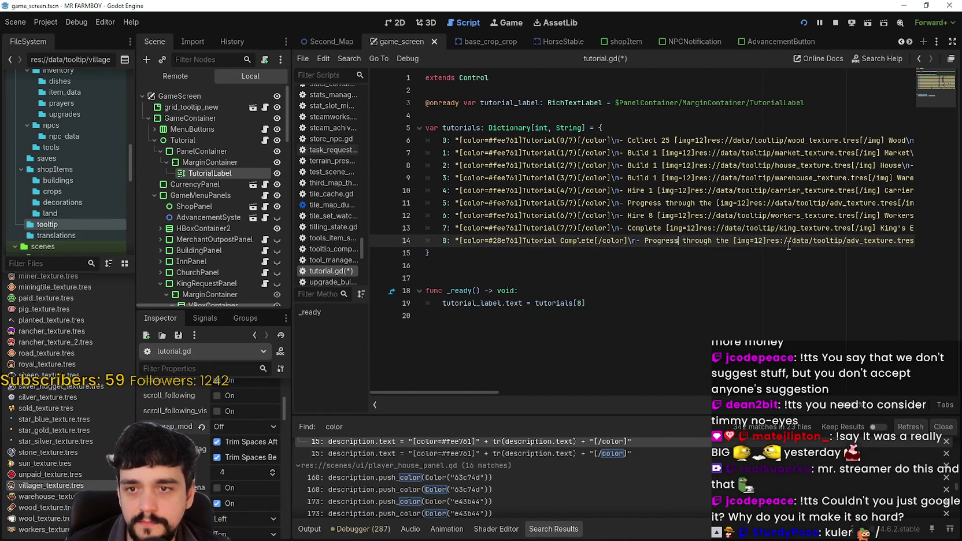
left_click_drag(903, 242, 905, 242)
key("BackSpace")
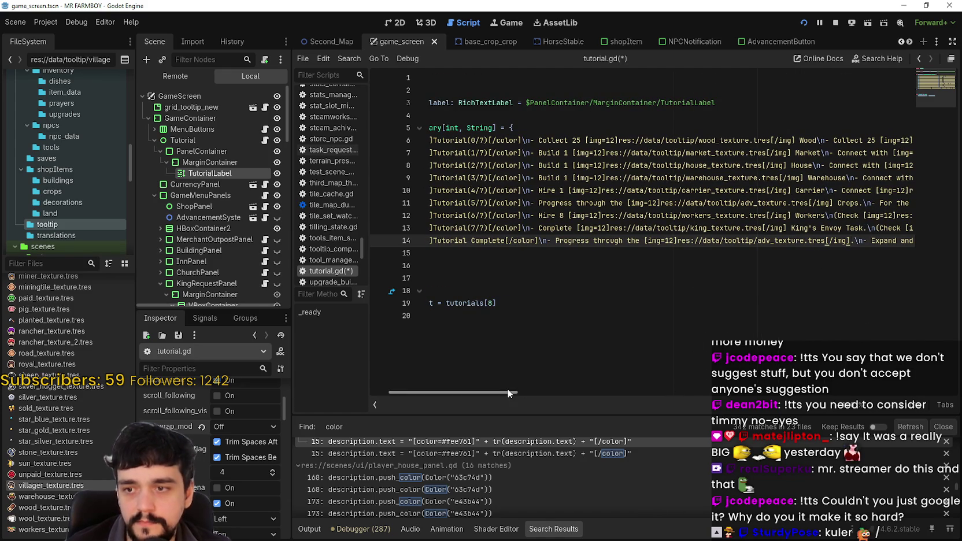
scroll(558, 387, "right", 5)
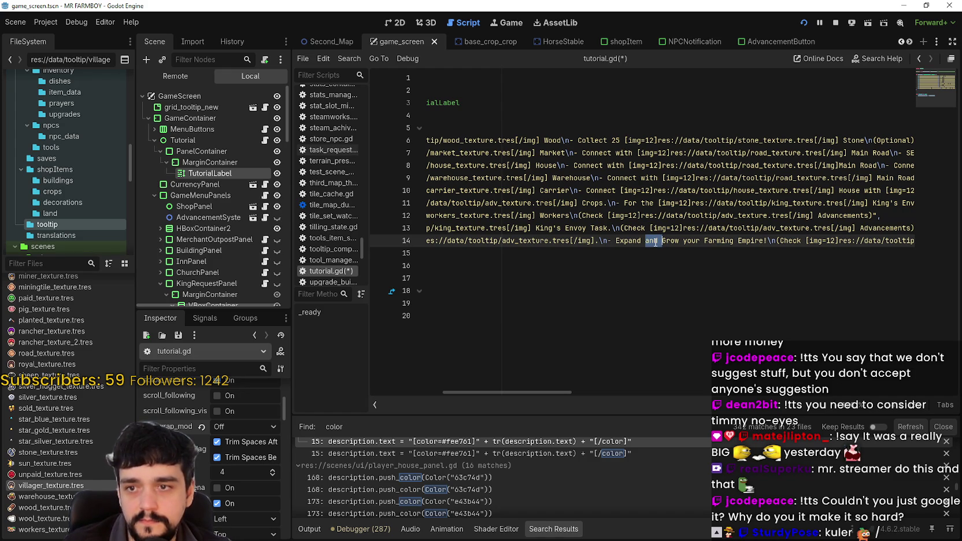
key("ctrl+s")
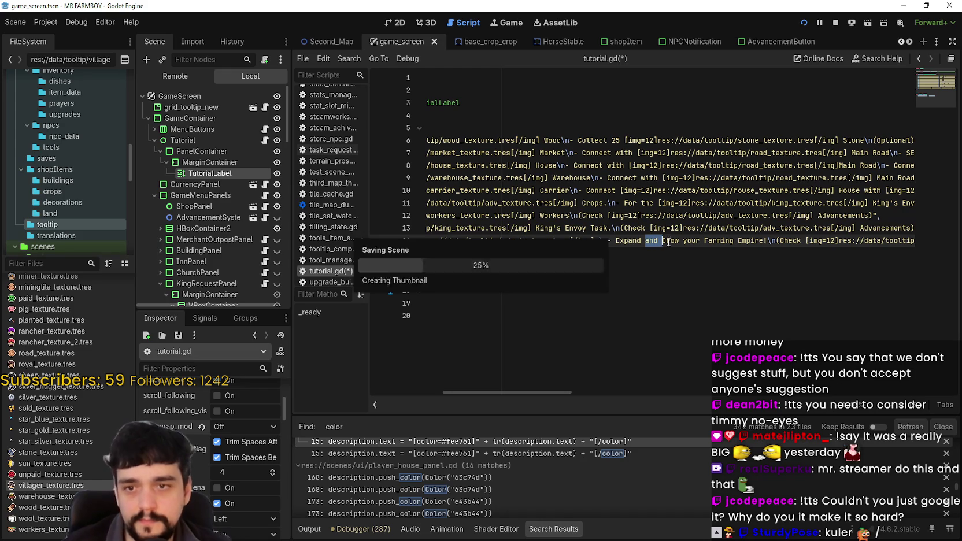
Step: Stop the running game instance and relaunch the project
scroll(562, 392, "left", 5)
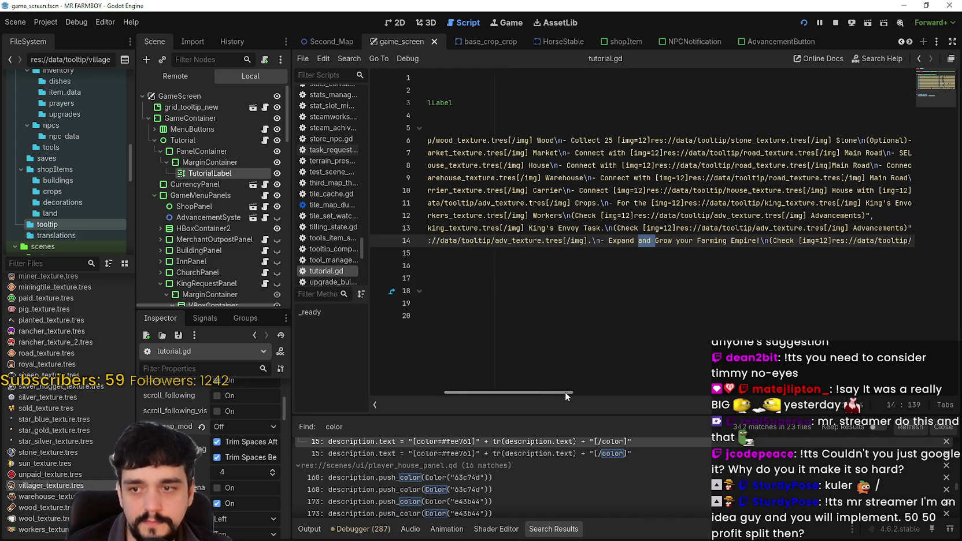
key("Down")
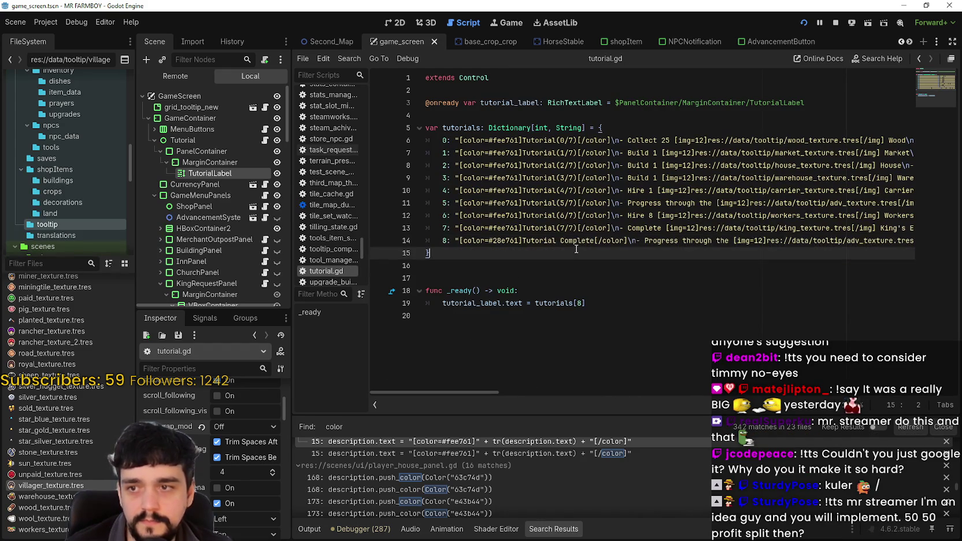
left_click(835, 22)
left_click(810, 24)
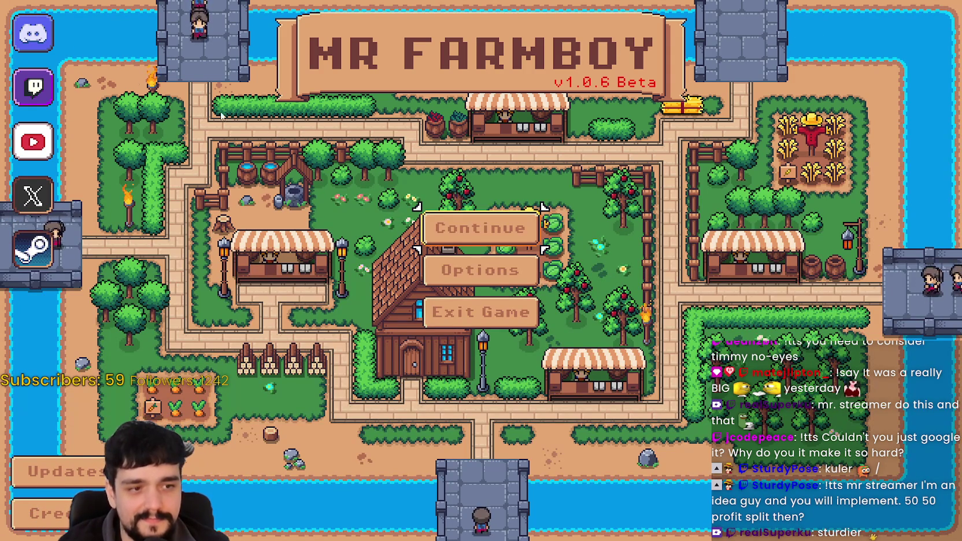
Step: Continue and load Save 7 from the save game list
left_click(497, 228)
scroll(500, 301, "down", 4)
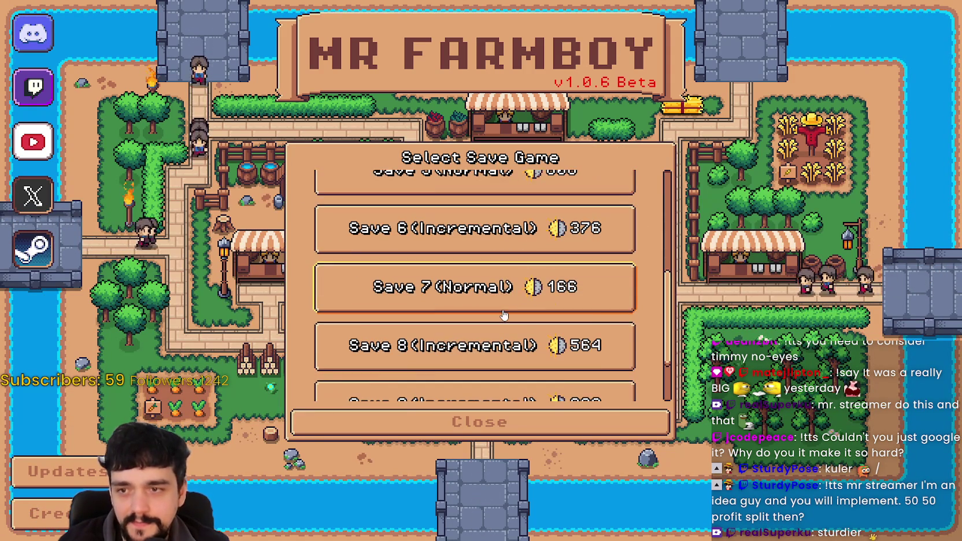
scroll(492, 292, "down", 2)
scroll(491, 292, "up", 2)
left_click(417, 295)
left_click(418, 296)
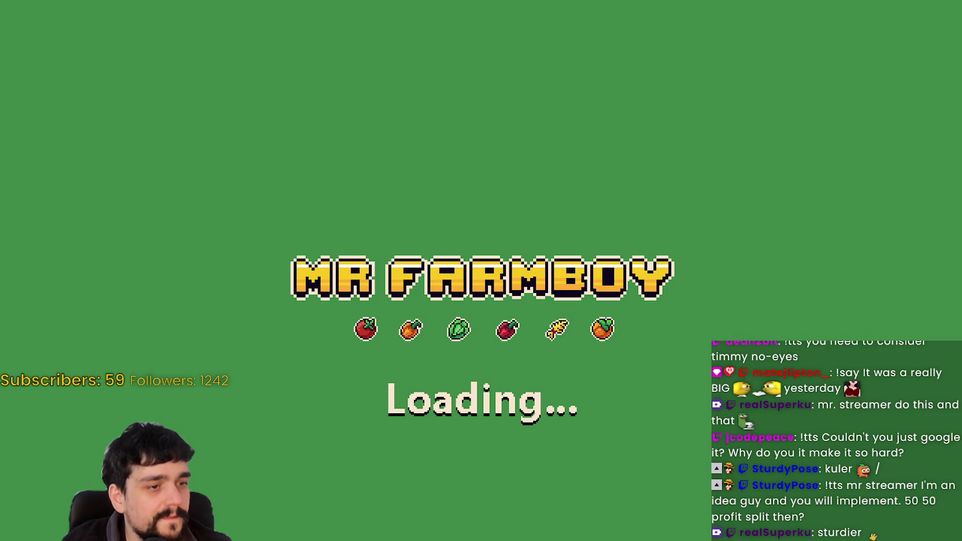
Step: Walk the farmer along the path to check the green Tutorial Complete heading, then pause
key("d")
key("s")
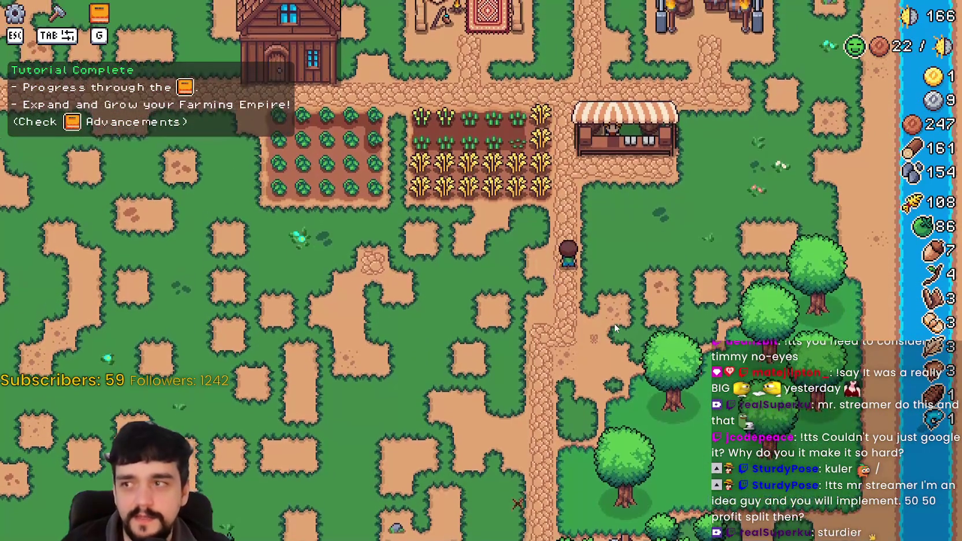
key("a")
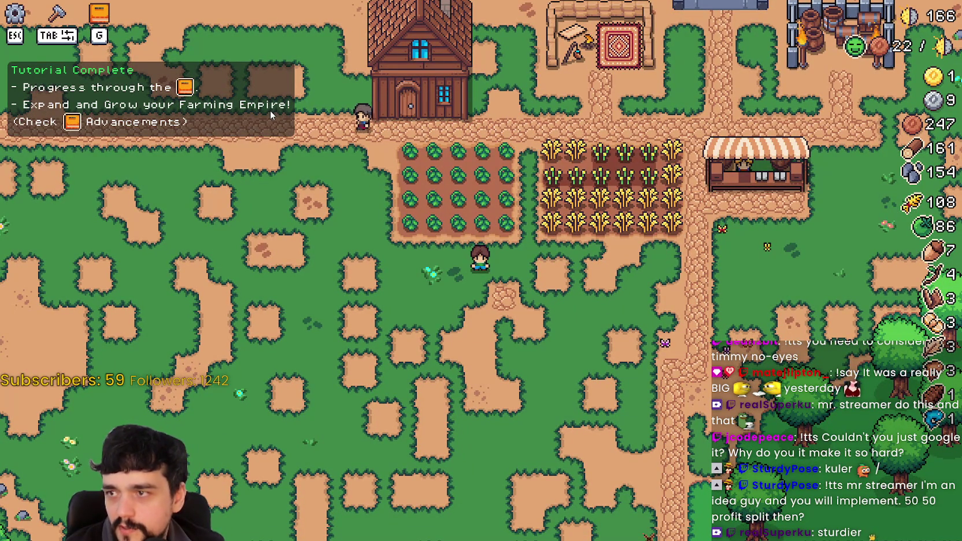
key("Escape")
Step: Quit the game, delete 'Expand and' from line 14, save, and rerun the project
left_click(480, 386)
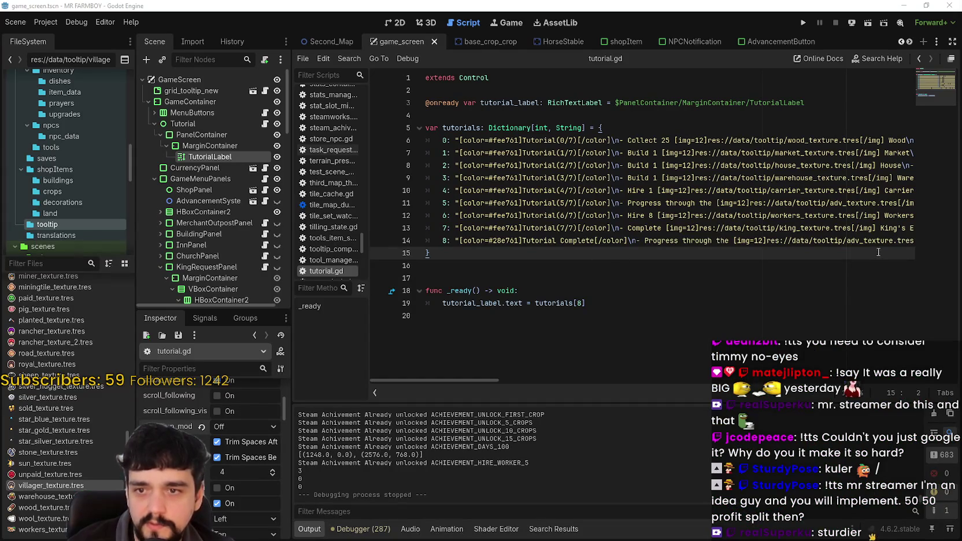
mouse_move(873, 238)
left_mouse_down()
mouse_move(922, 239)
mouse_move(763, 242)
left_mouse_up()
double_click(760, 242)
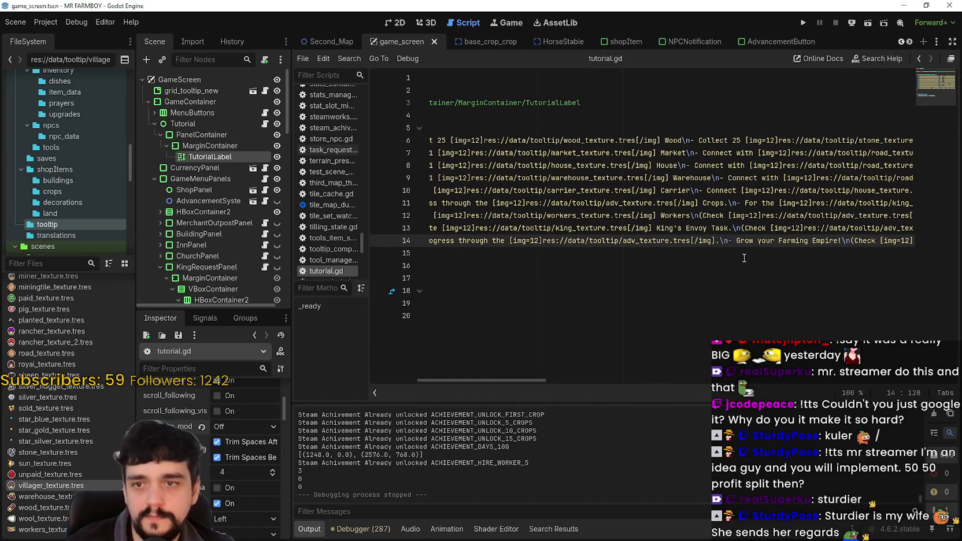
key("ctrl+s")
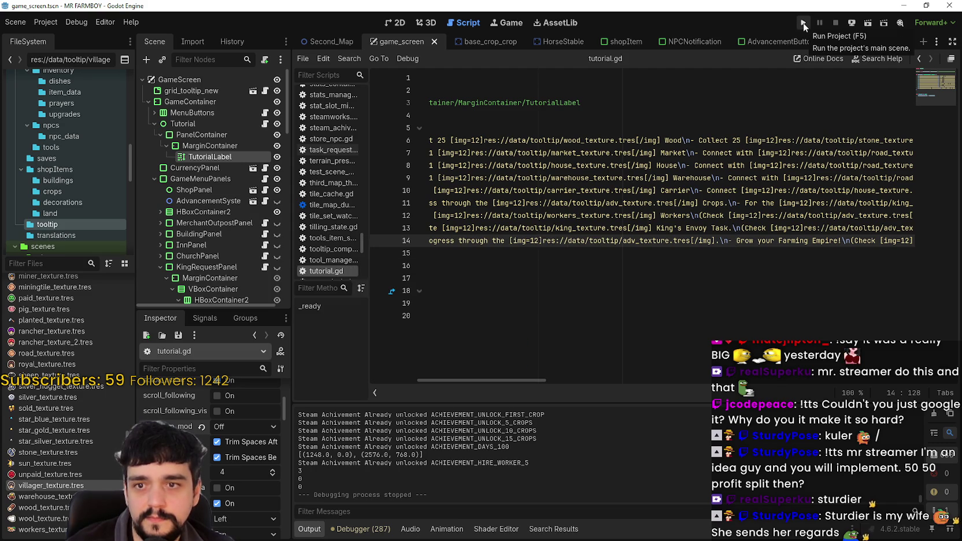
left_click(806, 22)
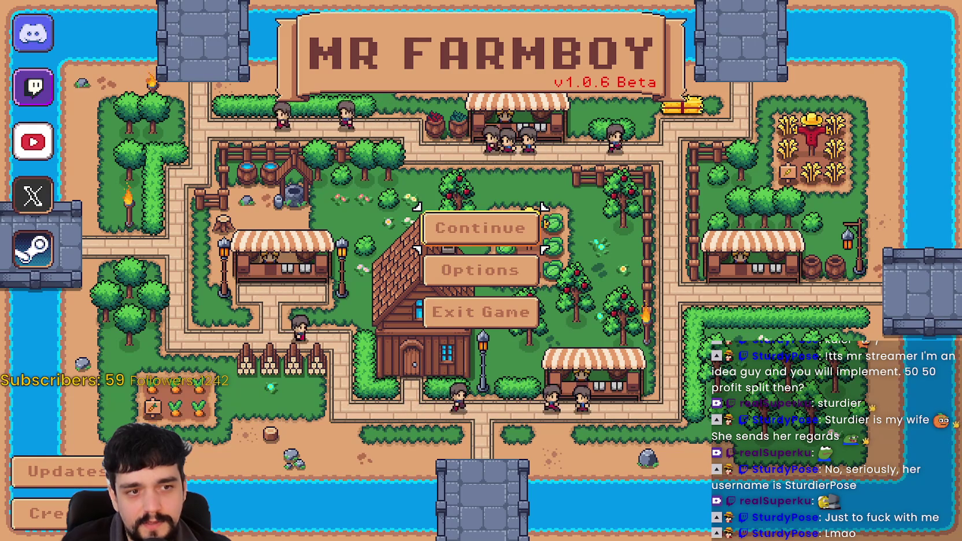
Step: Load Save 7 and check the tutorial panel reads 'Grow your Farming Empire!'
left_click(480, 228)
scroll(470, 290, "down", 3)
scroll(470, 291, "down", 1)
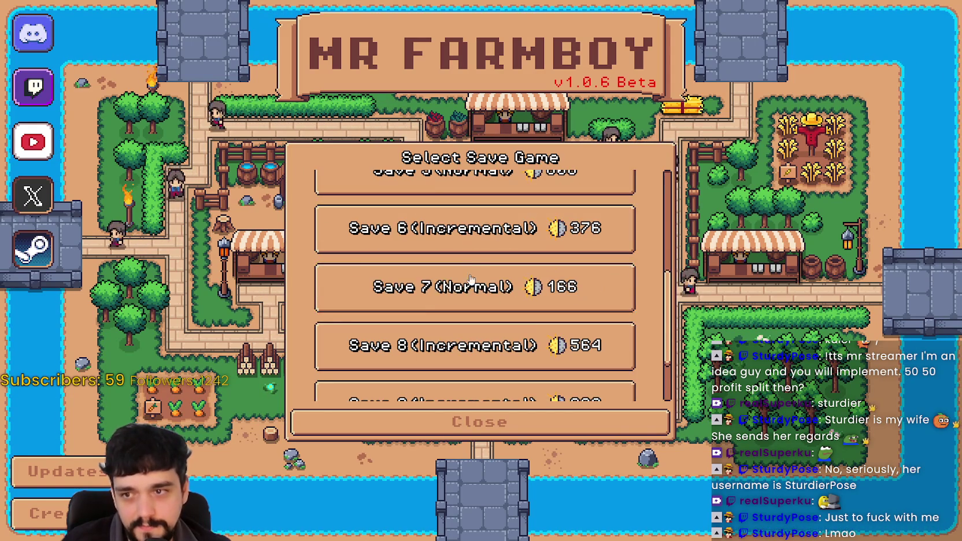
left_click(470, 289)
left_click(412, 298)
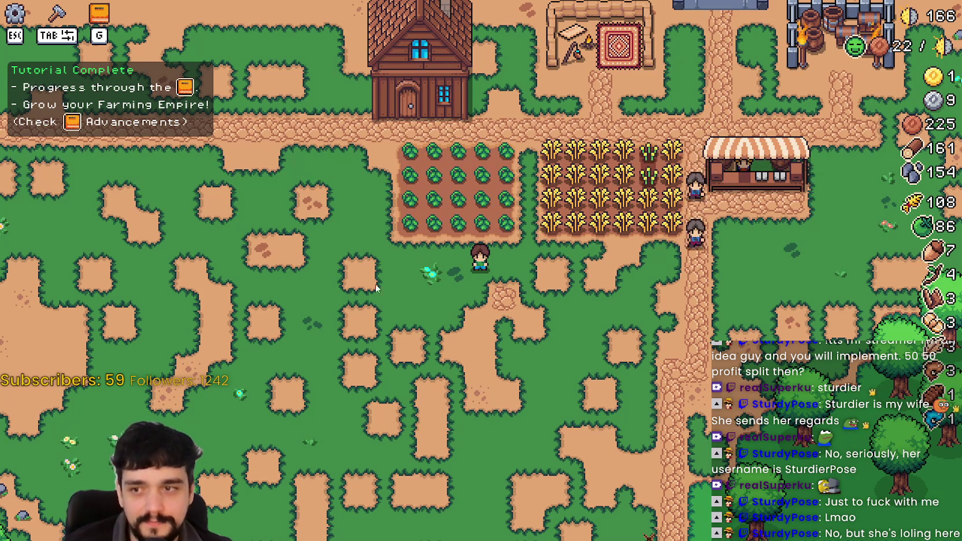
scroll(479, 299, "up", 3)
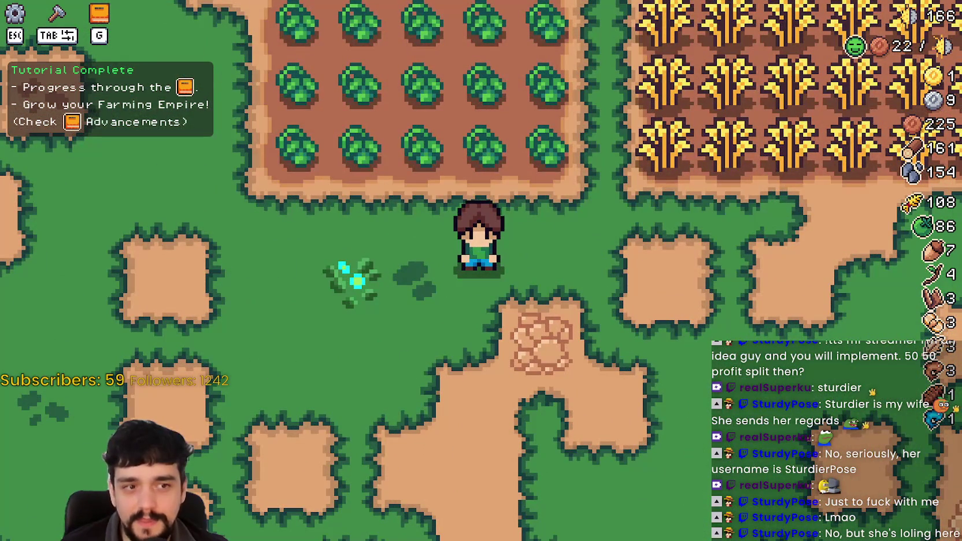
scroll(488, 310, "down", 2)
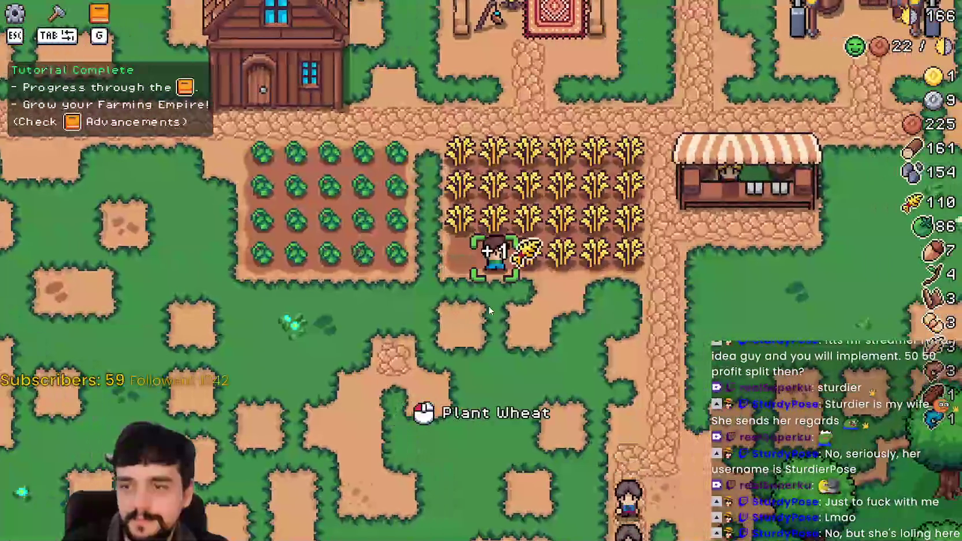
Step: Walk through the bottom wheat rows to harvest them, raising wheat to 120
key("d")
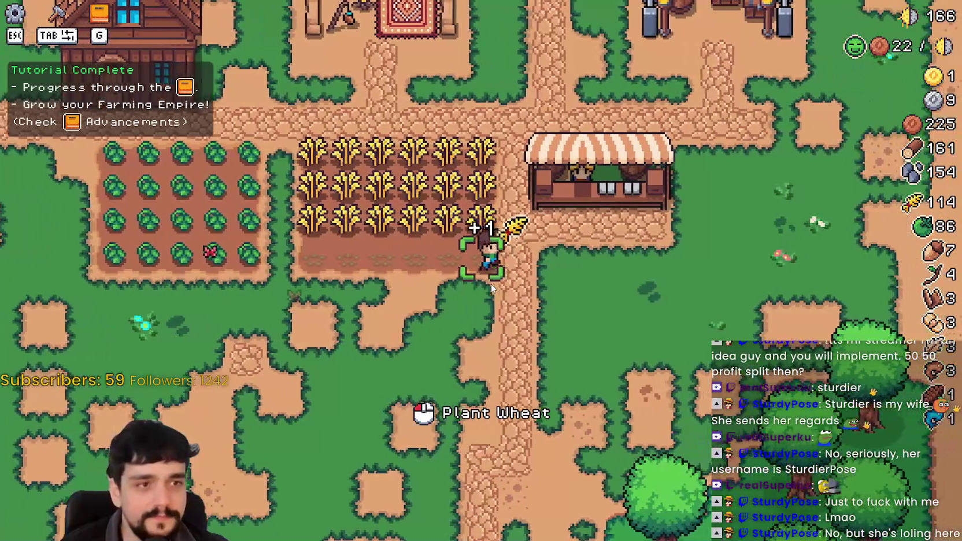
scroll(491, 287, "down", 2)
key("a")
scroll(491, 287, "up", 2)
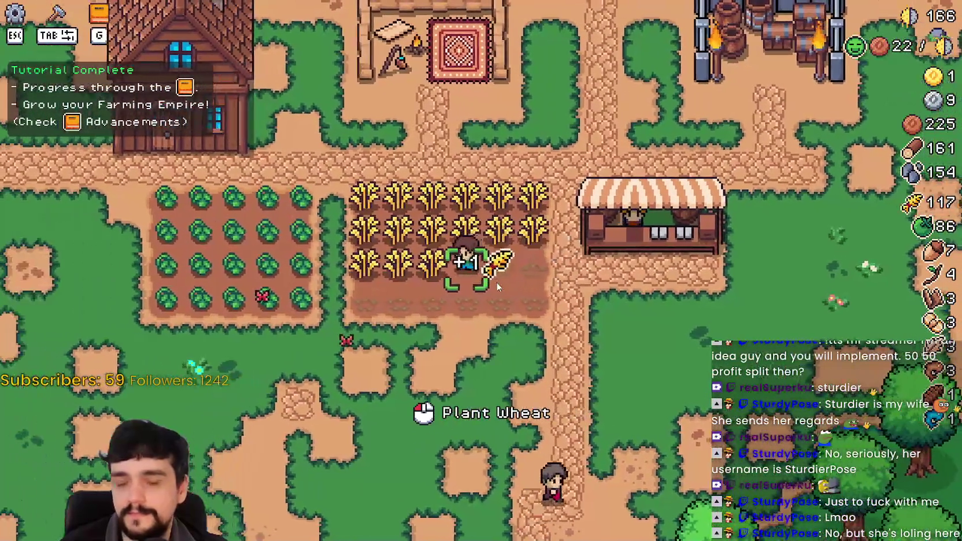
key("a")
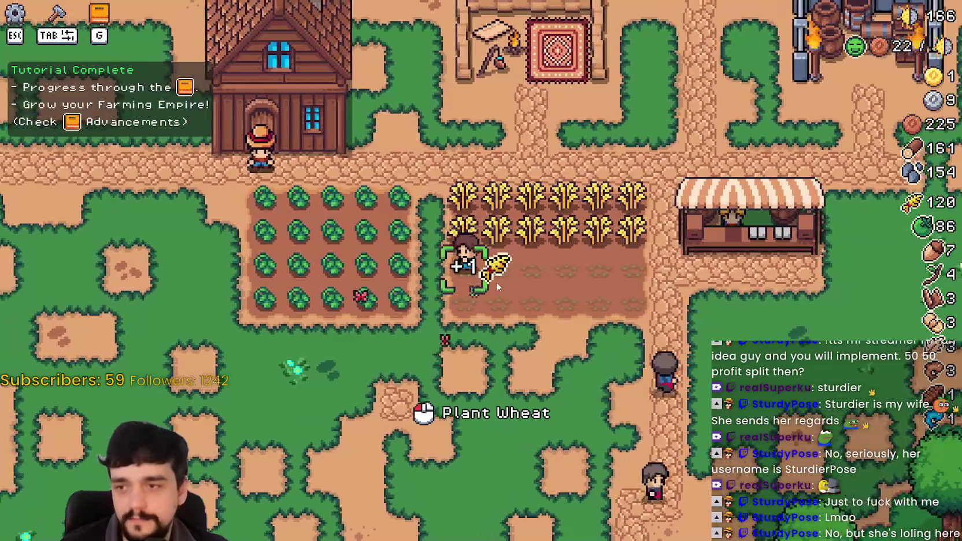
key("d")
key("s")
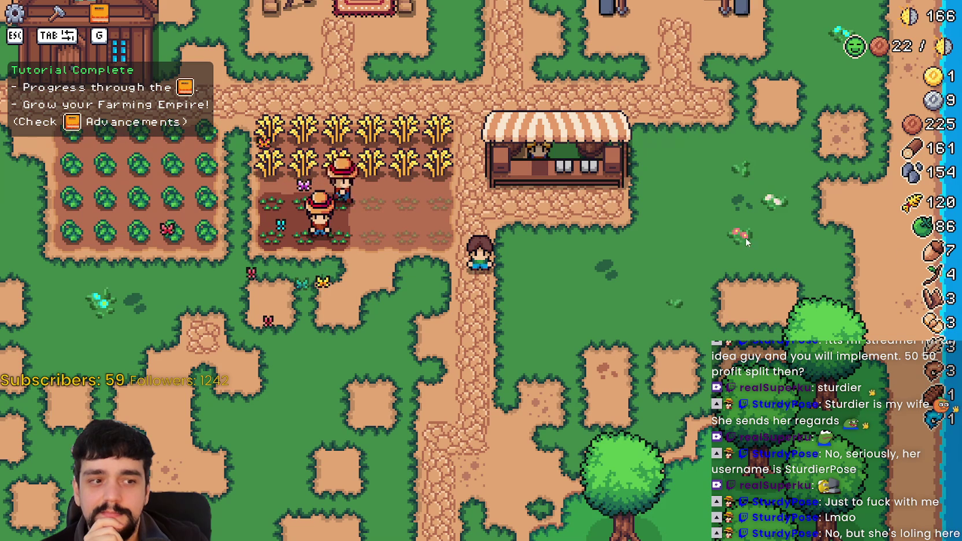
scroll(400, 255, "down", 2)
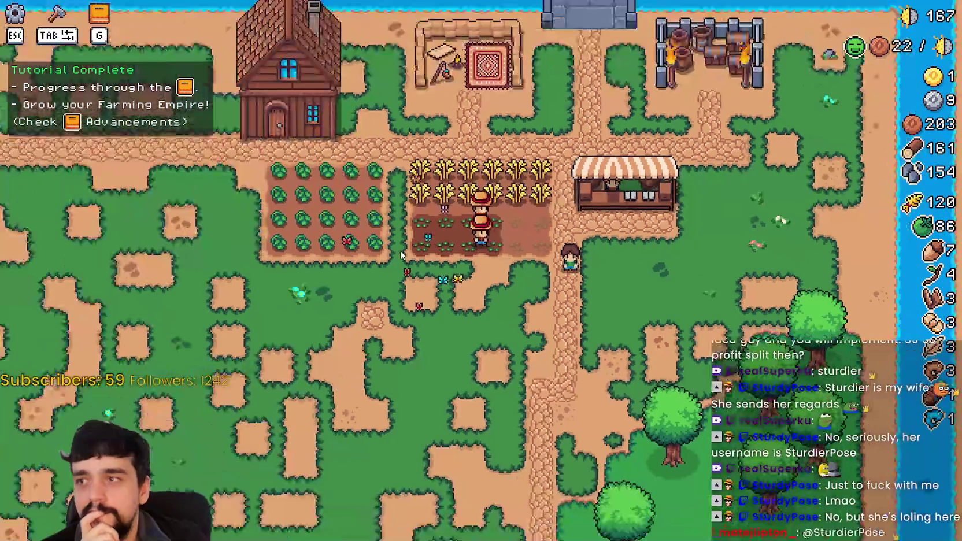
scroll(401, 255, "up", 2)
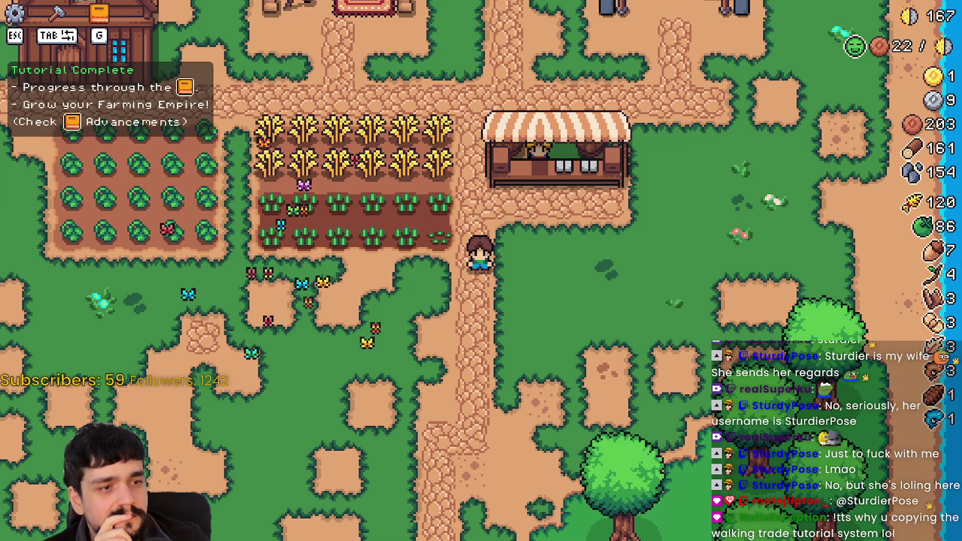
key("w")
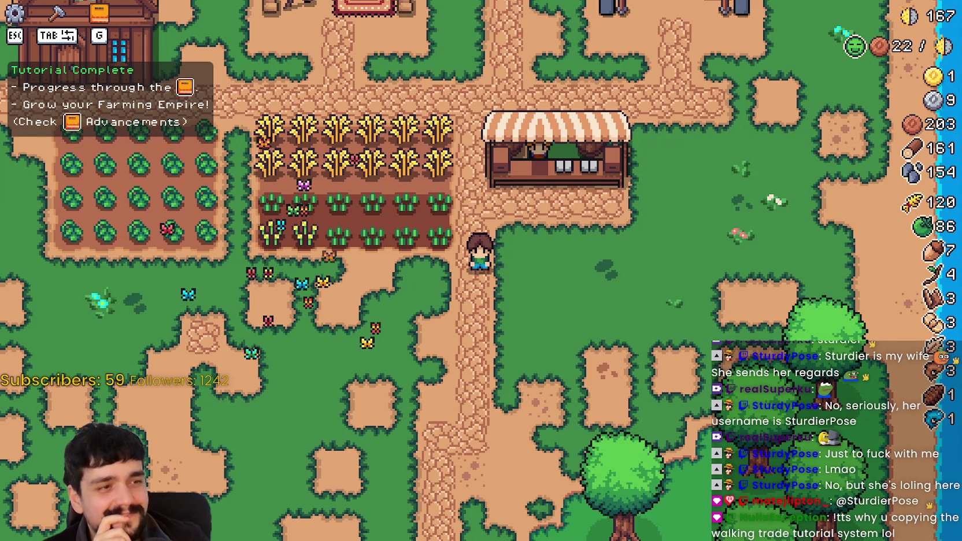
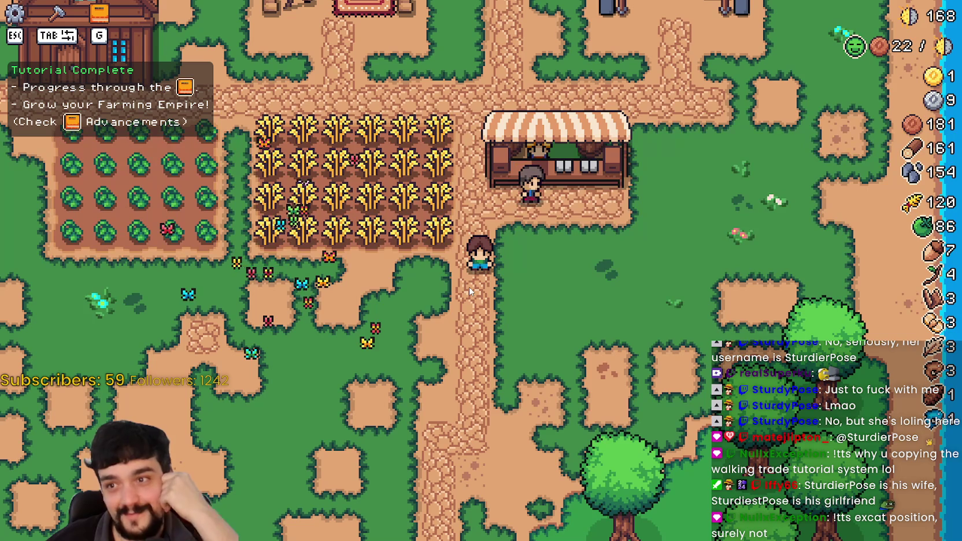
Step: Walk the farmer through the tomato and wheat fields to harvest, then pause the game
key("a")
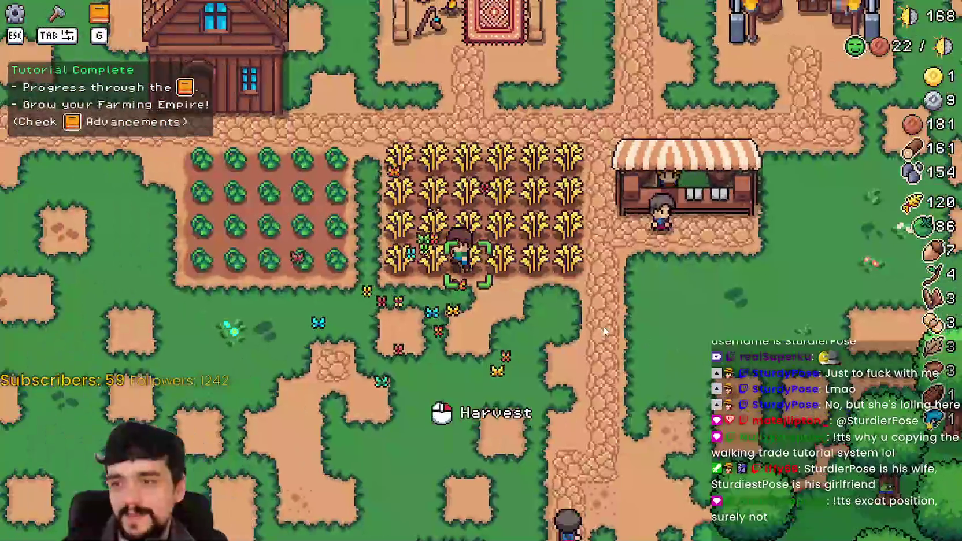
key("a")
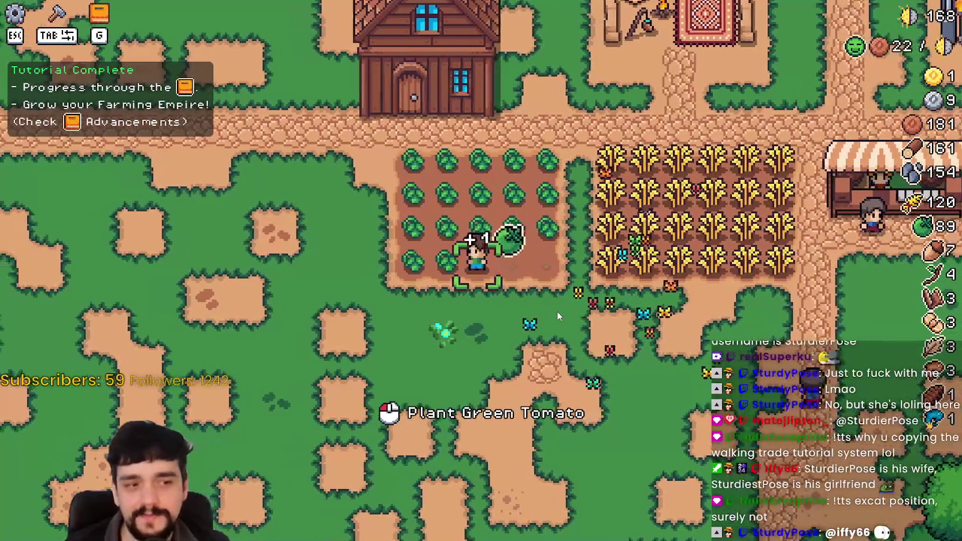
key("w")
key("d")
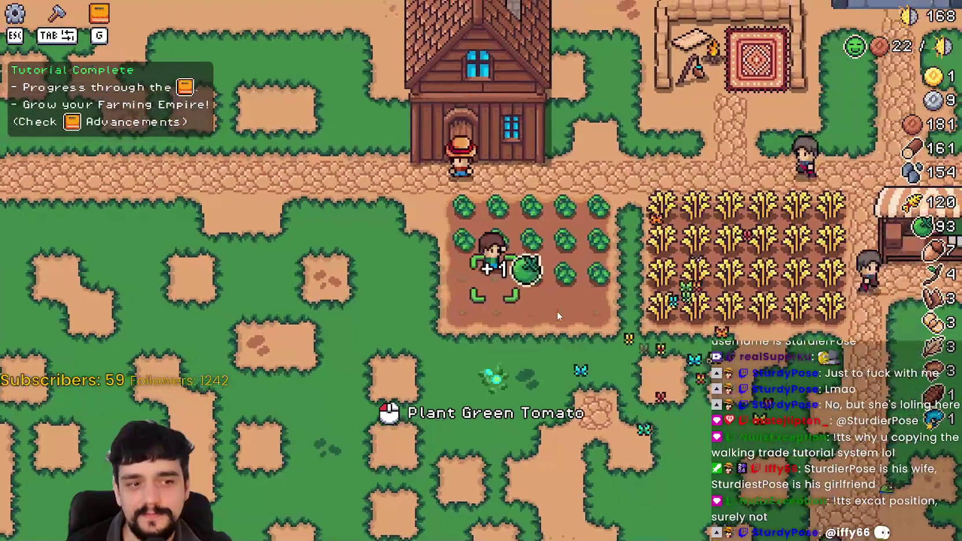
key("d")
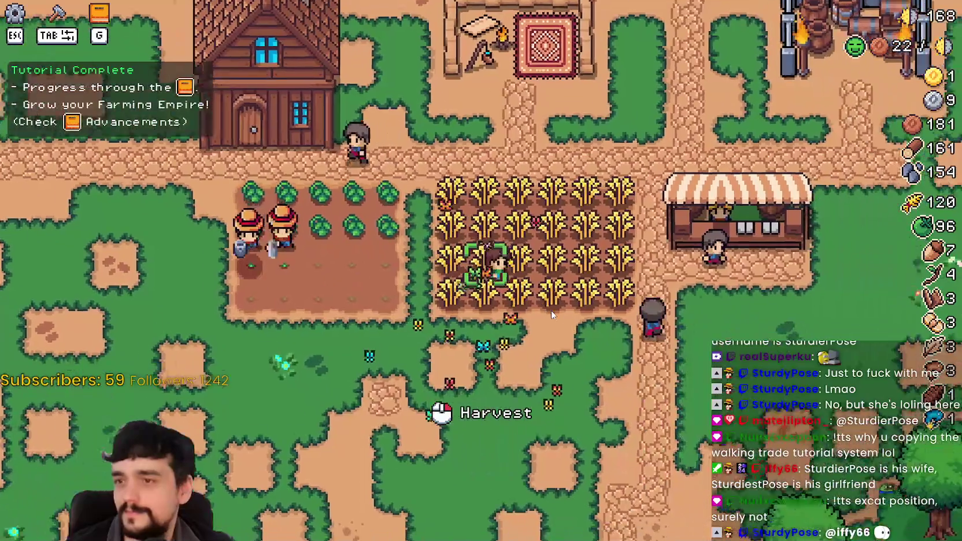
key("s")
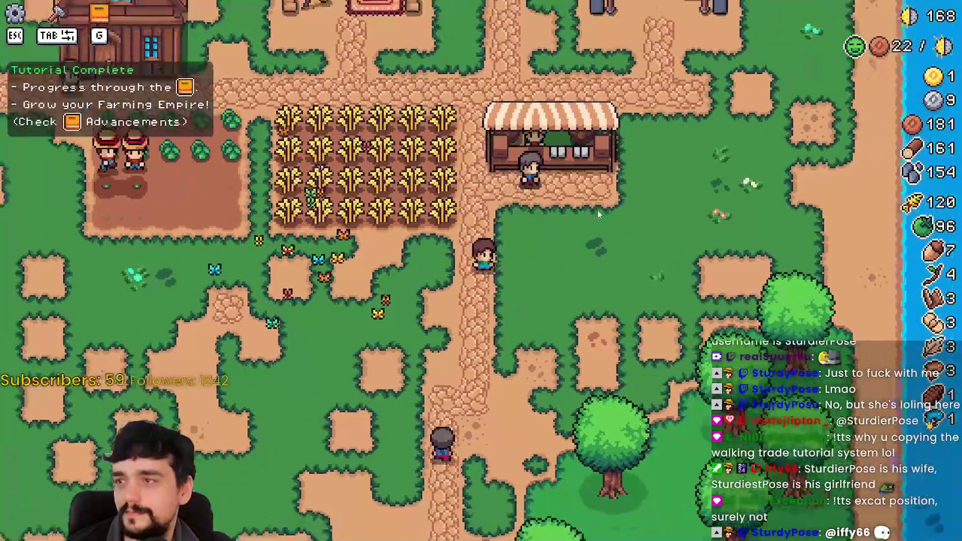
key("Escape")
Step: Quit the game, change the index 8 in tutorials[8] in tutorial.gd, and rerun with F5
left_click(485, 377)
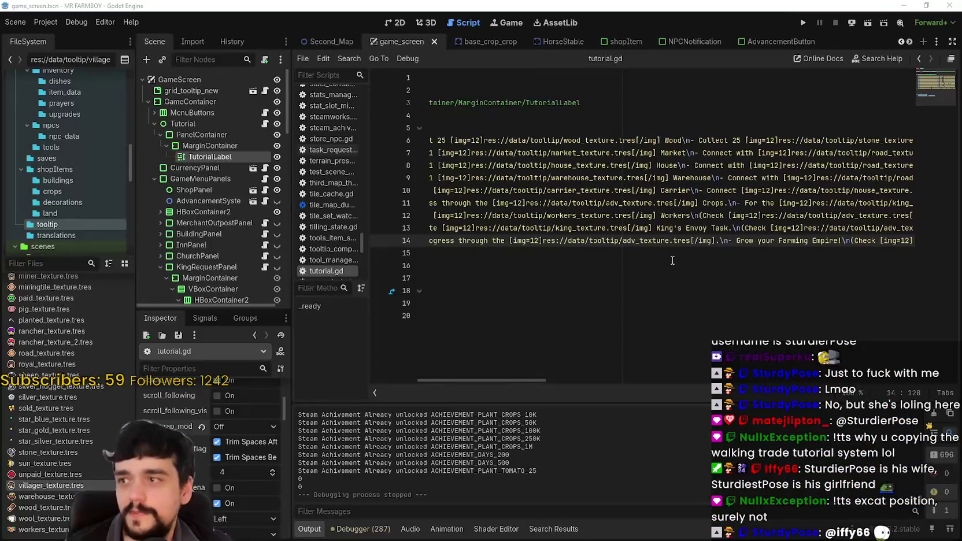
left_click(575, 250)
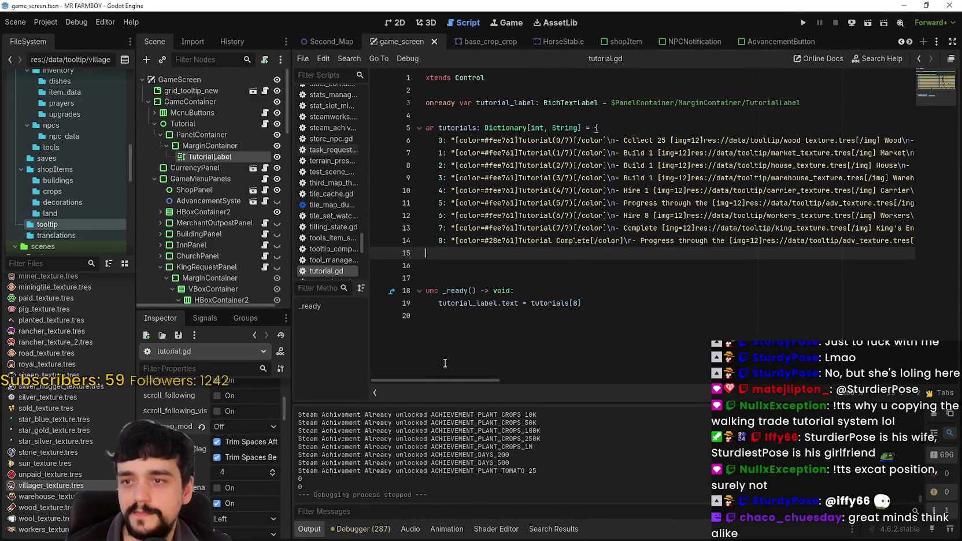
left_click(704, 203)
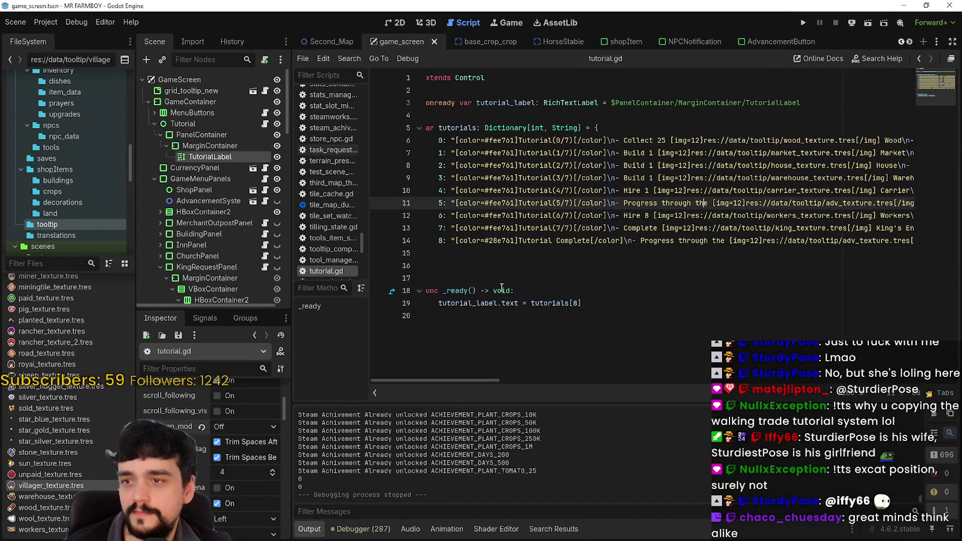
double_click(574, 304)
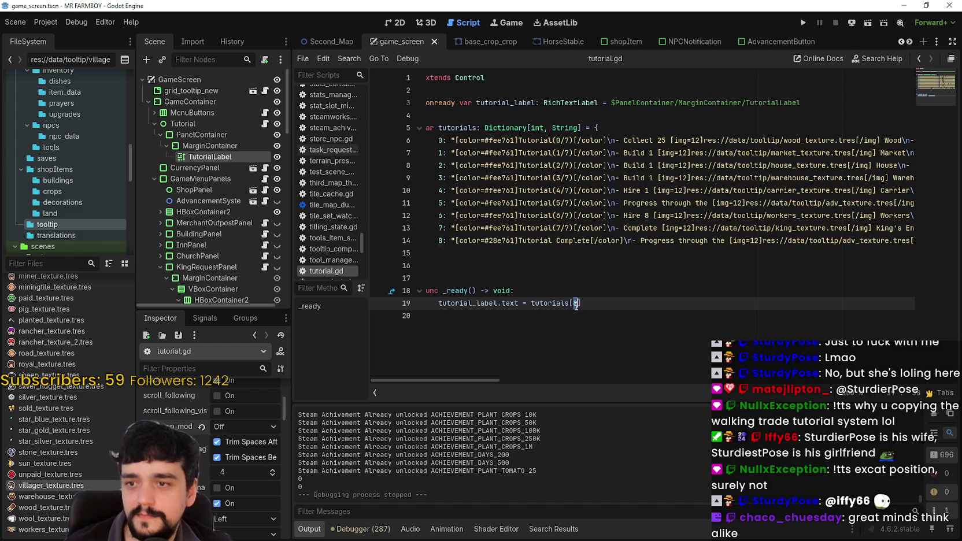
type("5")
key("F5")
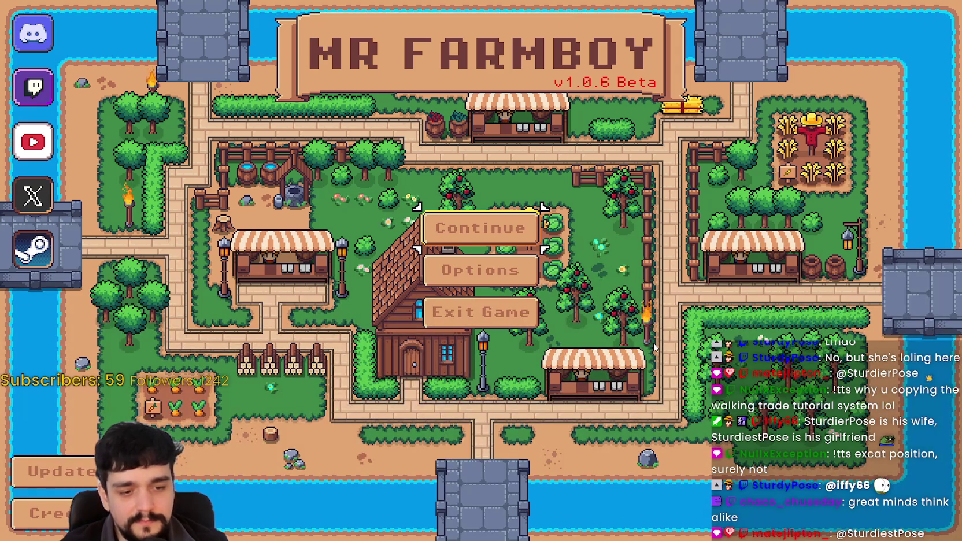
Step: Continue to the save list and load Save 7
left_click(521, 231)
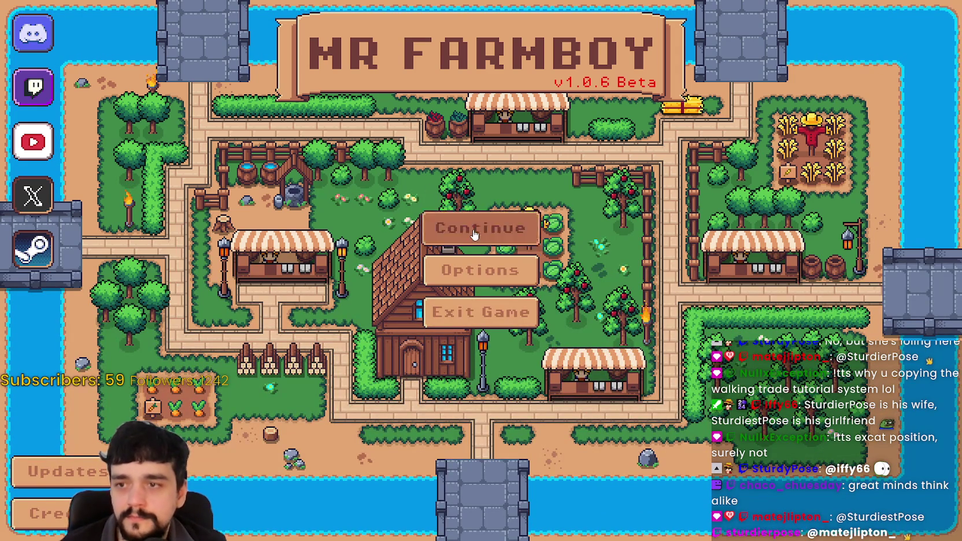
scroll(571, 263, "down", 3)
left_click(532, 275)
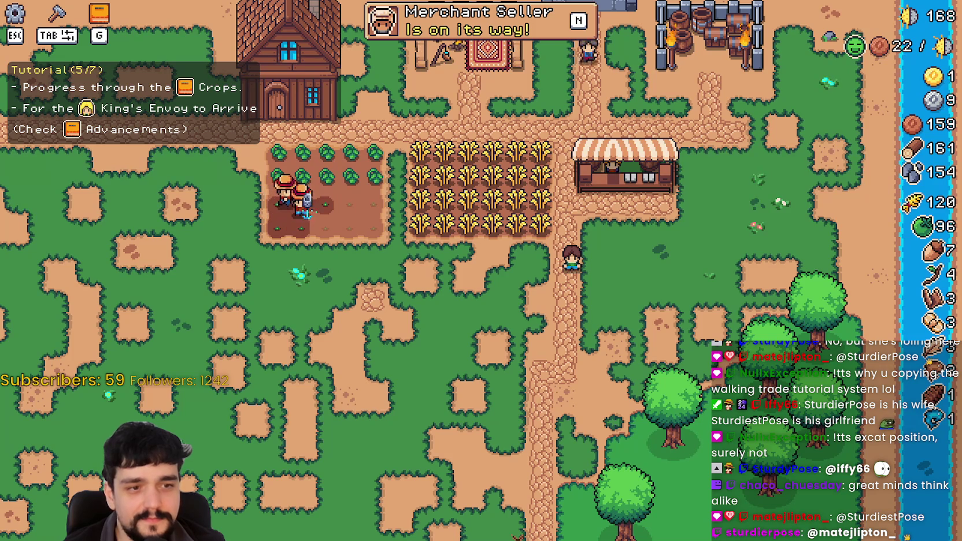
Step: Zoom in, walk the farmer down onto the grass, and pause the game
scroll(497, 334, "up", 2)
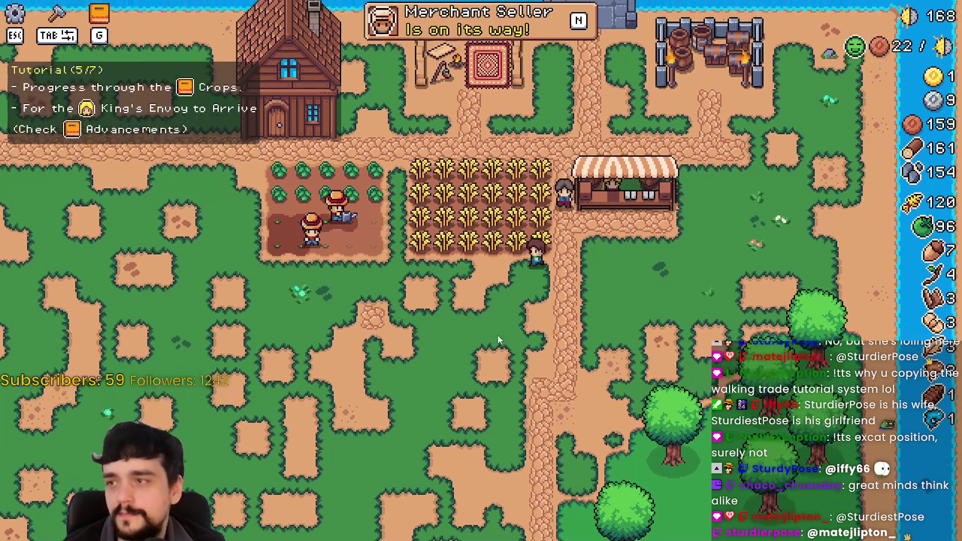
scroll(499, 334, "up", 2)
key("s")
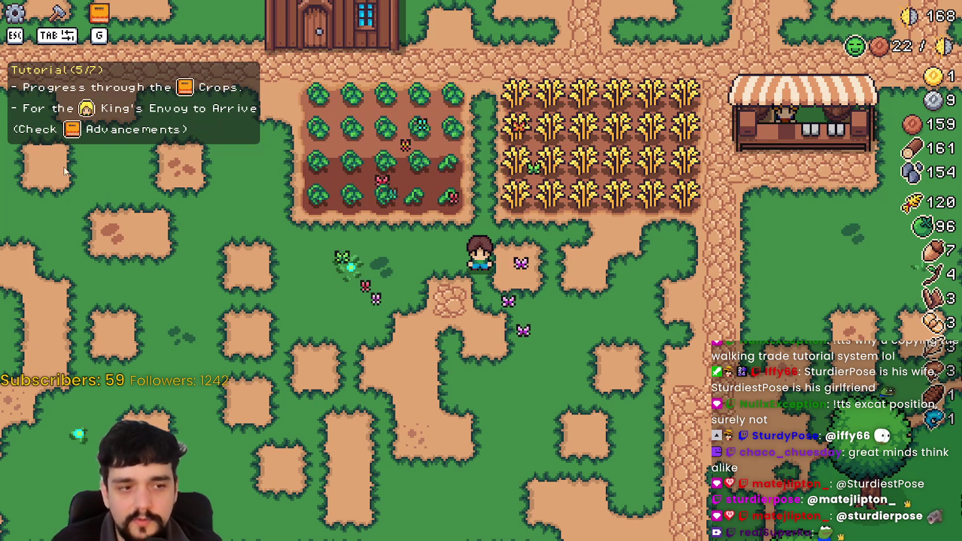
key("Escape")
Step: Quit the running game and return to line 6 of tutorial.gd
left_click(532, 384)
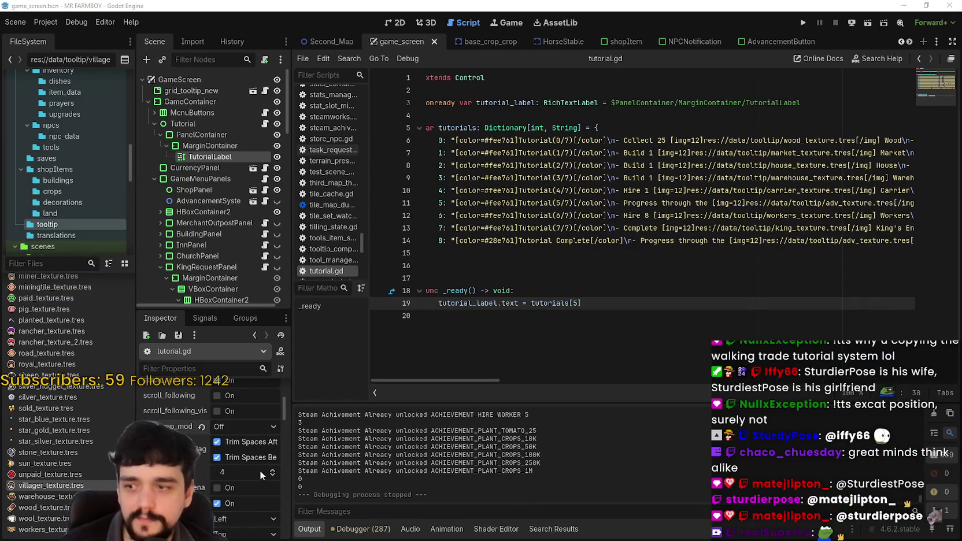
left_click(534, 195)
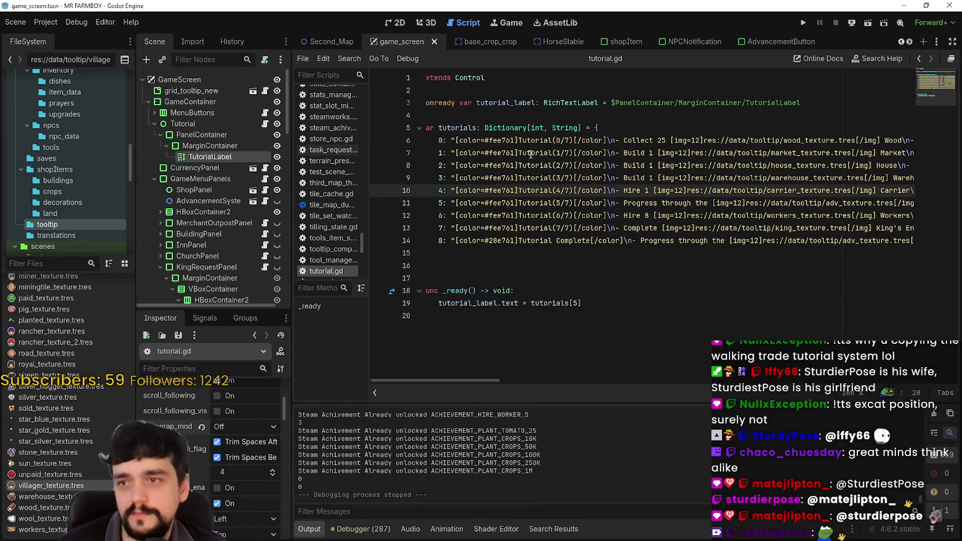
left_click(610, 141)
Step: Quick-load PixelOperator8-Bold.ttf as the TutorialLabel bold_font override and save the scene
scroll(243, 468, "down", 6)
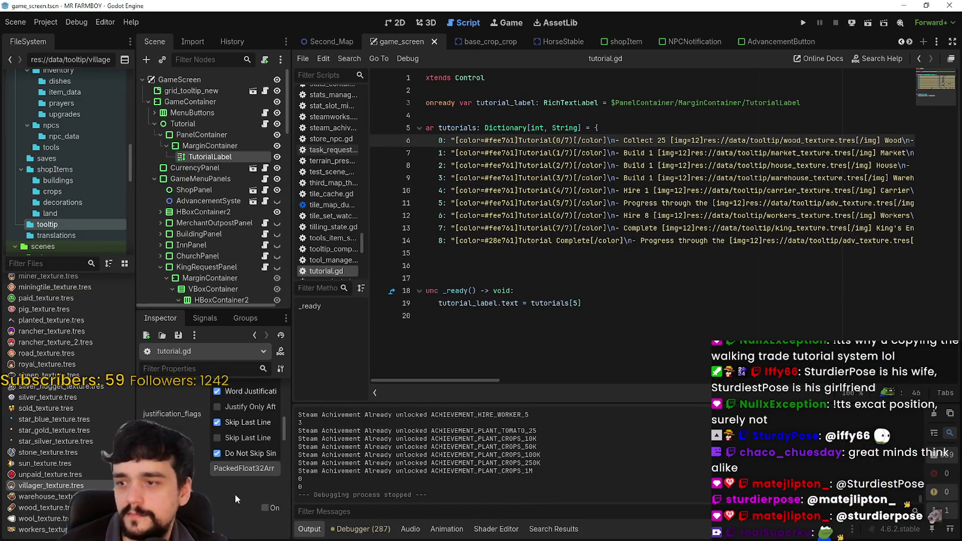
scroll(234, 480, "down", 10)
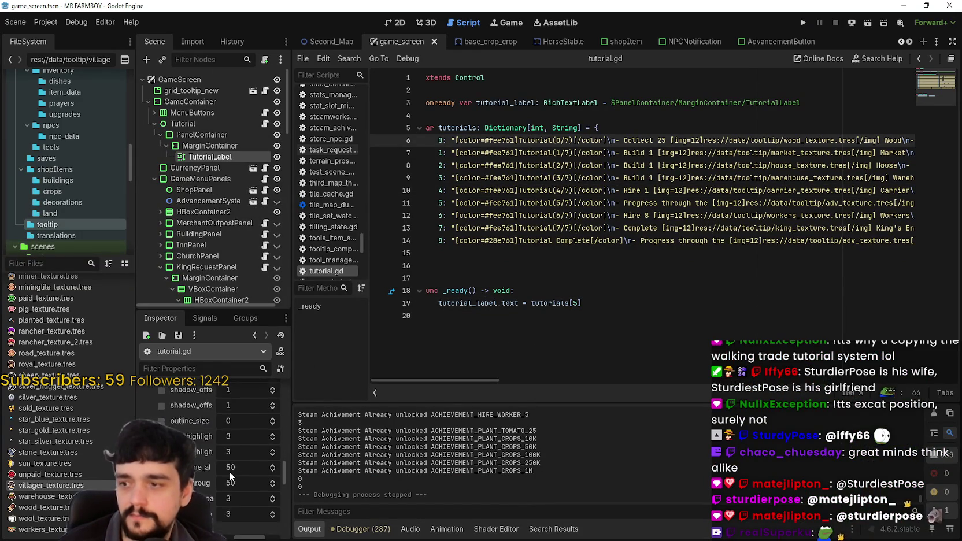
scroll(231, 469, "down", 3)
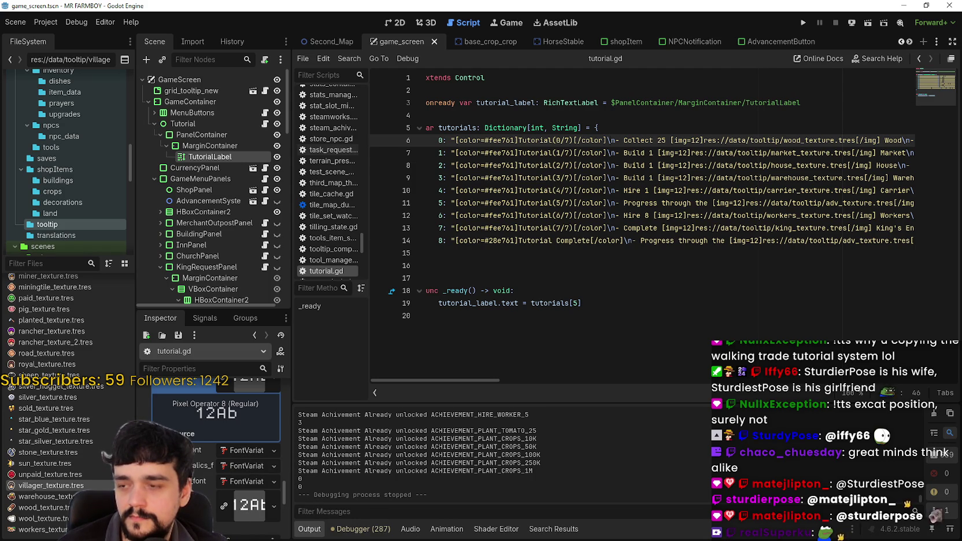
scroll(265, 476, "down", 2)
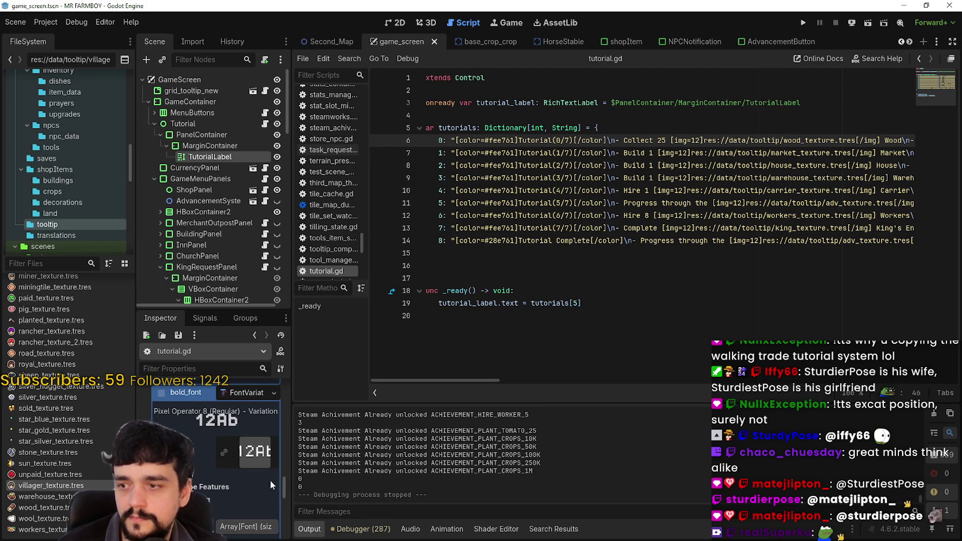
right_click(238, 394)
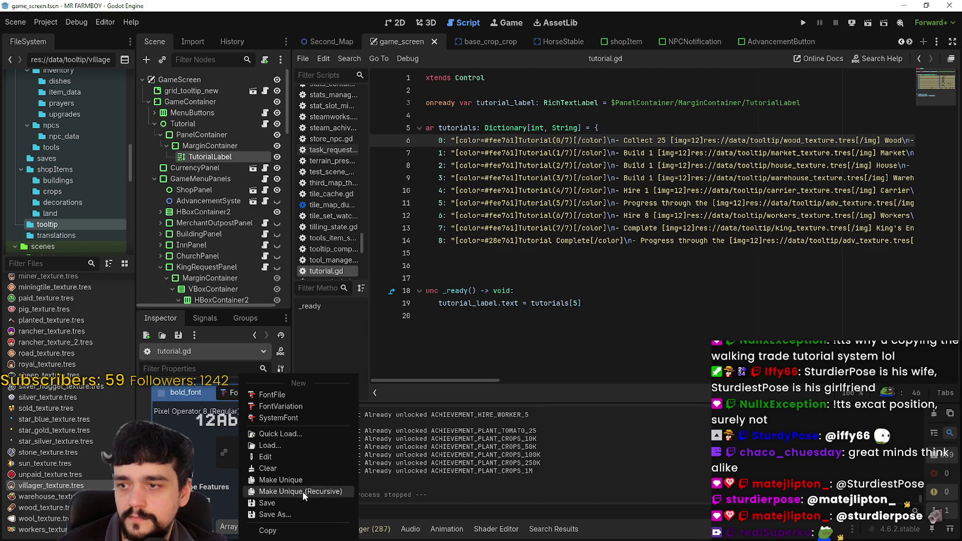
left_click(280, 433)
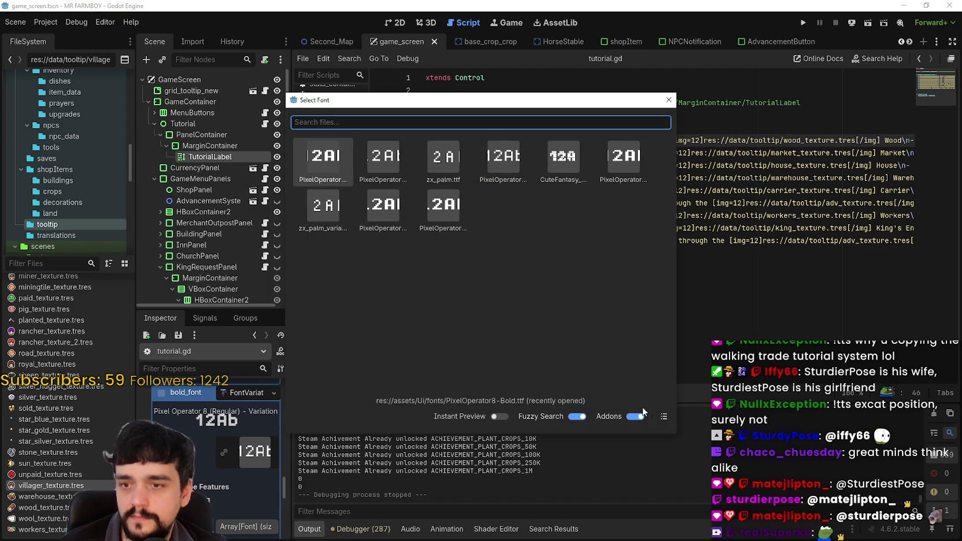
left_click(664, 417)
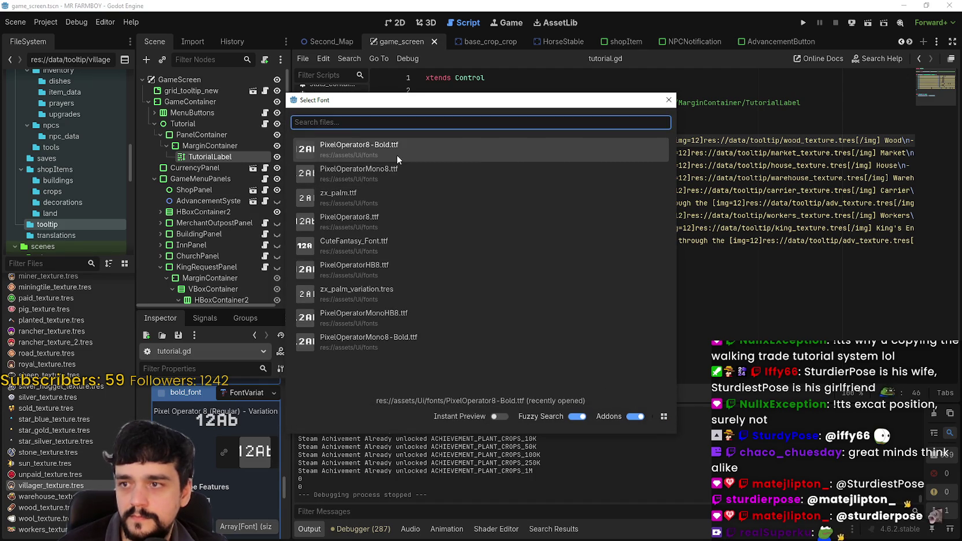
double_click(396, 156)
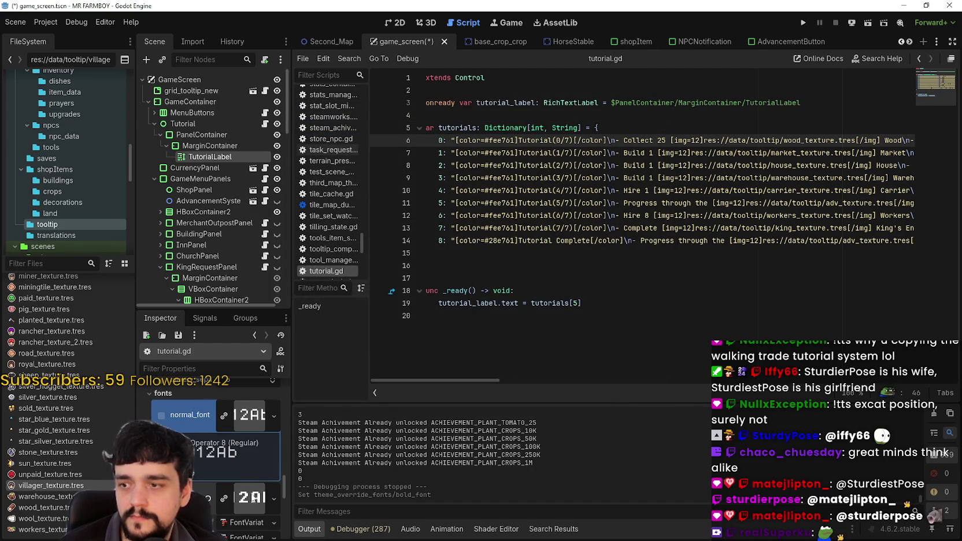
key("ctrl+s")
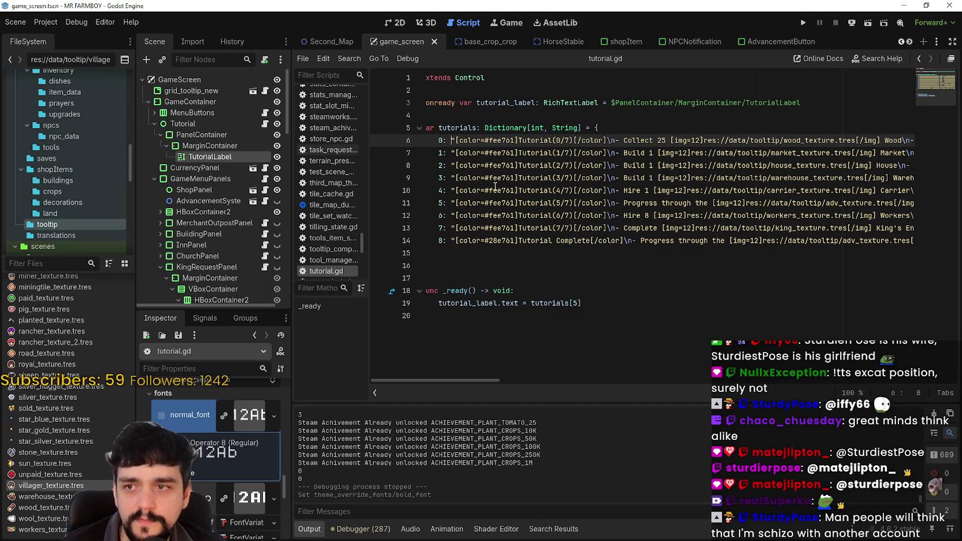
Step: Wrap the Tutorial(0/7) heading on line 6 in [b] tags and save the script
left_click(457, 143)
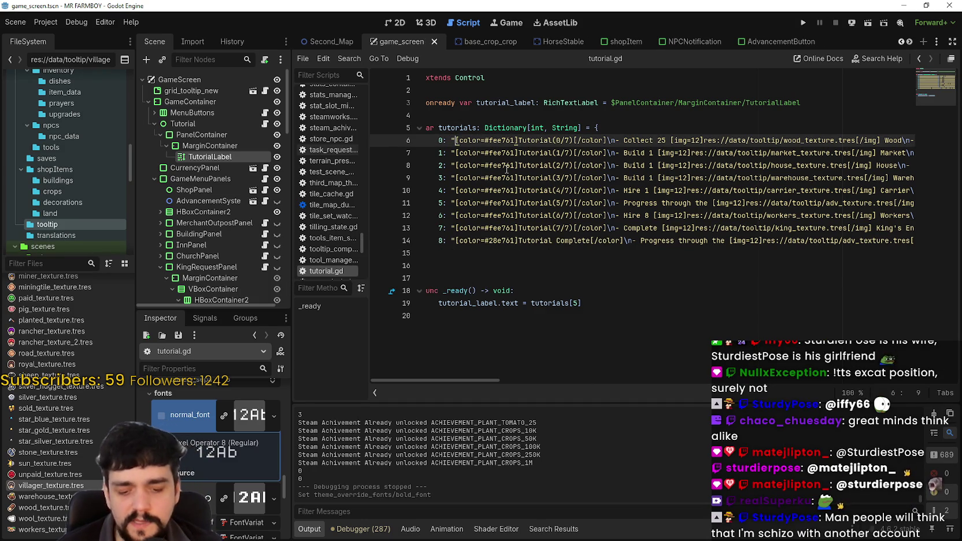
type("[b")
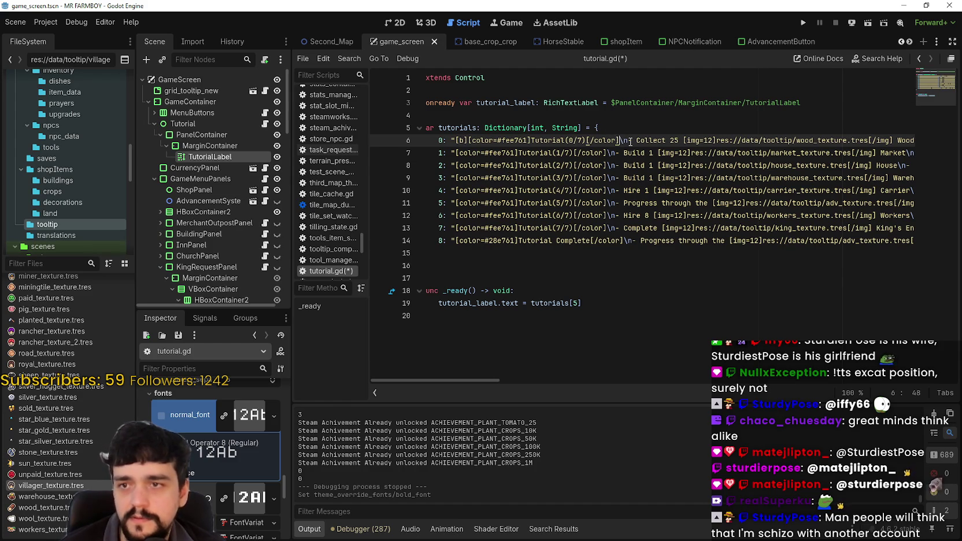
type("[/")
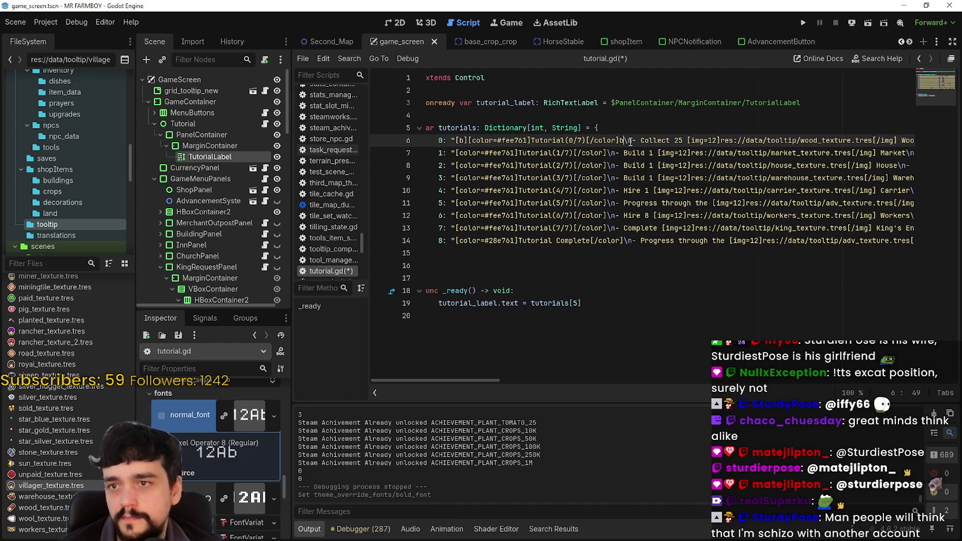
type("/")
left_click(632, 165)
key("ctrl+s")
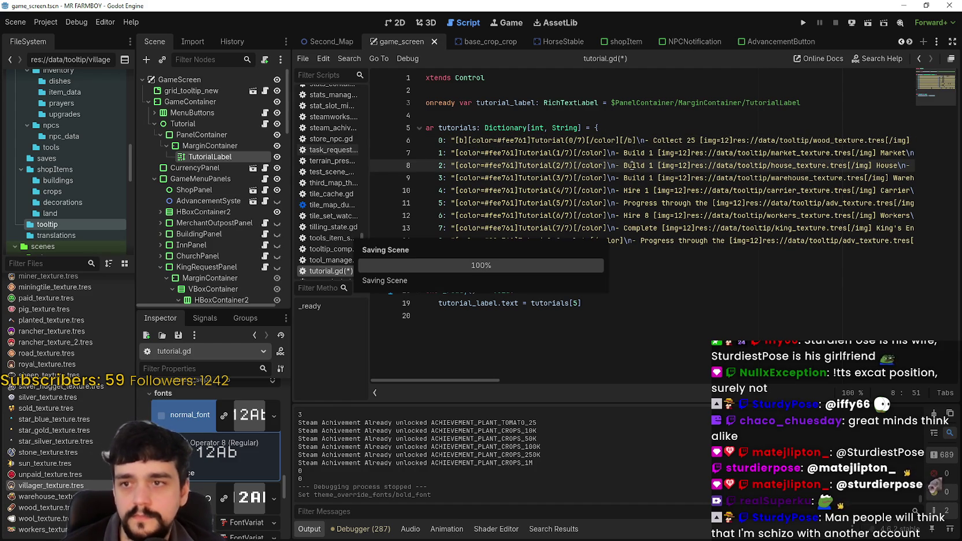
Step: Change tutorials[5] to tutorials[0] in _ready and save
double_click(576, 303)
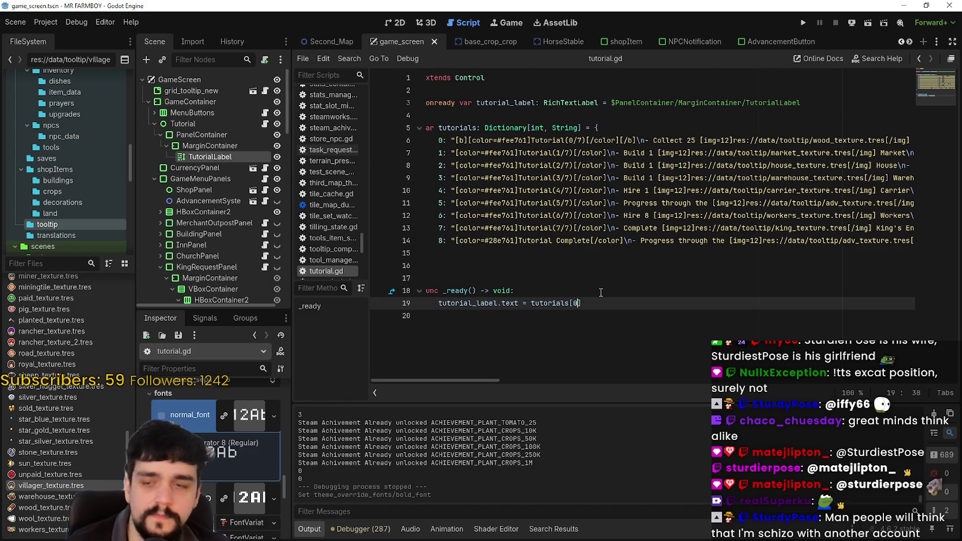
key("ctrl+s")
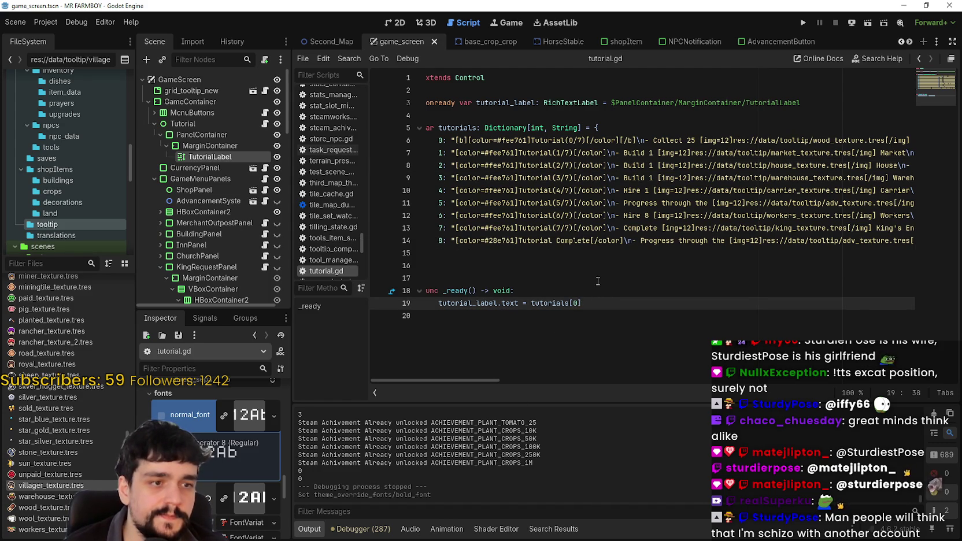
key("Up")
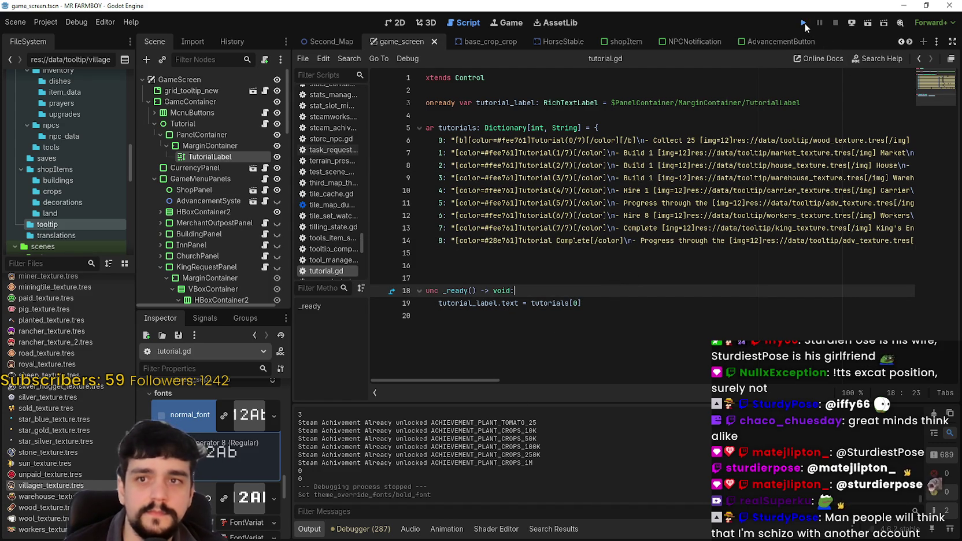
Step: Run the game, load Save 7, and walk right to check the bold Tutorial(0/7) panel
left_click(804, 23)
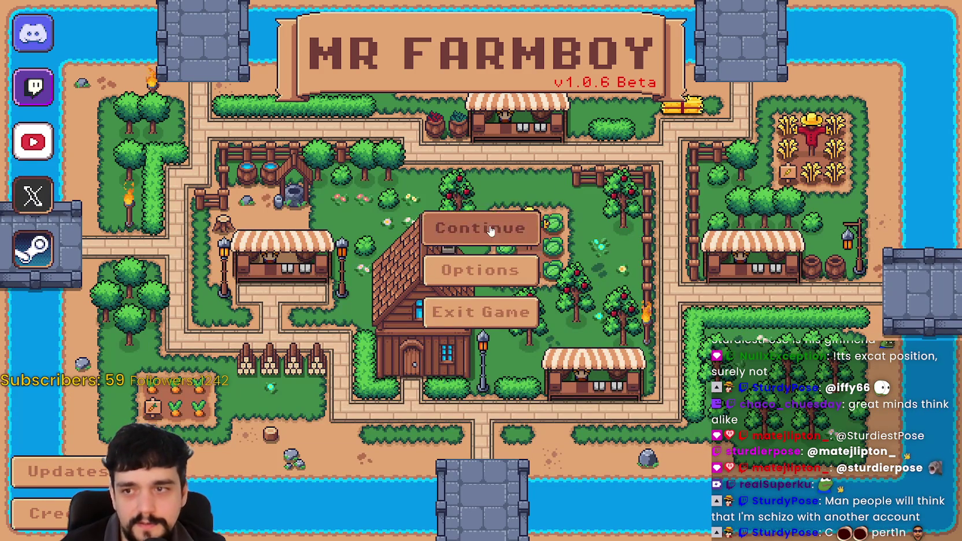
left_click(489, 227)
scroll(459, 255, "down", 4)
scroll(460, 255, "down", 1)
left_click(460, 255)
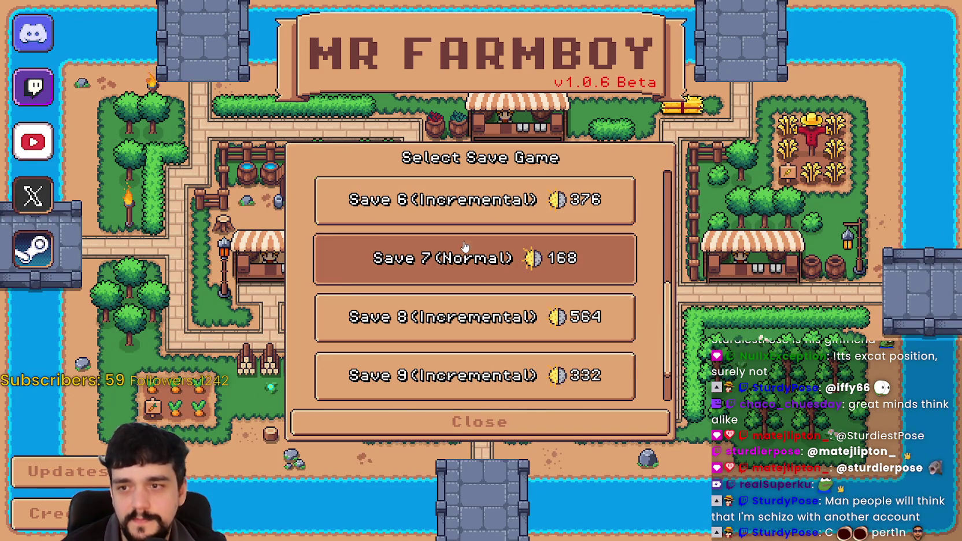
left_click(446, 267)
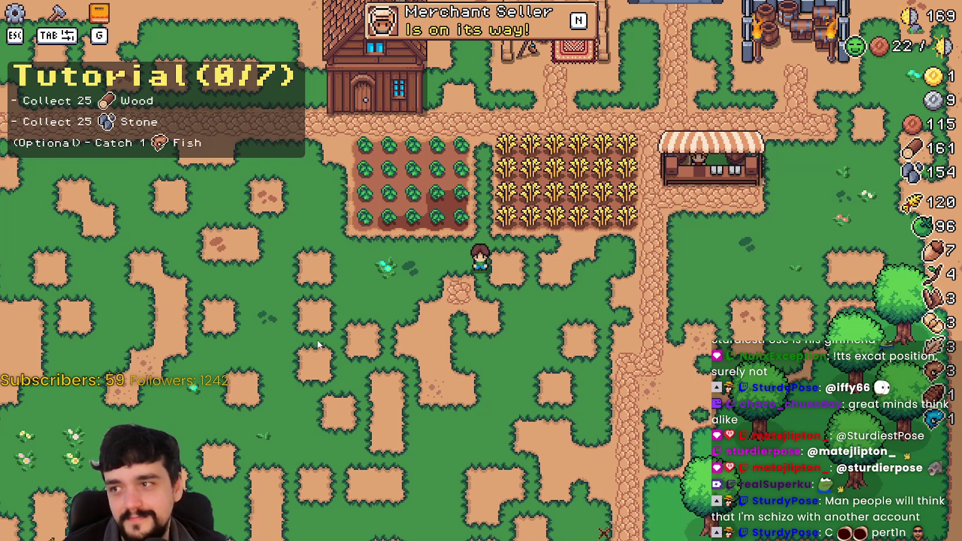
key("d")
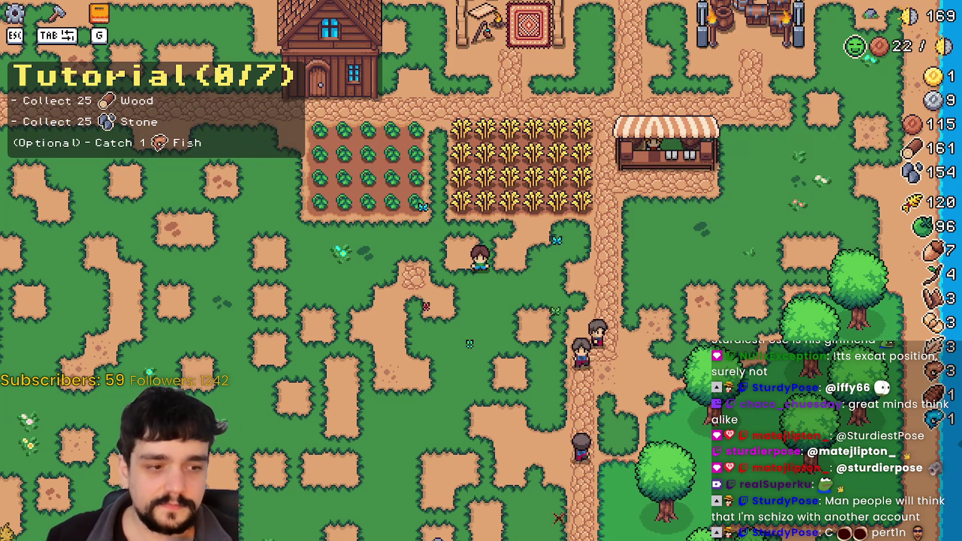
key("alt+Tab")
Step: Lower the TutorialLabel bold_font_size override to 11 px and minimize the editor
scroll(246, 490, "down", 2)
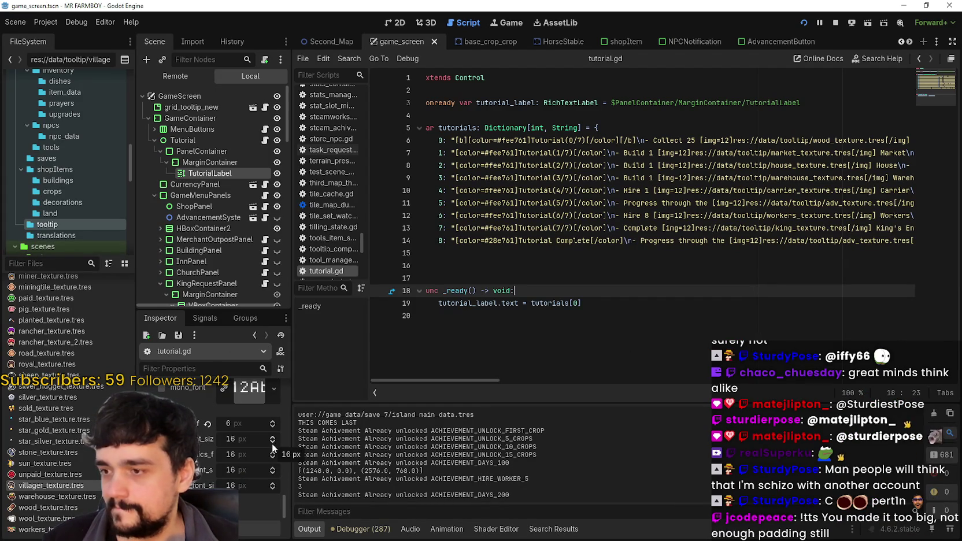
left_click(273, 444)
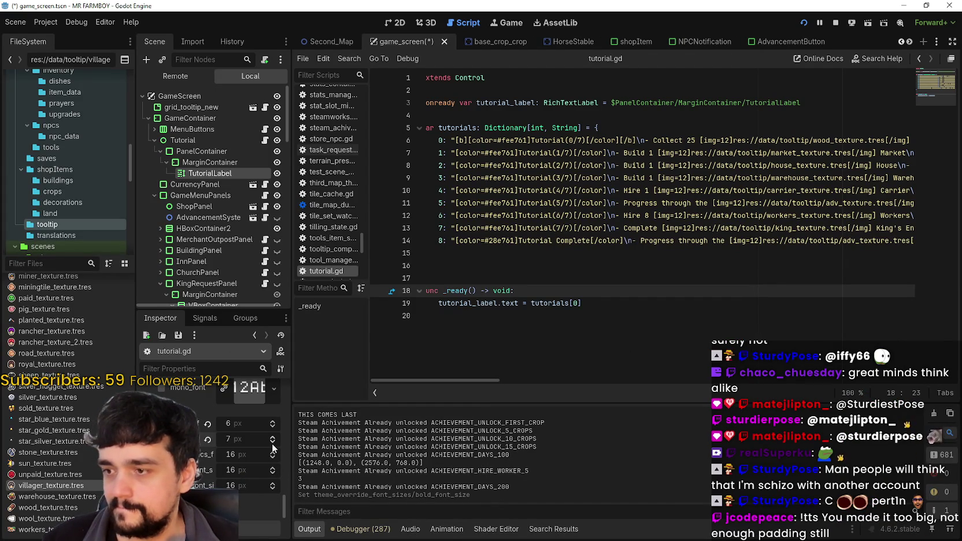
left_click(900, 6)
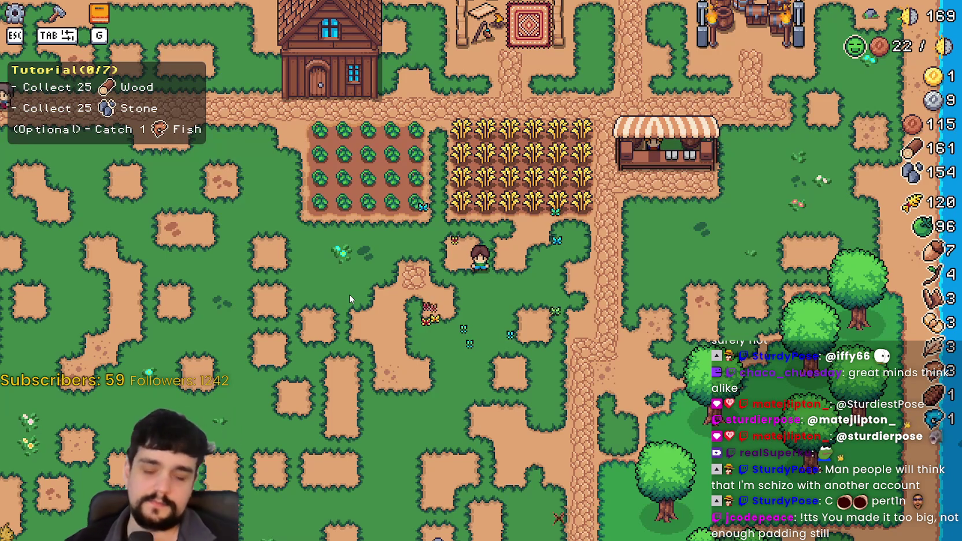
key("d")
scroll(351, 280, "down", 3)
scroll(392, 291, "up", 3)
scroll(393, 297, "down", 3)
key("a")
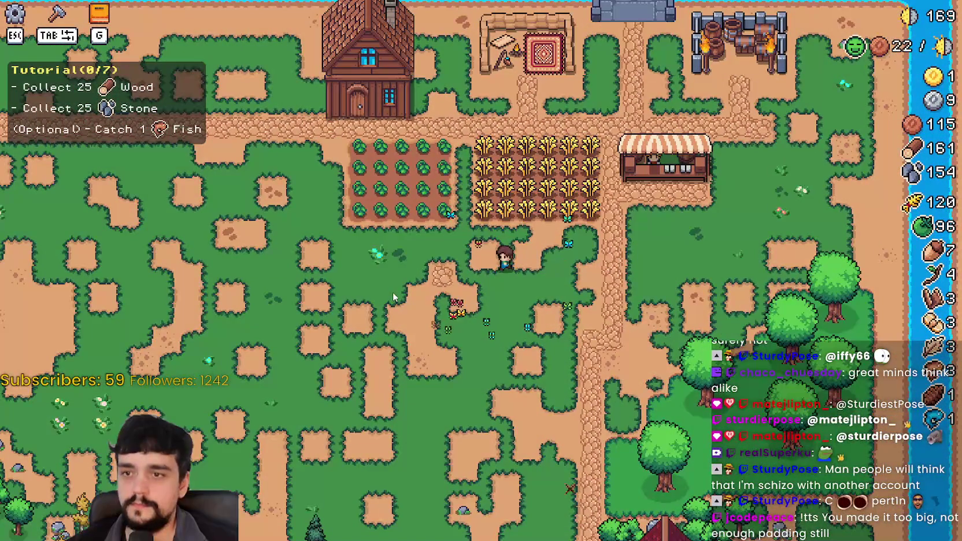
key("a")
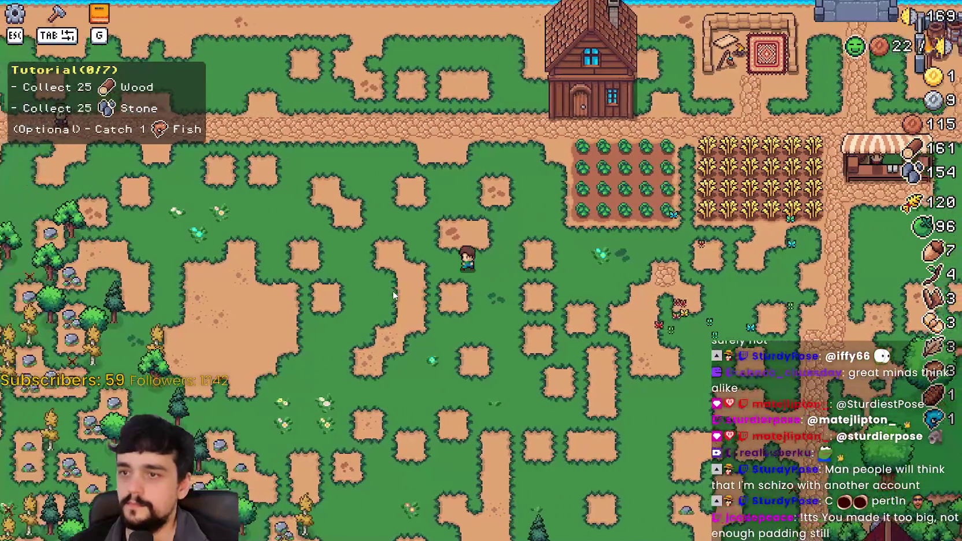
key("a")
key("a")
Step: Delete the '1 ' before the fish icon on line 6, save, and relaunch the game
key("alt+Tab")
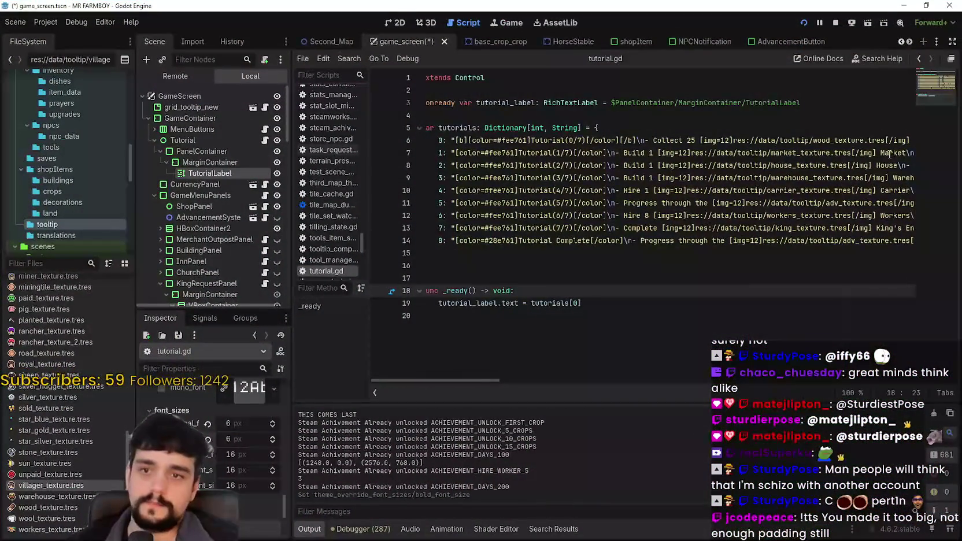
left_click_drag(875, 141, 919, 140)
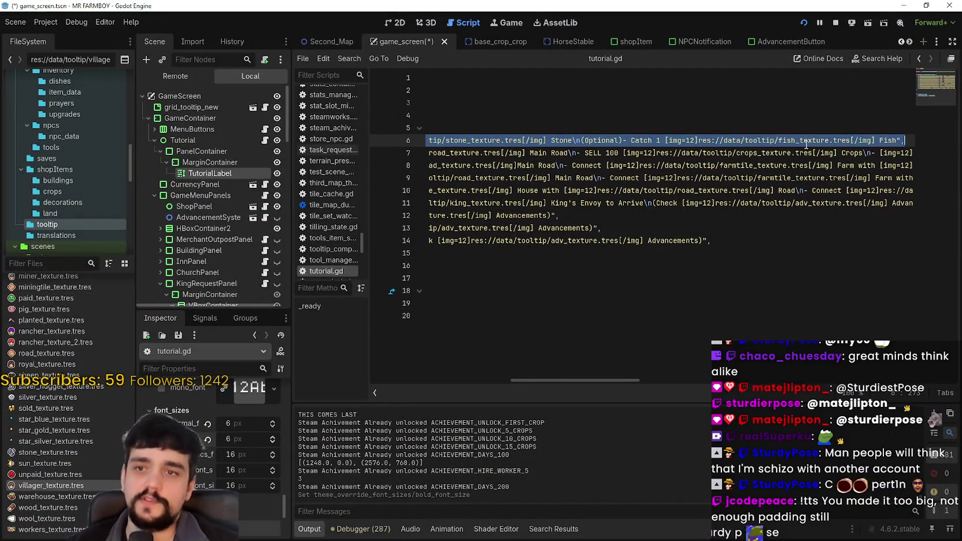
left_click(803, 140)
key("BackSpace")
key("BackSpace")
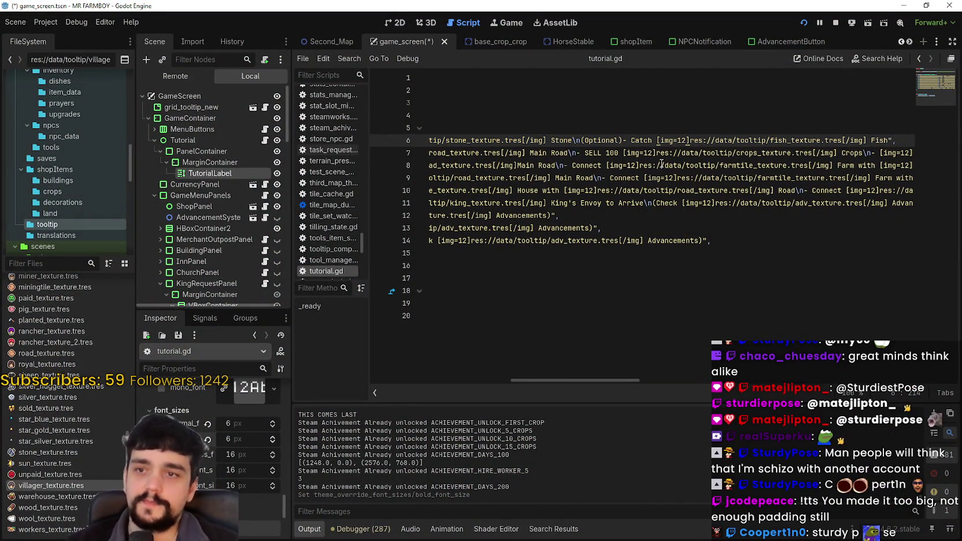
key("ctrl+s")
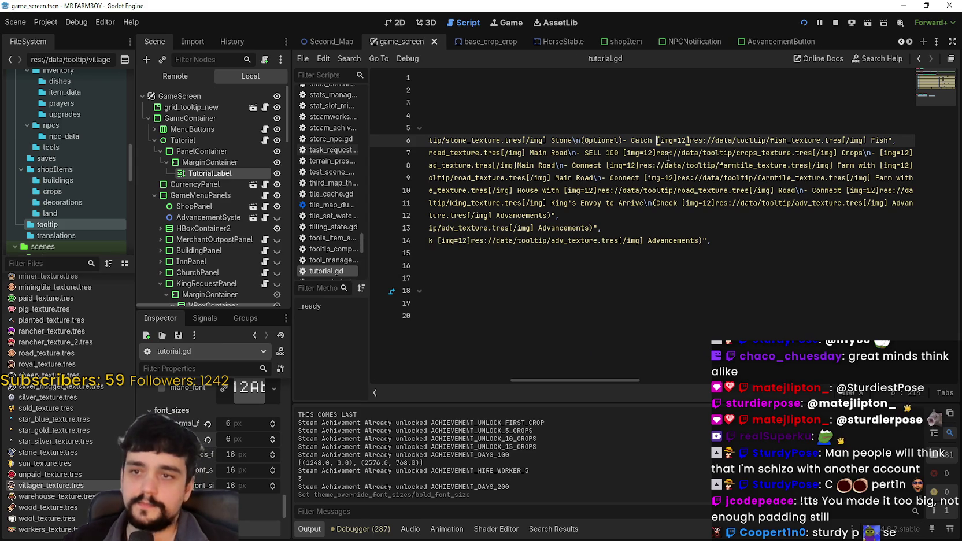
left_click(835, 23)
key("F5")
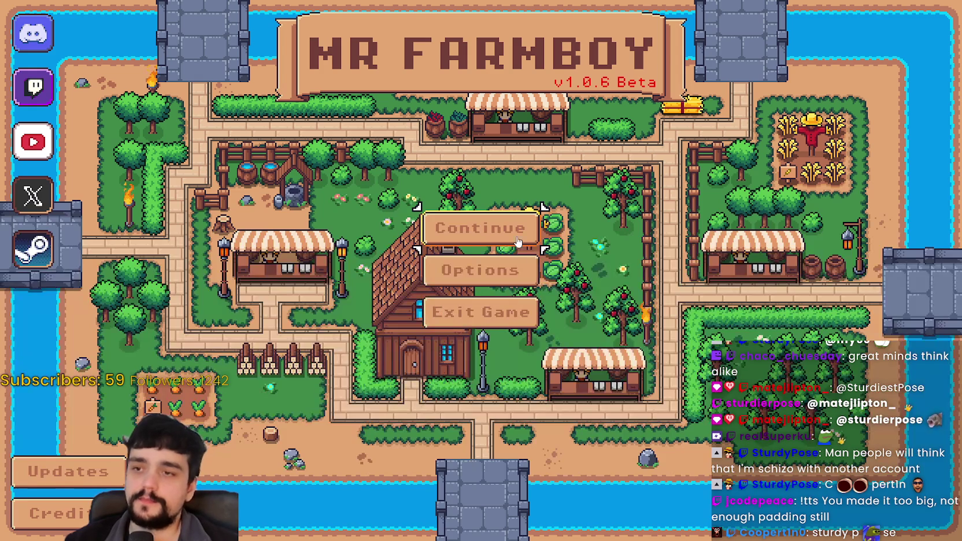
Step: Continue to the save list and load Save 7
left_click(479, 226)
scroll(522, 281, "down", 5)
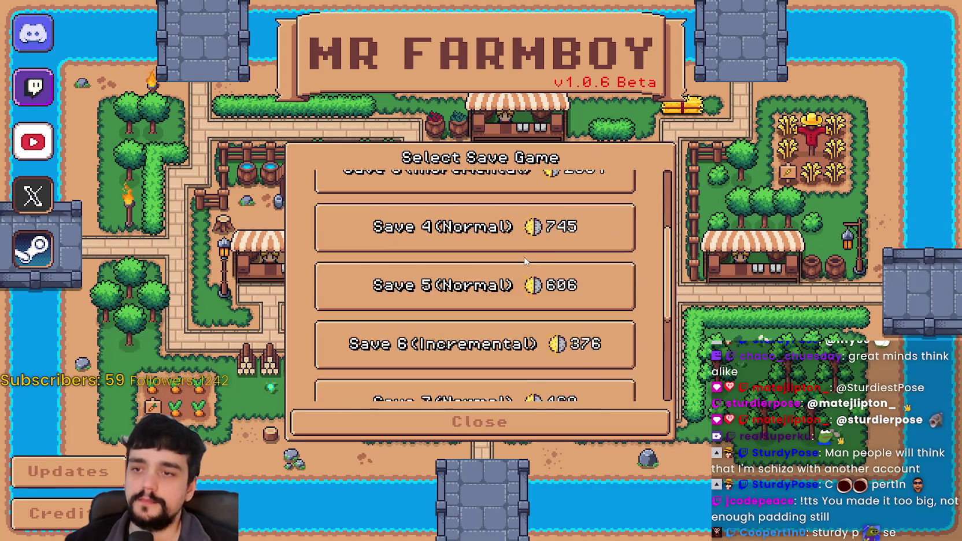
left_click(504, 248)
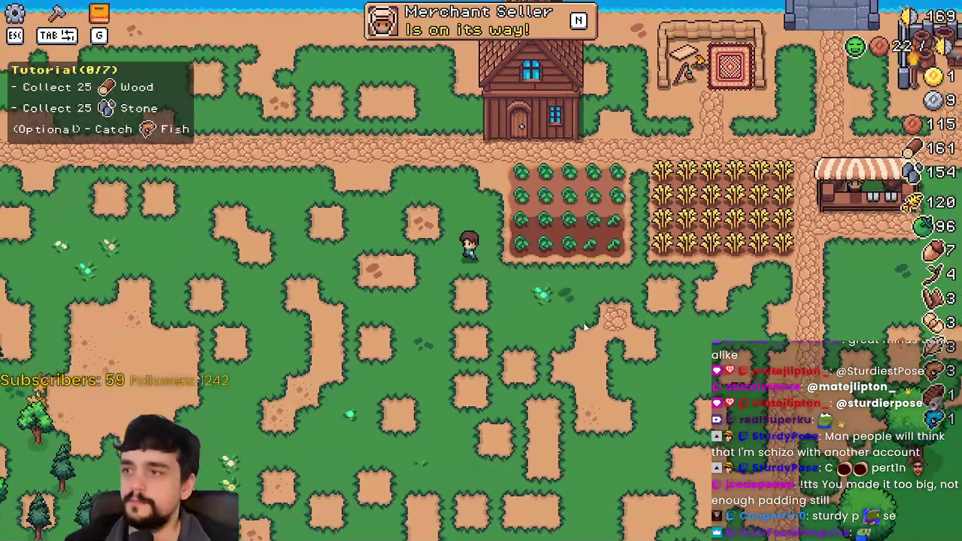
Step: Walk the farmer around the paths, crop field and grass
key("w")
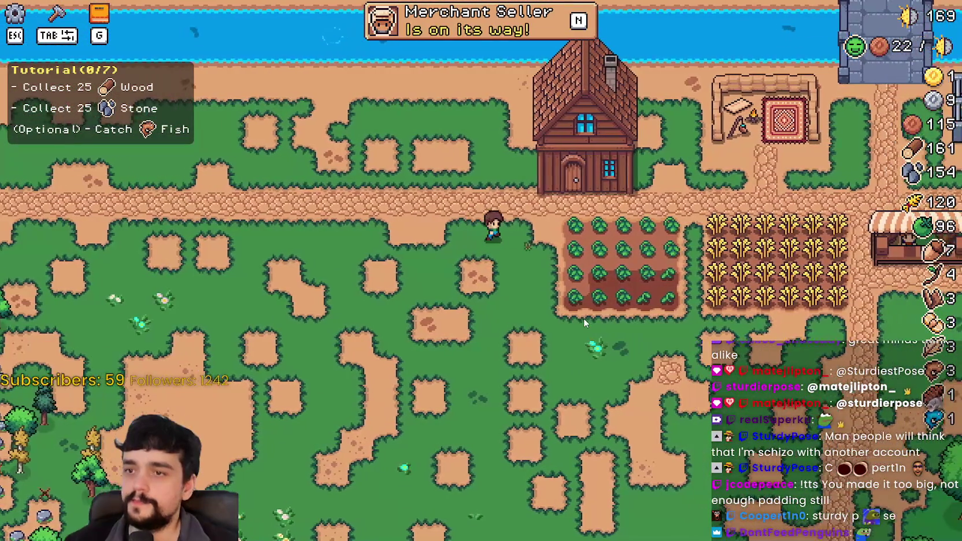
key("d")
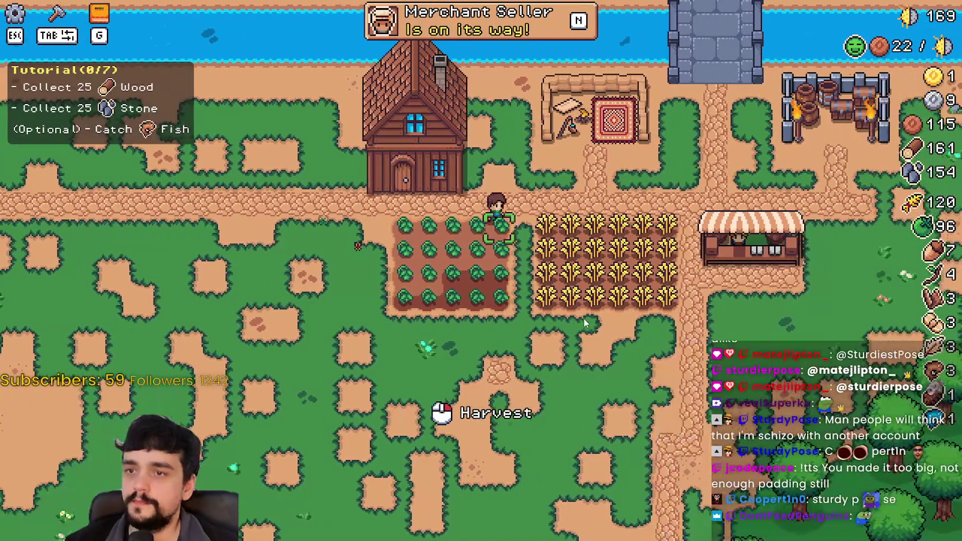
key("s")
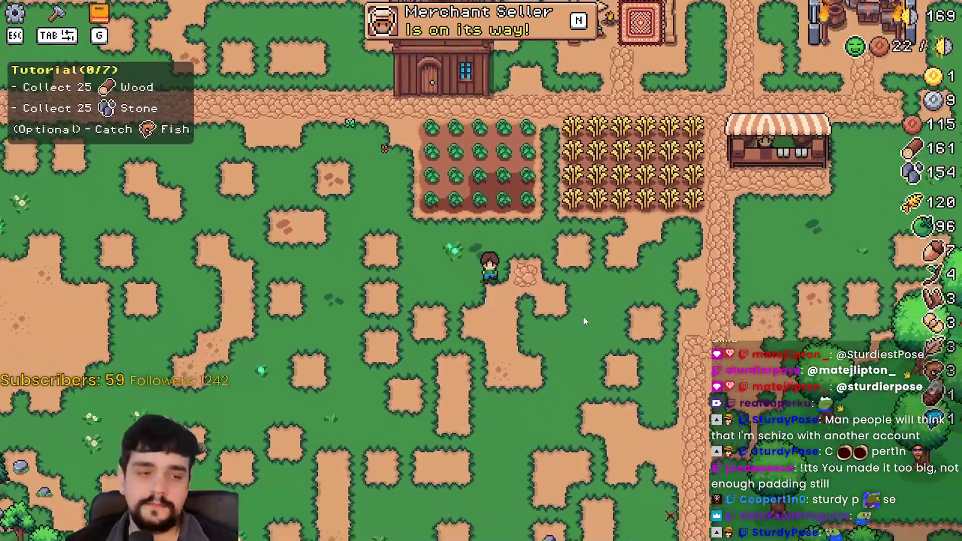
key("d")
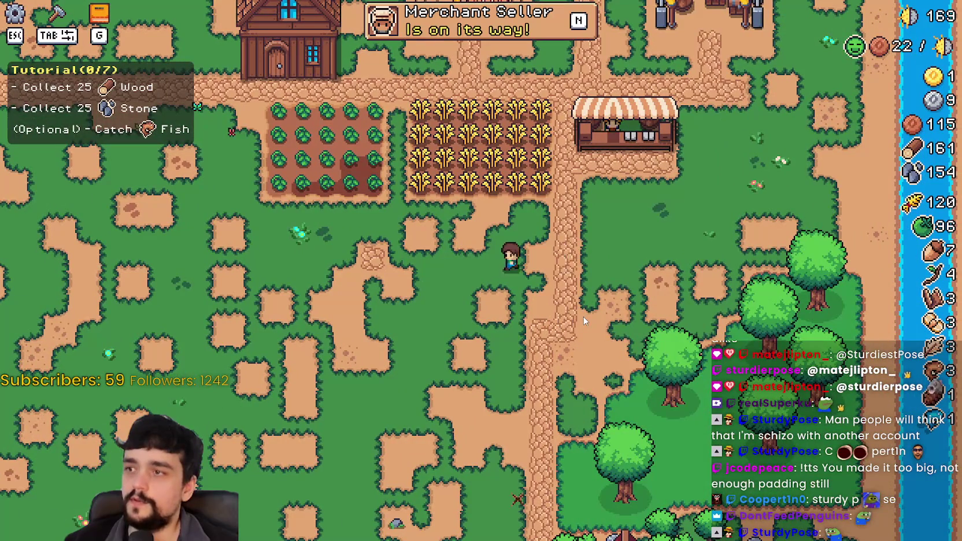
key("a")
key("s")
key("d")
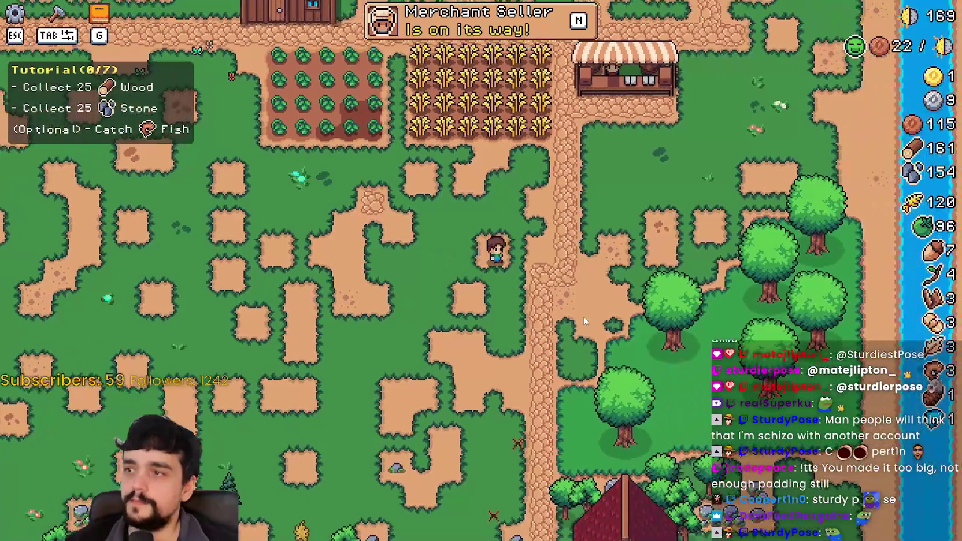
key("w")
key("d")
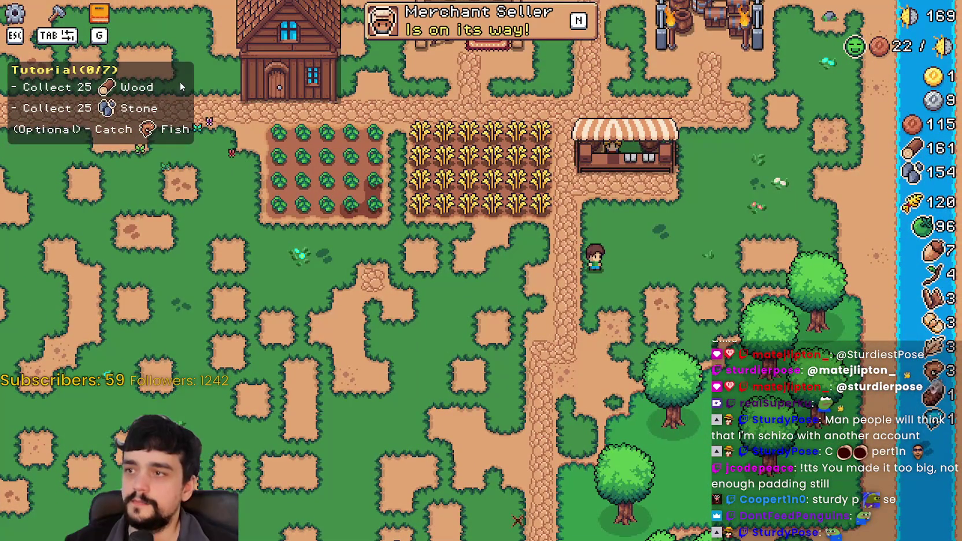
key("a")
key("s")
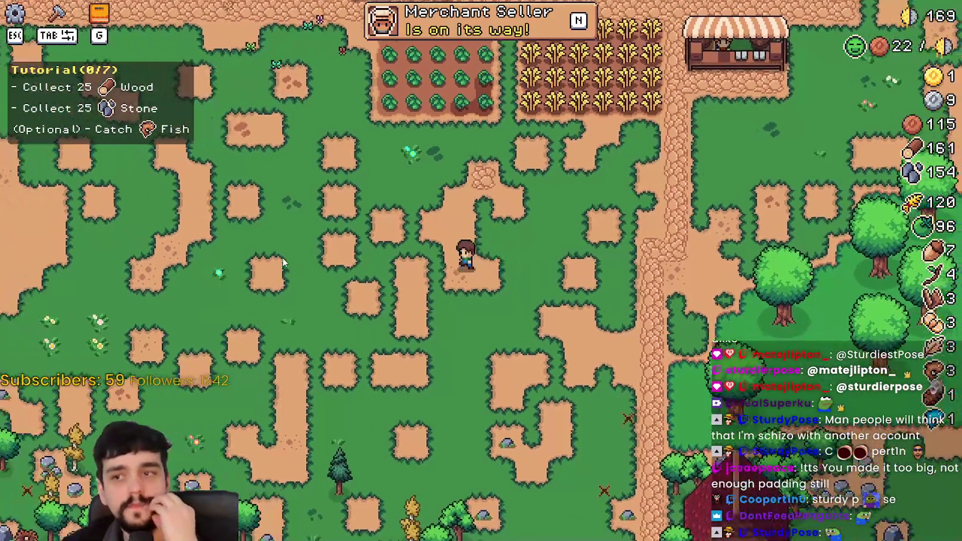
key("w")
key("a")
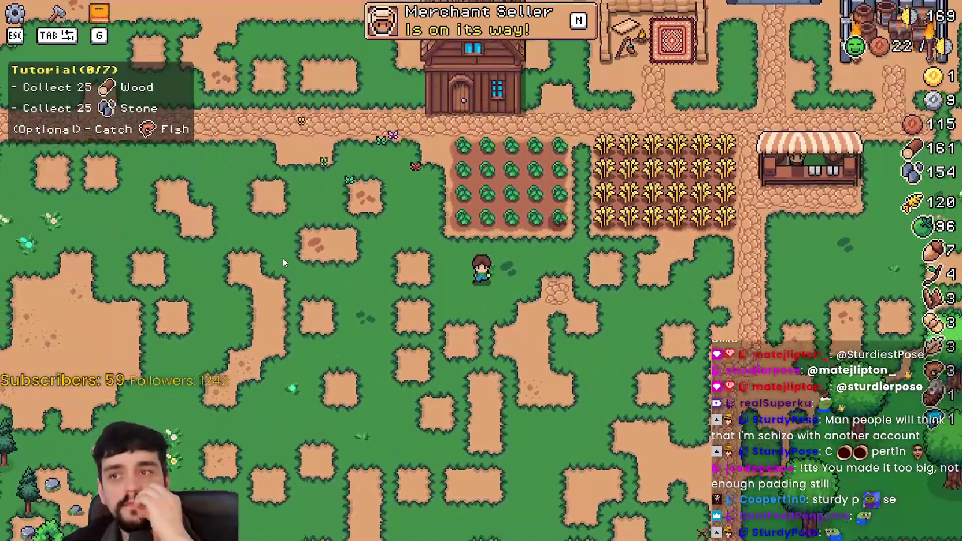
key("s")
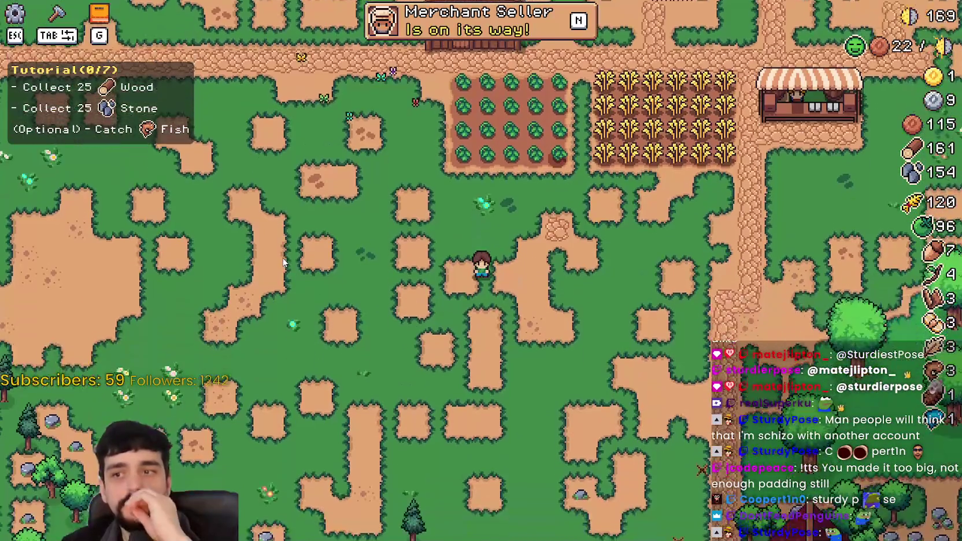
Step: Pause, view the Game and Video options, close them unchanged, and resume
key("Escape")
left_click(470, 202)
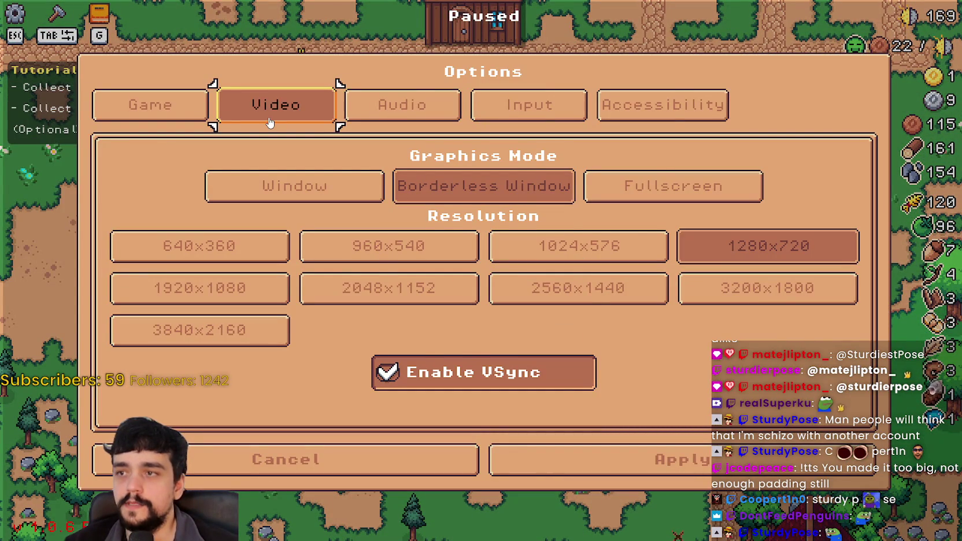
key("q")
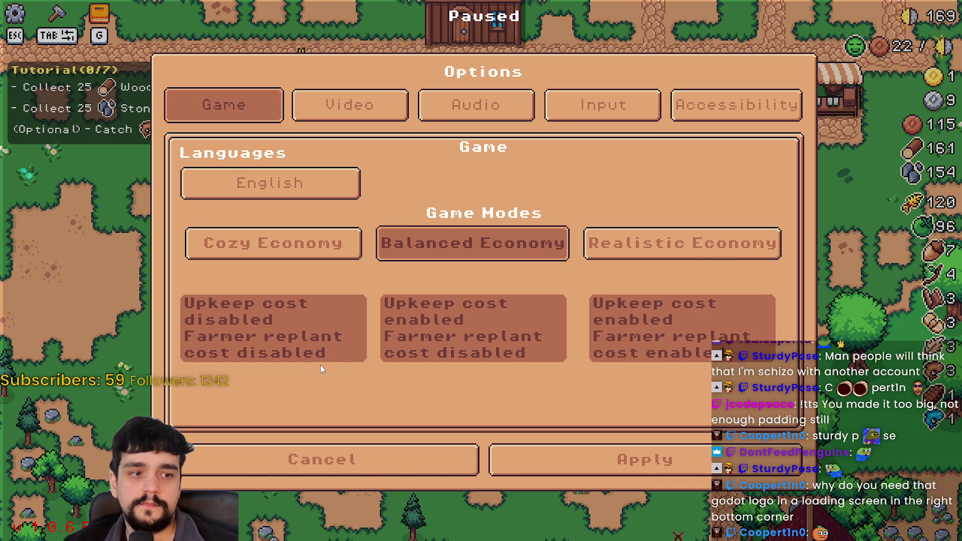
left_click(362, 108)
left_click(385, 461)
left_click(502, 181)
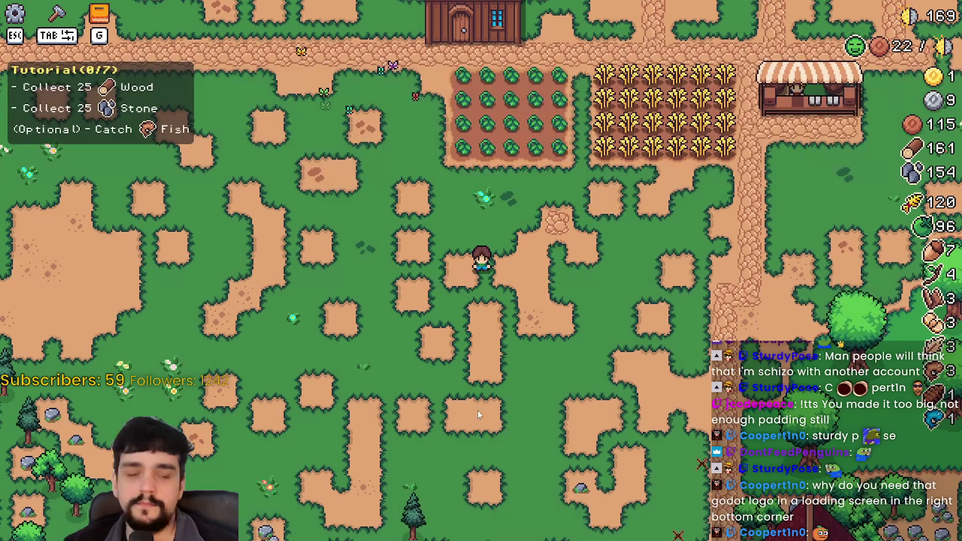
Step: Walk the farmer around a bit more, then pause the game
key("d")
key("w")
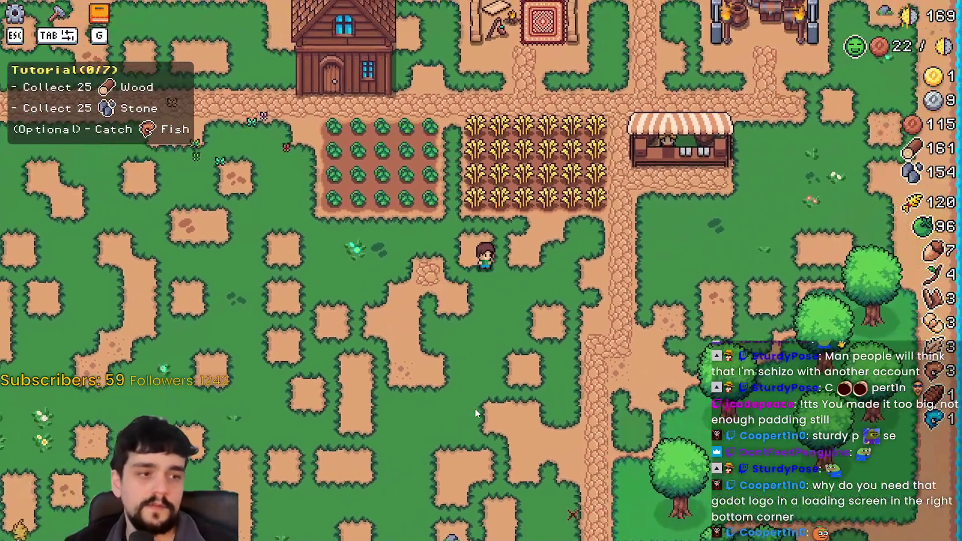
key("a")
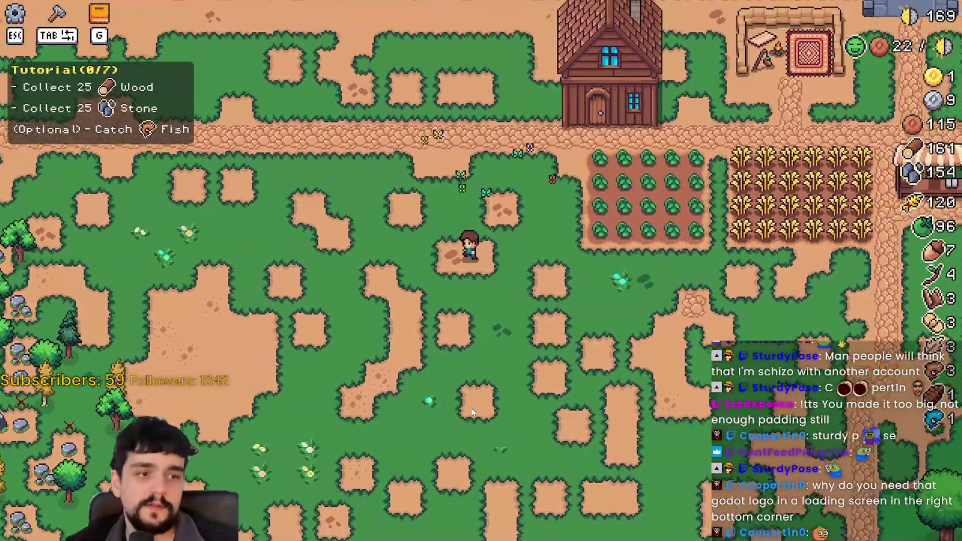
key("w")
key("d")
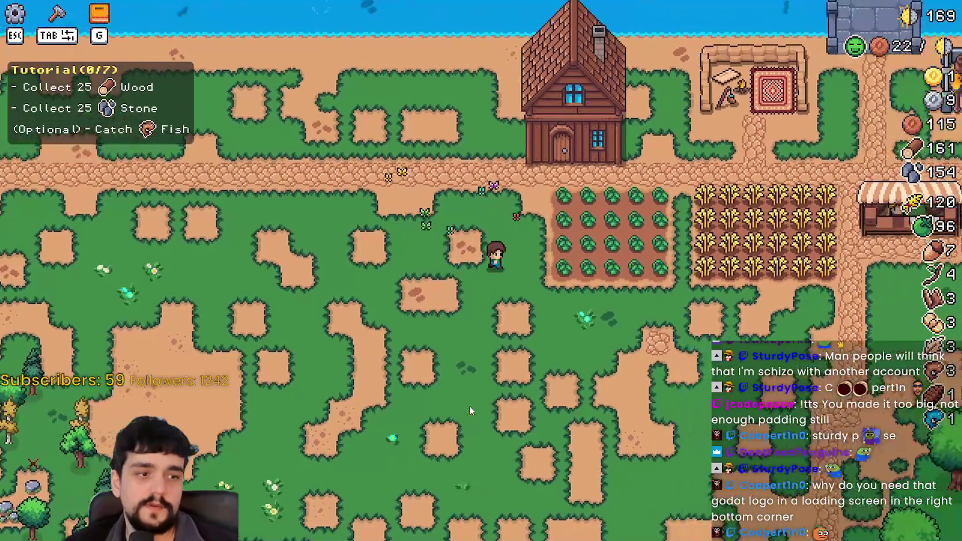
key("s")
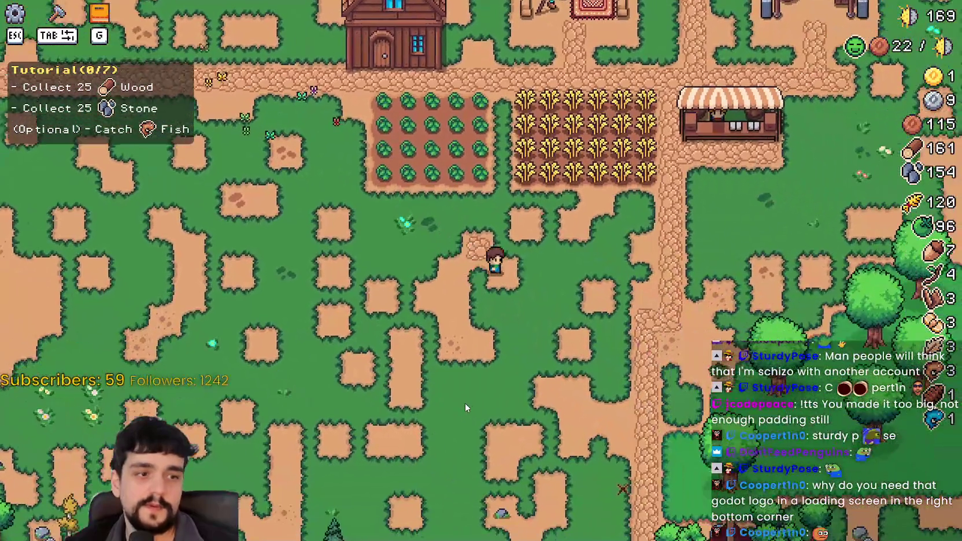
key("d")
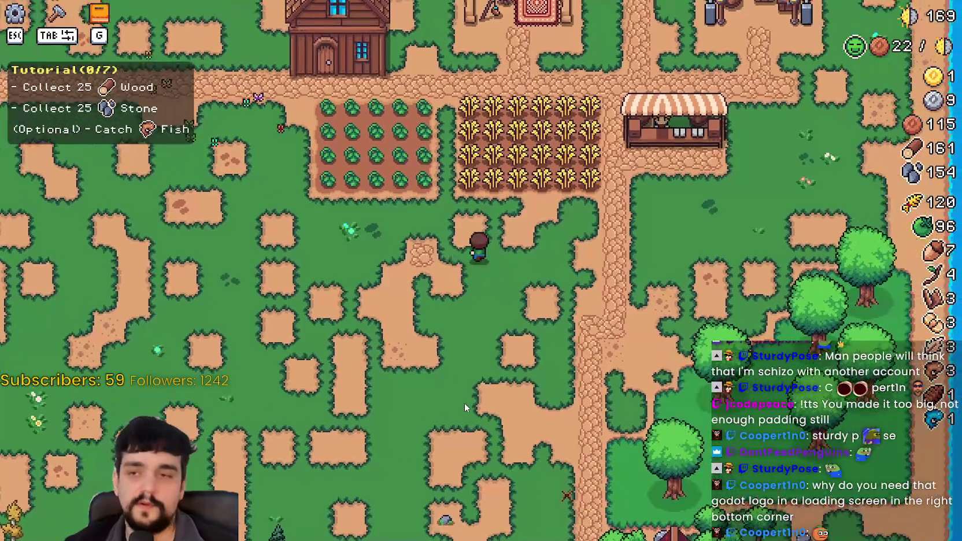
key("a")
key("Escape")
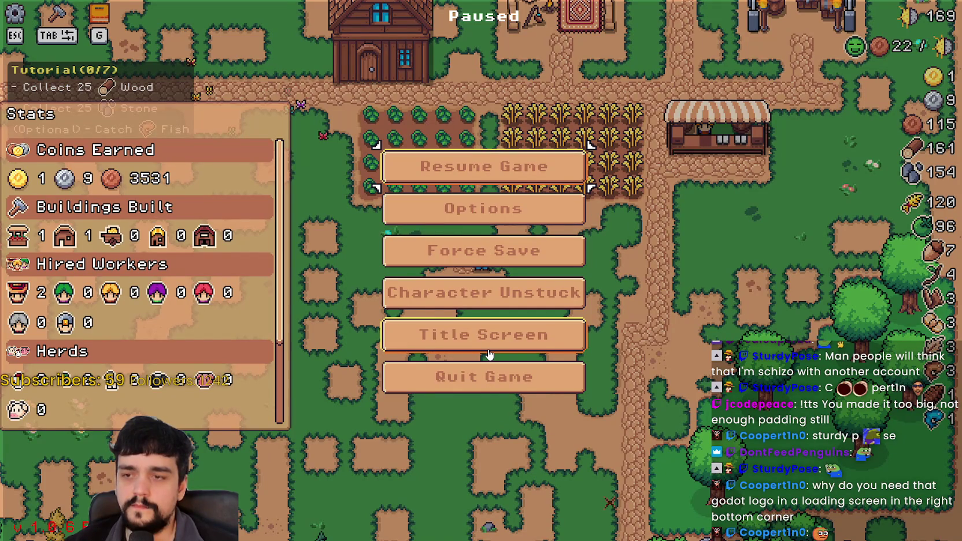
Step: Return to the title screen and load Save 4
left_click(488, 354)
left_click(476, 228)
scroll(487, 299, "down", 2)
left_click(474, 226)
left_click(451, 286)
left_click(397, 298)
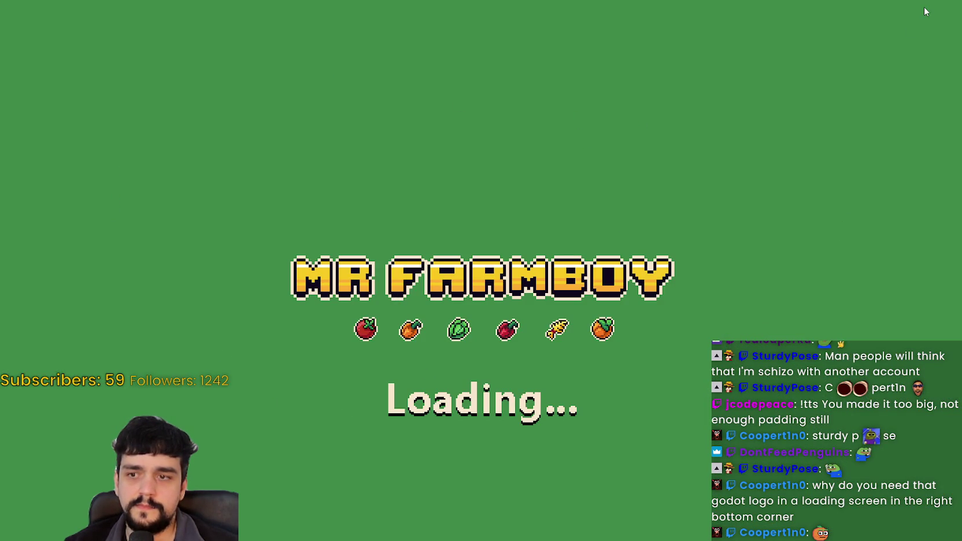
Step: Walk the farmer through the farm plot and along the village path to the plots
key("a")
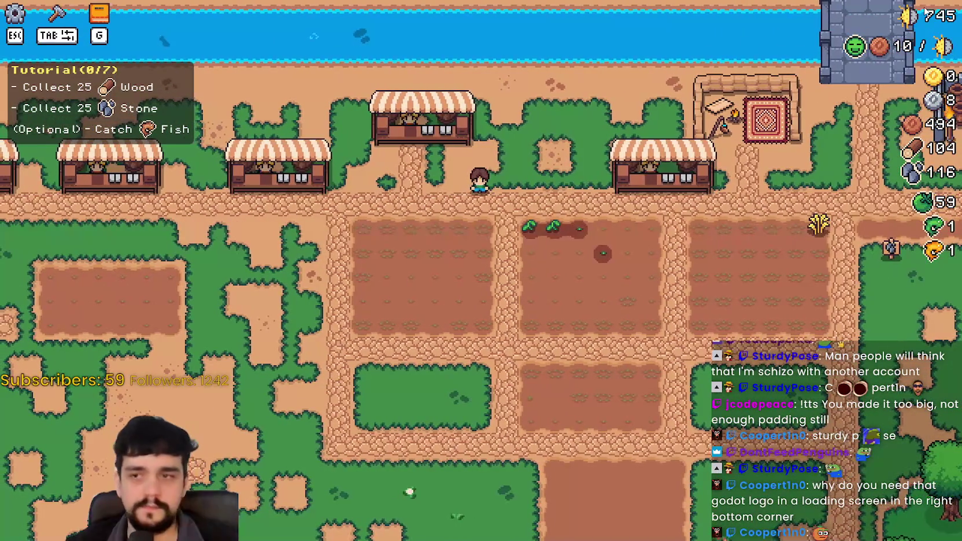
key("s")
key("d")
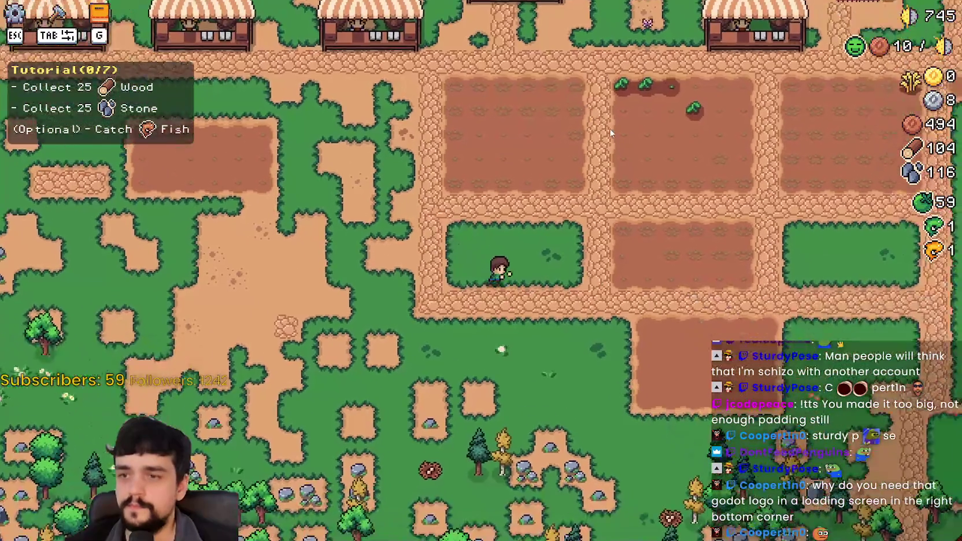
key("w")
key("d")
key("w")
key("d")
key("s")
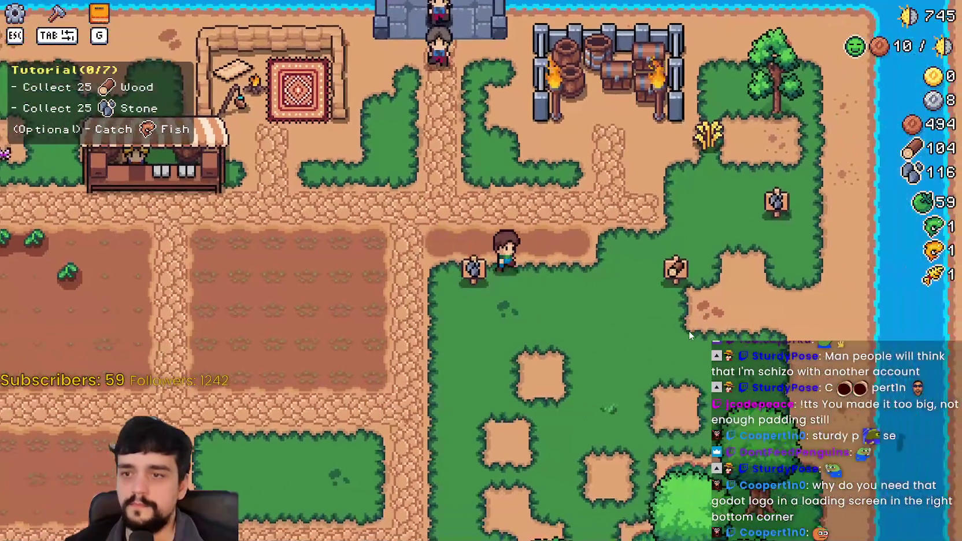
key("a")
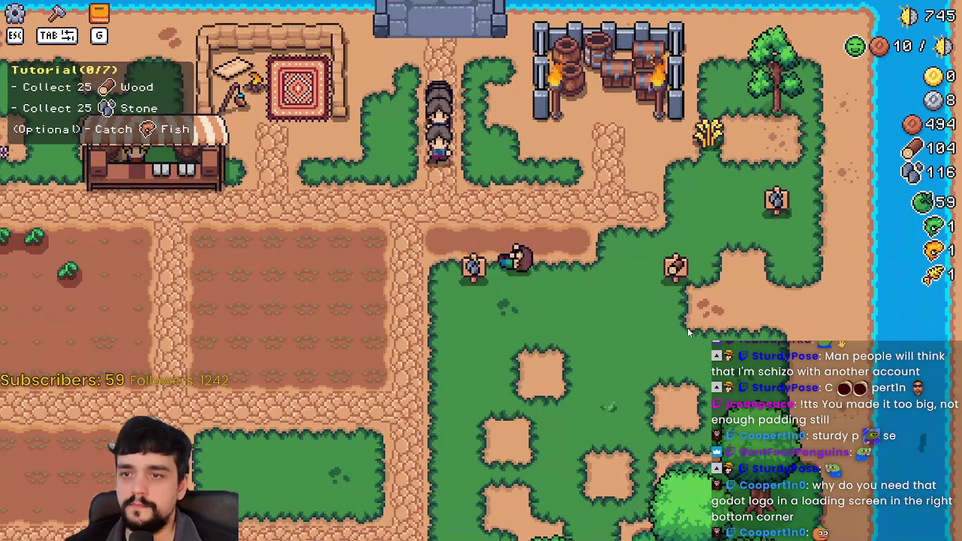
key("a")
key("s")
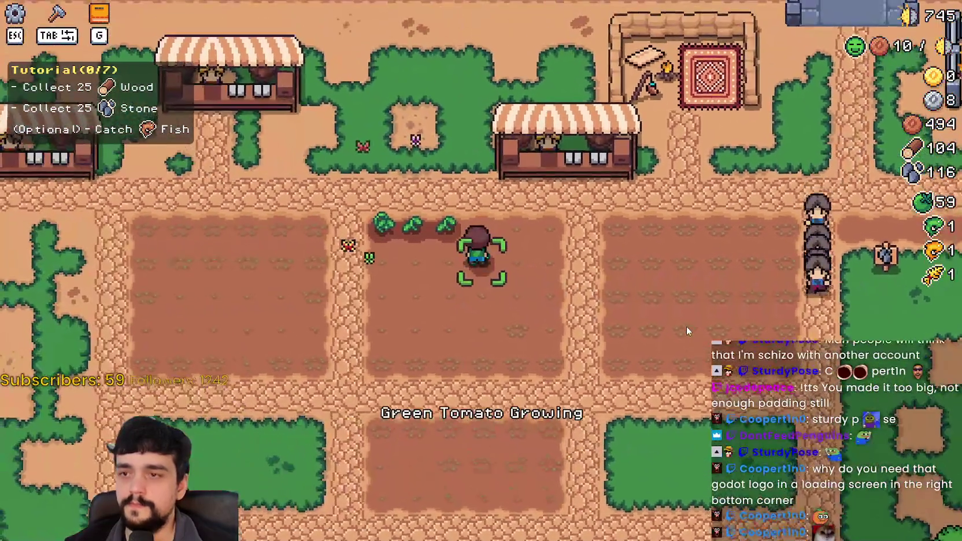
key("a")
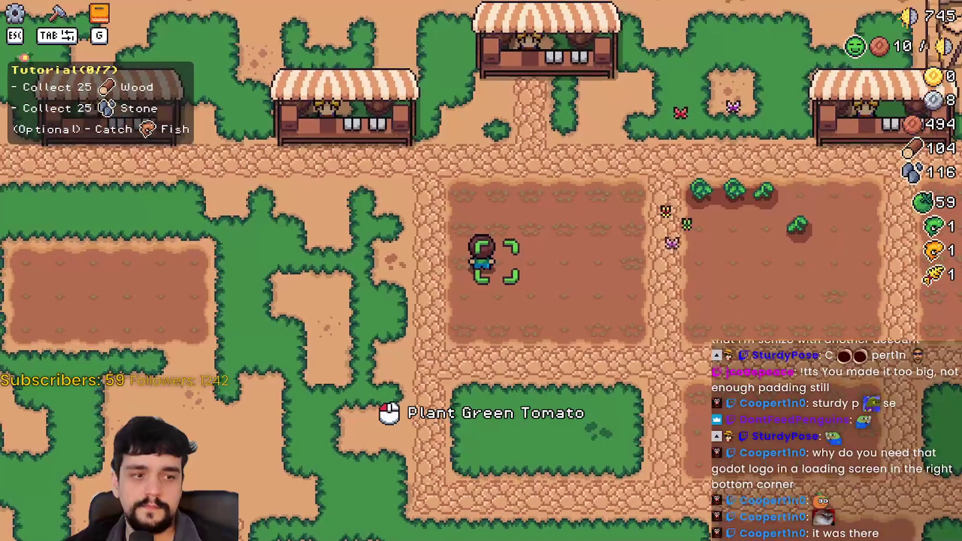
Step: Plant seeds on the tile beside the farmer and walk around the planted field
scroll(588, 301, "down", 2)
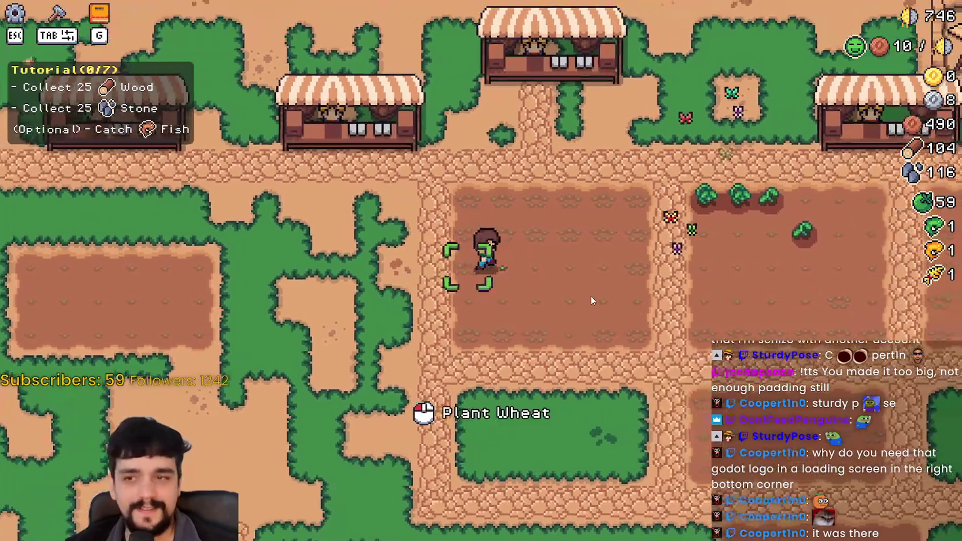
left_click(590, 295)
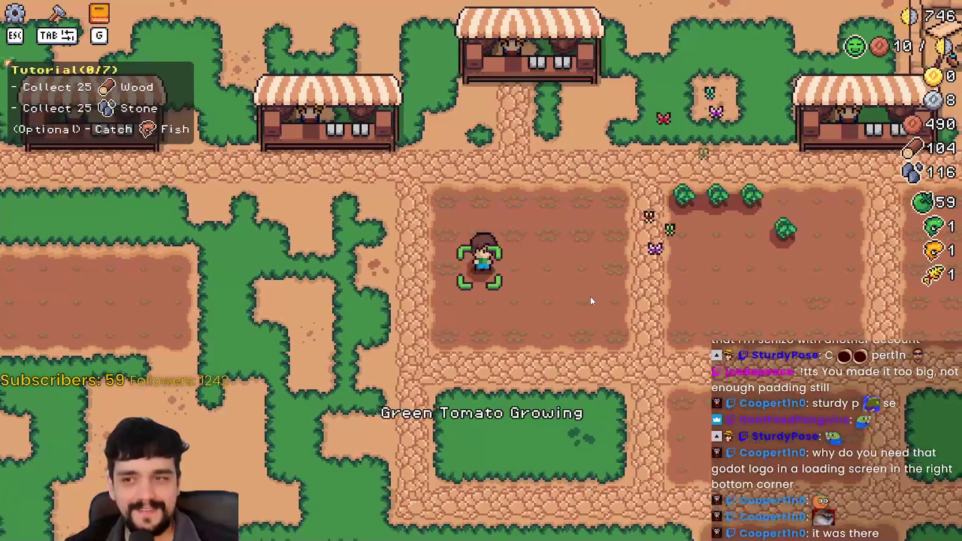
key("a")
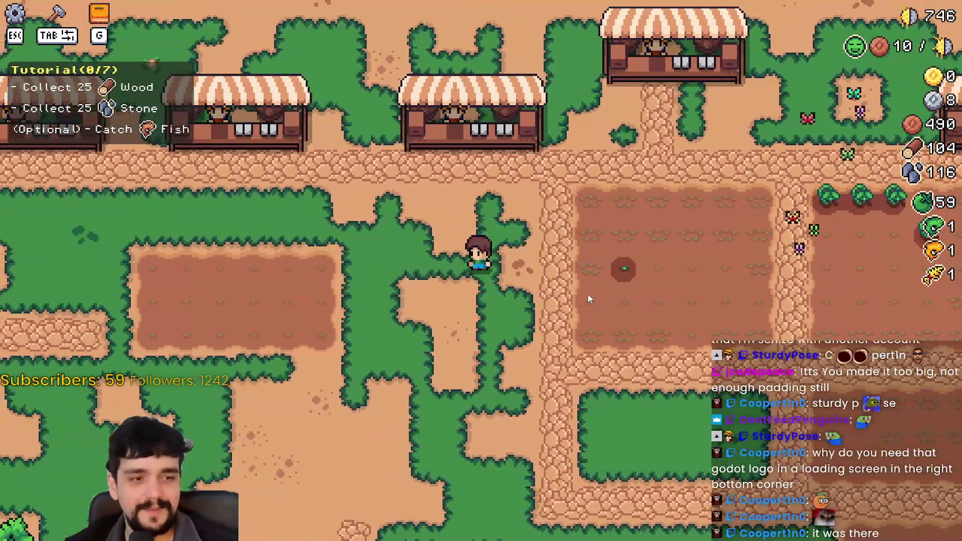
key("d")
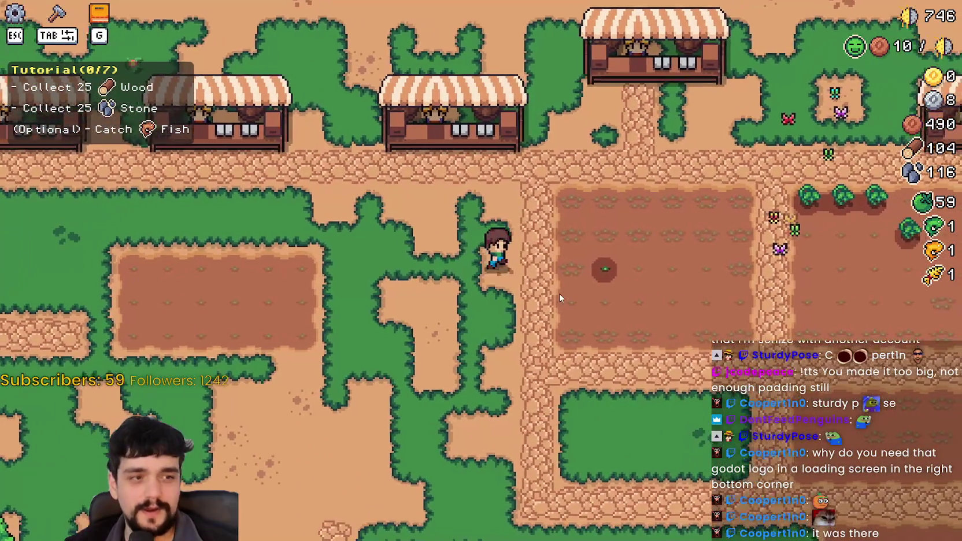
key("a")
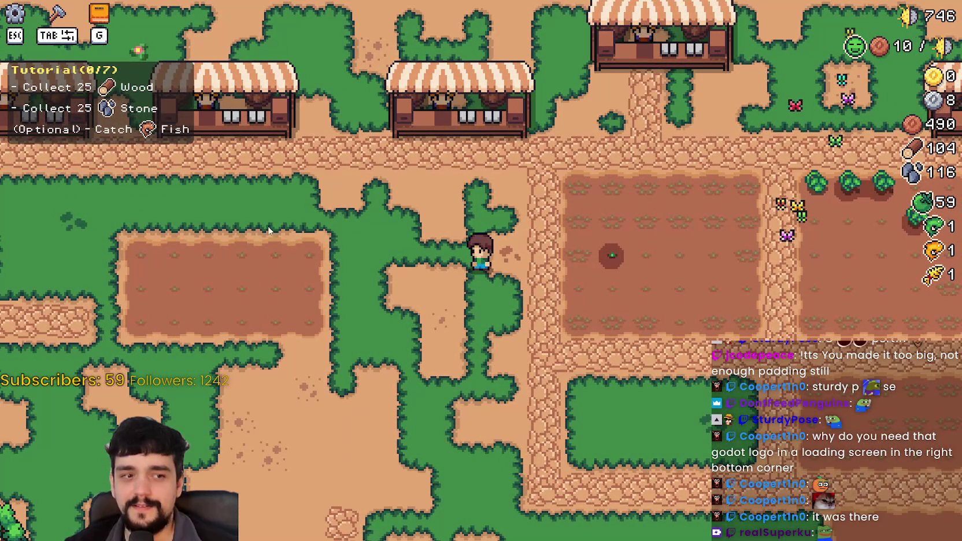
key("d")
key("w")
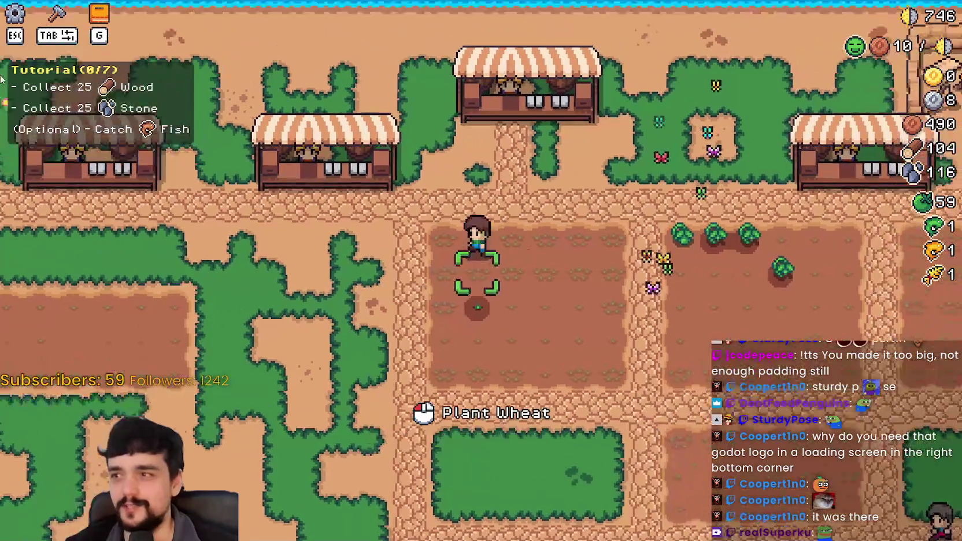
key("a")
key("s")
key("s")
Step: Walk the farmer north toward the fields and stop the test run with F8
scroll(559, 419, "up", 2)
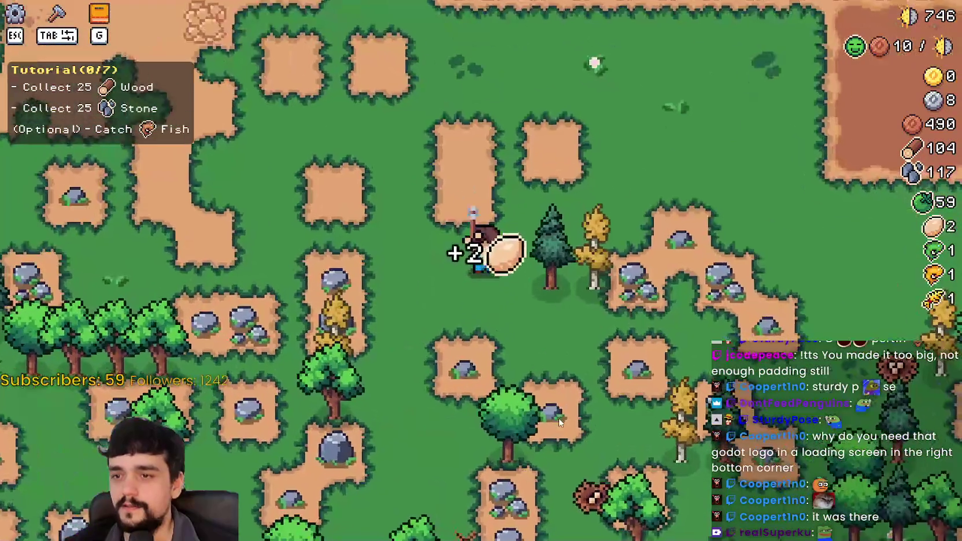
key("w")
scroll(558, 418, "down", 2)
key("F8")
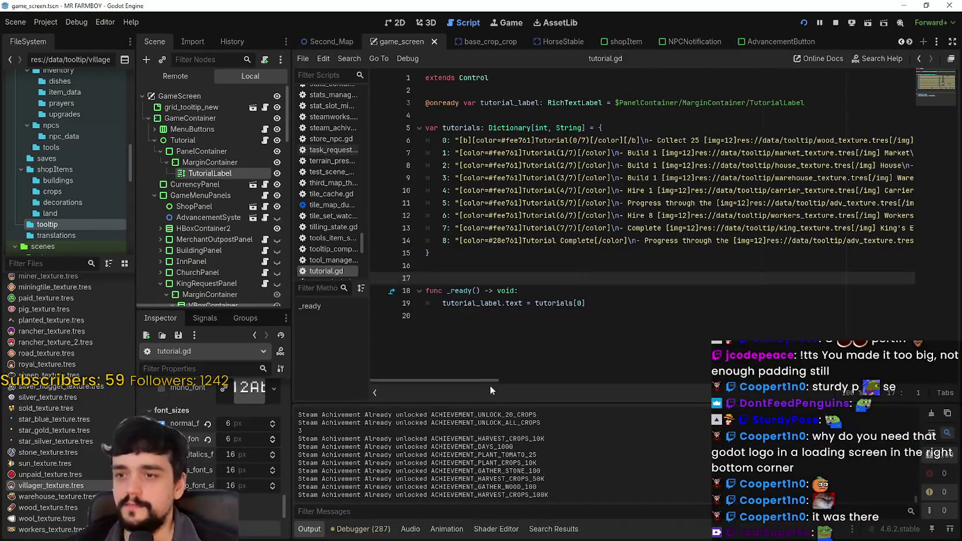
Step: Below _ready in tutorial.gd, add the header func set_tutorial(step: int) -> void:
left_click(451, 331)
key("Return")
key("Return")
type("func ")
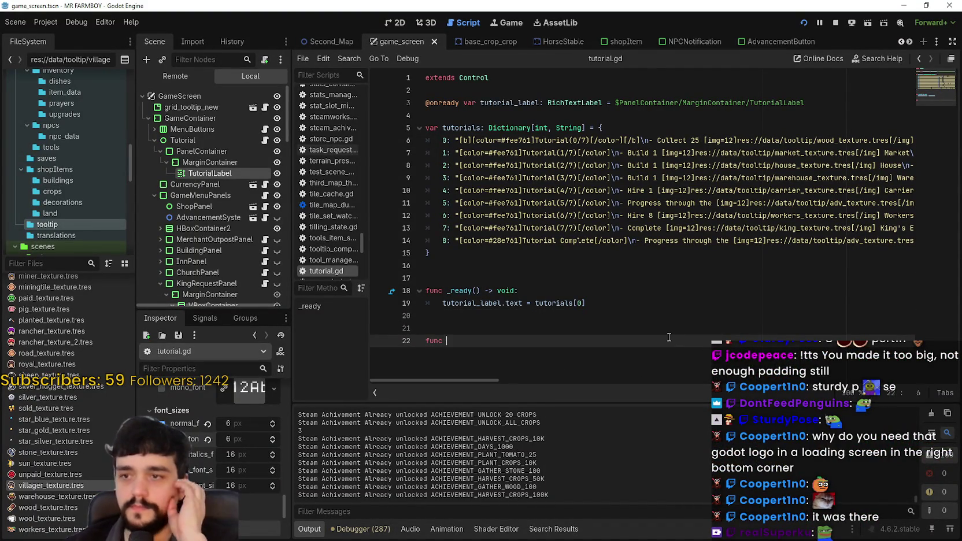
type("set_tutorial(")
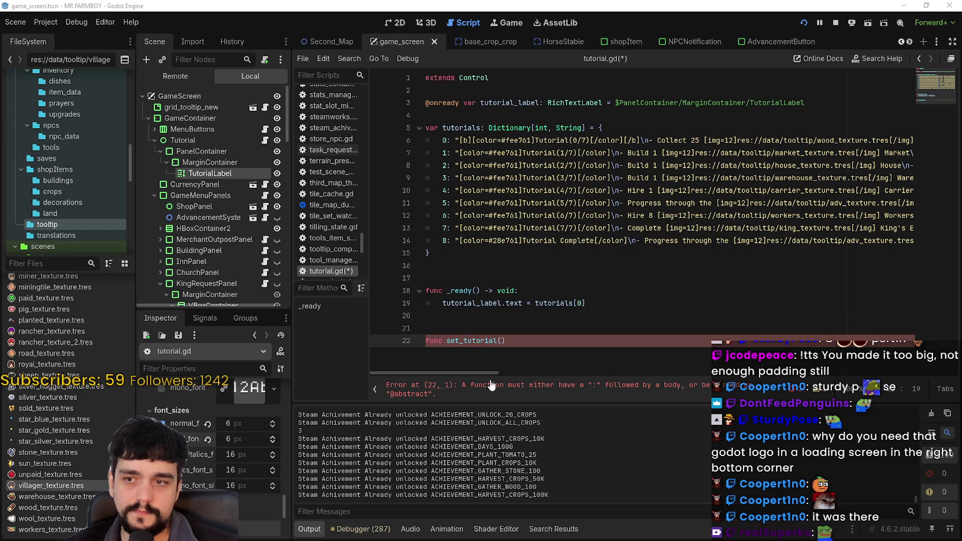
left_click_drag(496, 374, 608, 393)
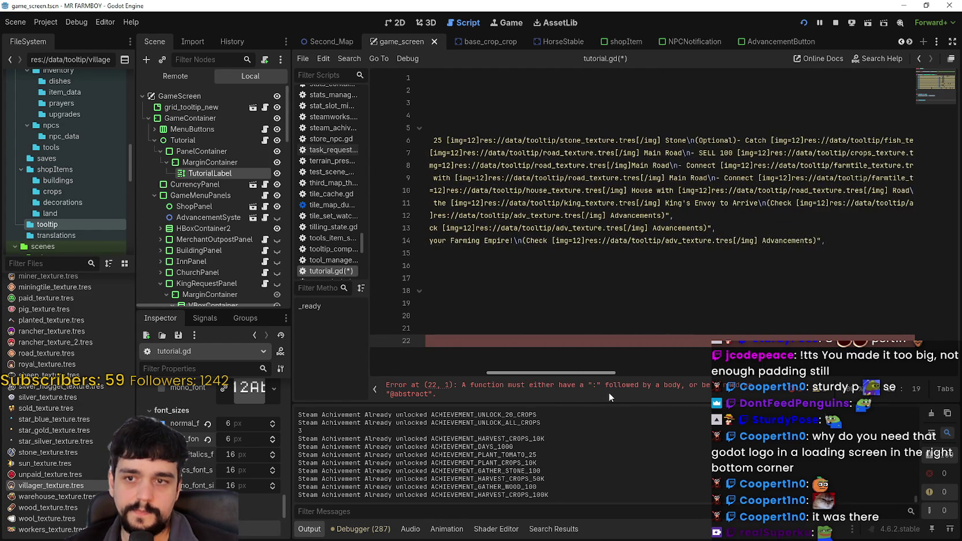
scroll(600, 355, "left", 5)
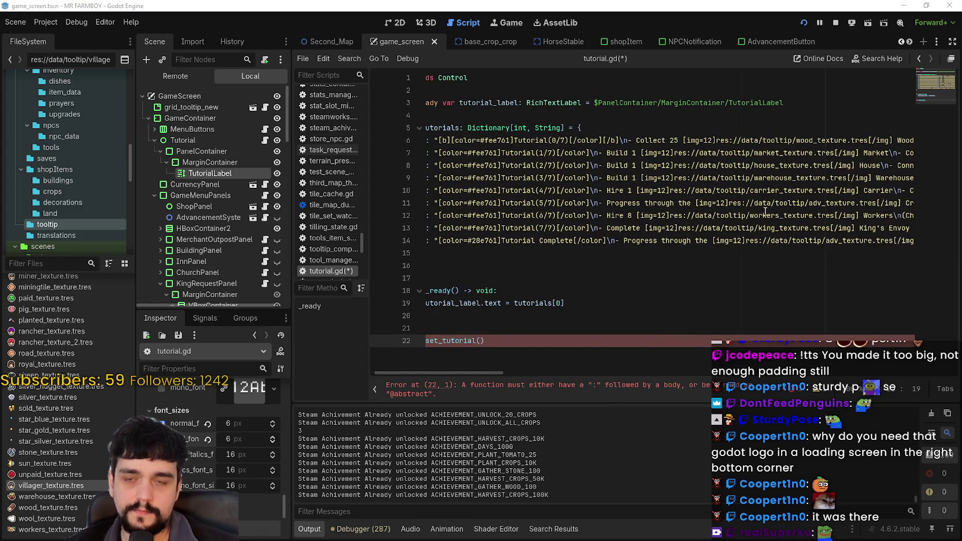
scroll(578, 358, "left", 1)
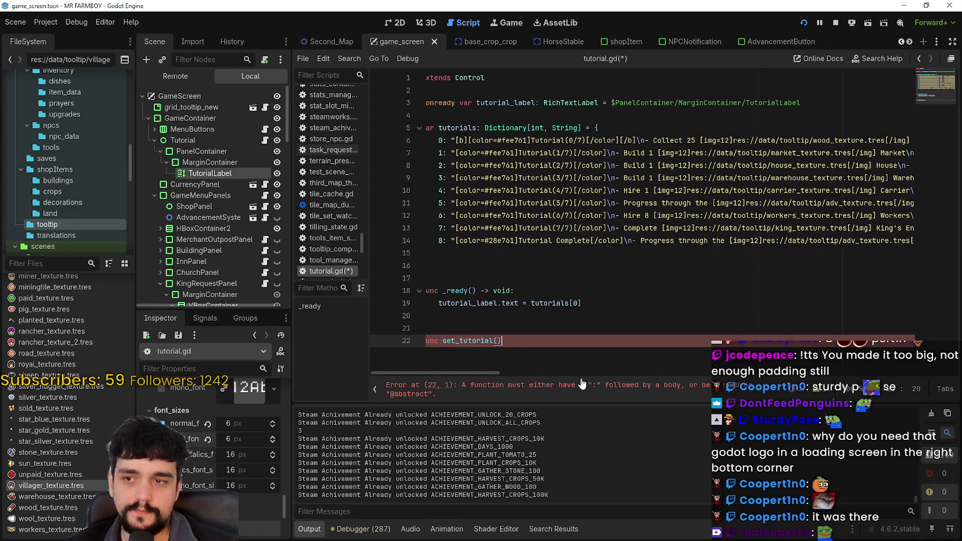
scroll(408, 377, "left", 1)
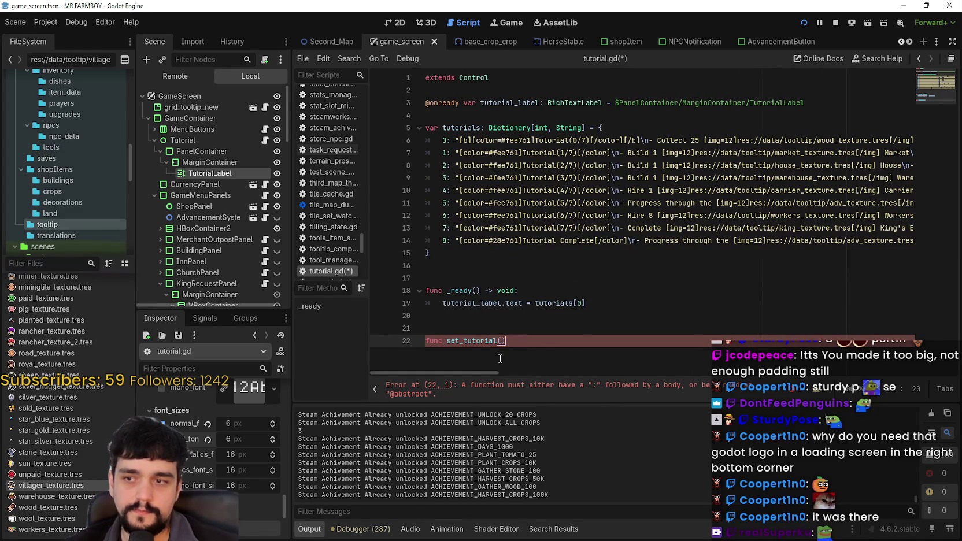
key("Left")
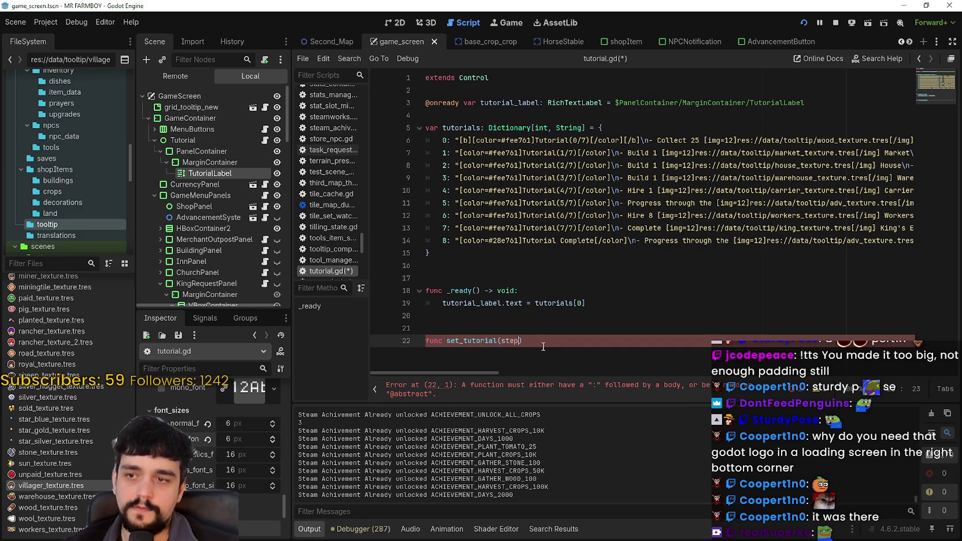
type(": int")
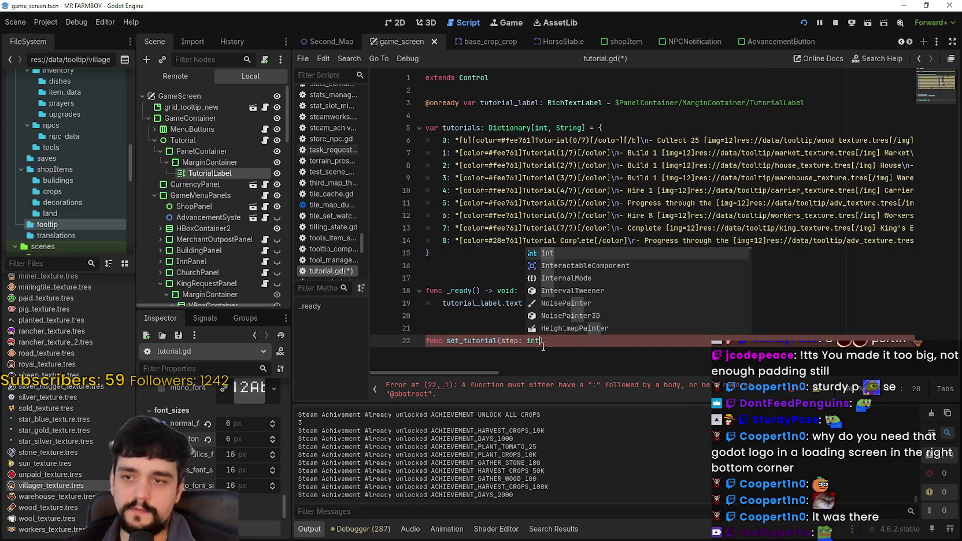
type(") -")
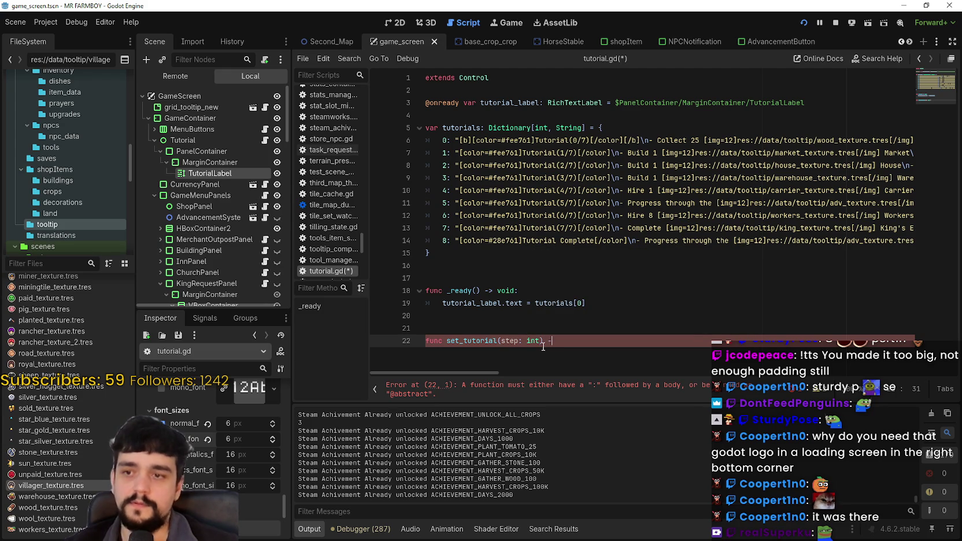
type("> vo")
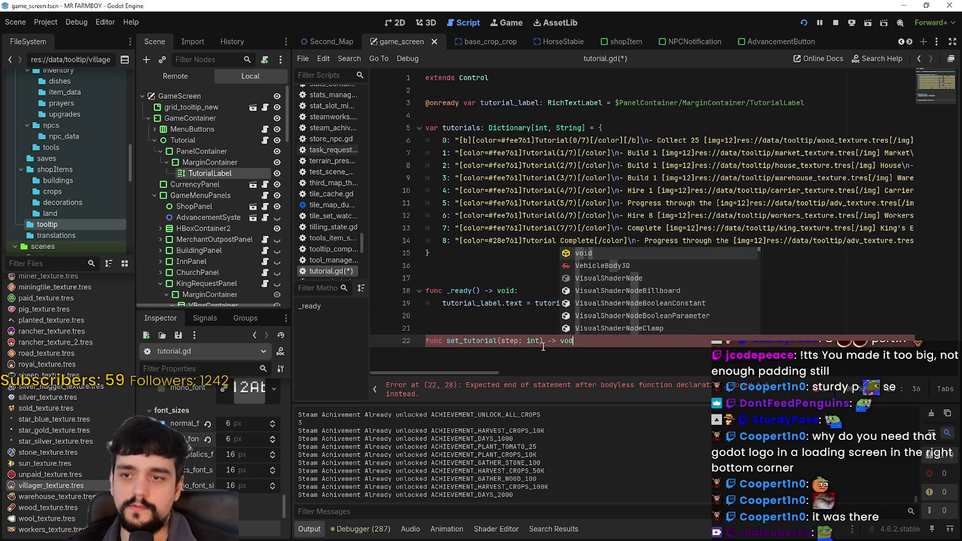
key("Return")
type(":")
key("Return")
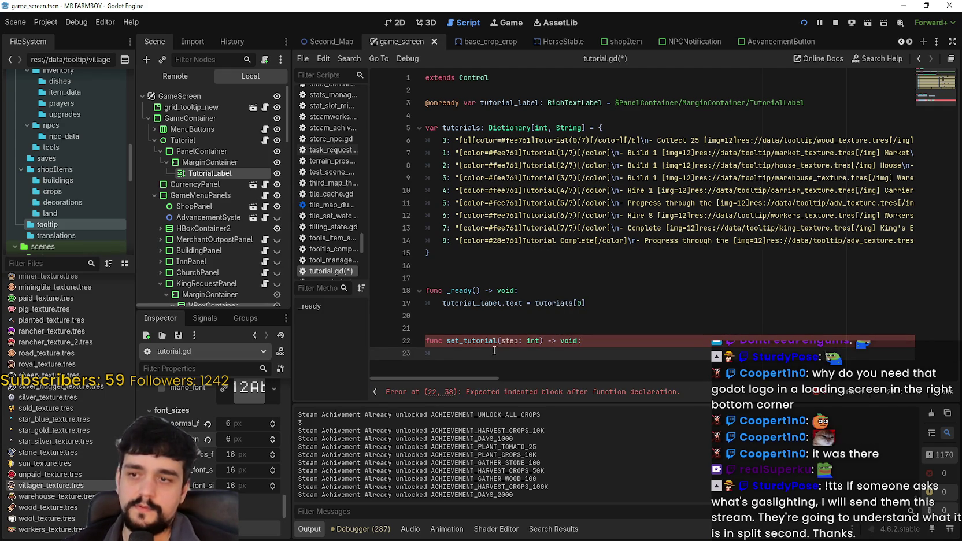
Step: Copy line 19's tutorial_label.text = tutorials[0] into set_tutorial's body and save the script
left_click_drag(591, 304, 440, 303)
key("ctrl+c")
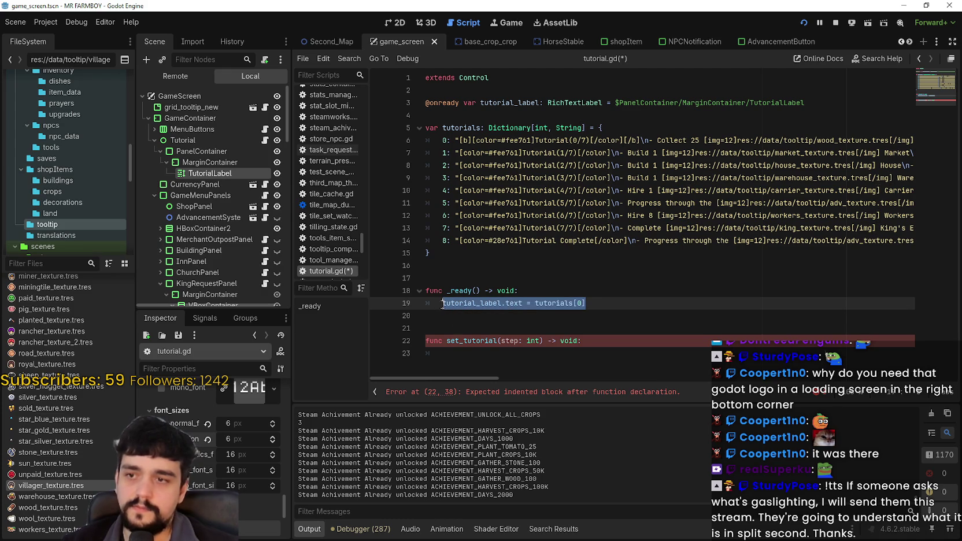
left_click(471, 356)
key("ctrl+v")
left_click(479, 317)
key("ctrl+s")
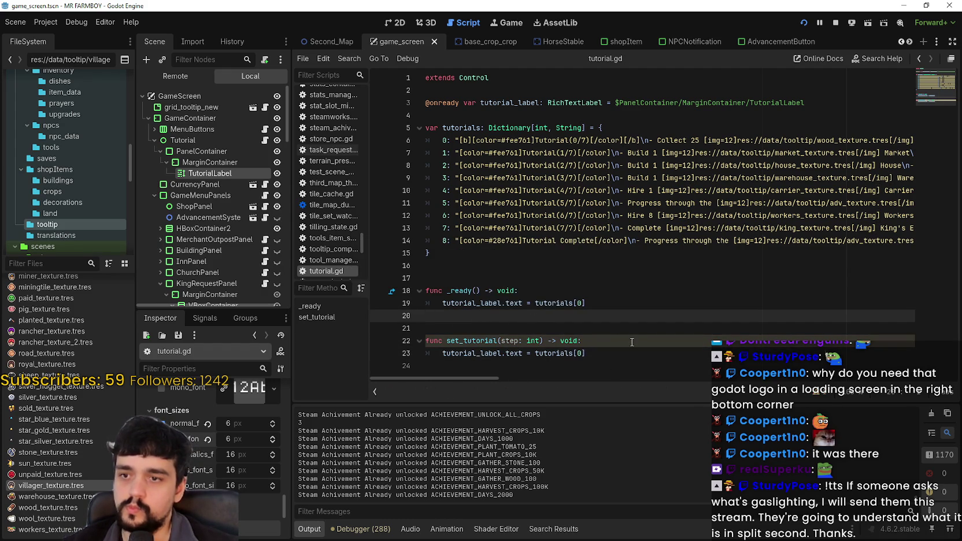
left_click(640, 303)
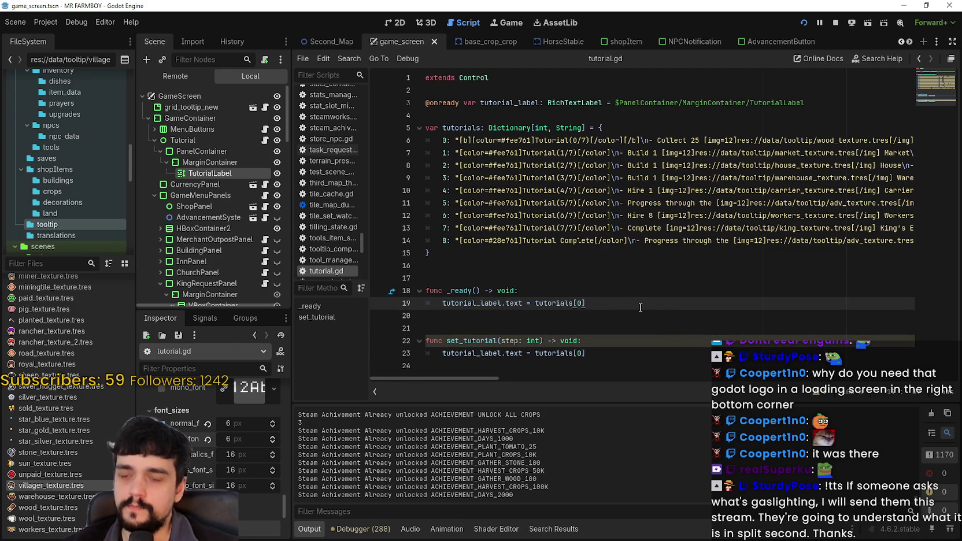
key("Return")
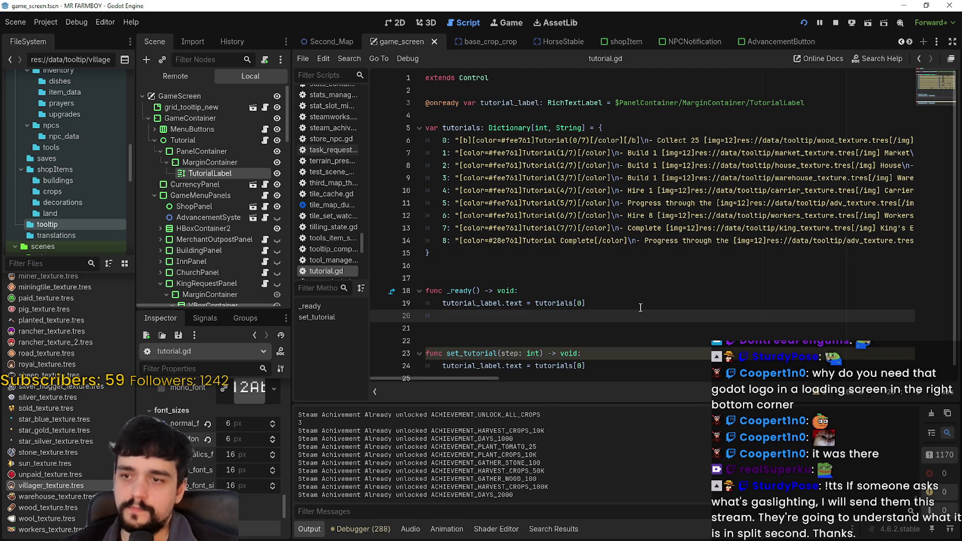
type("s")
key("BackSpace")
key("BackSpace")
key("BackSpace")
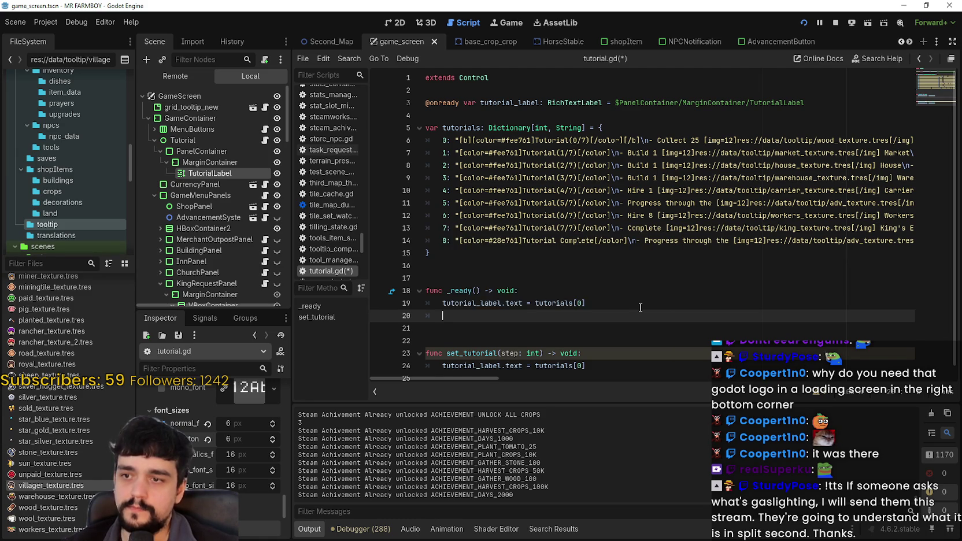
Step: Add SignalManager.set_tutorial.connect(set_tutorial) on a new line in _ready
key("Return")
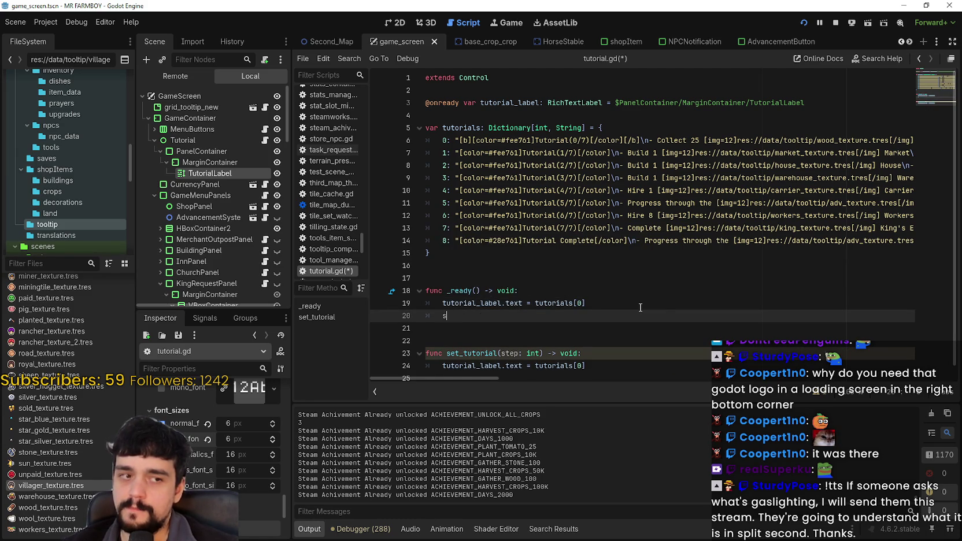
type("ignal")
key("Down")
key("Down")
key("Return")
type(".")
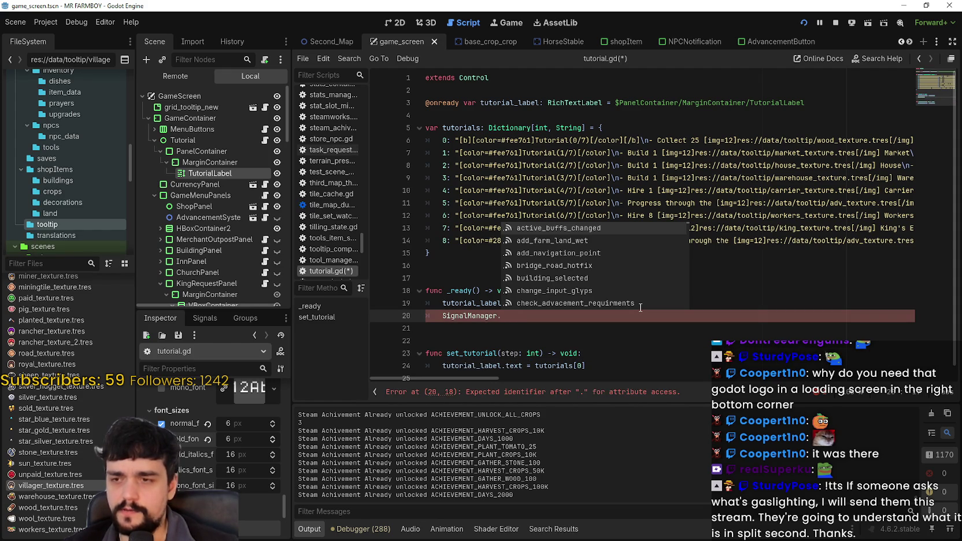
type("set_tu")
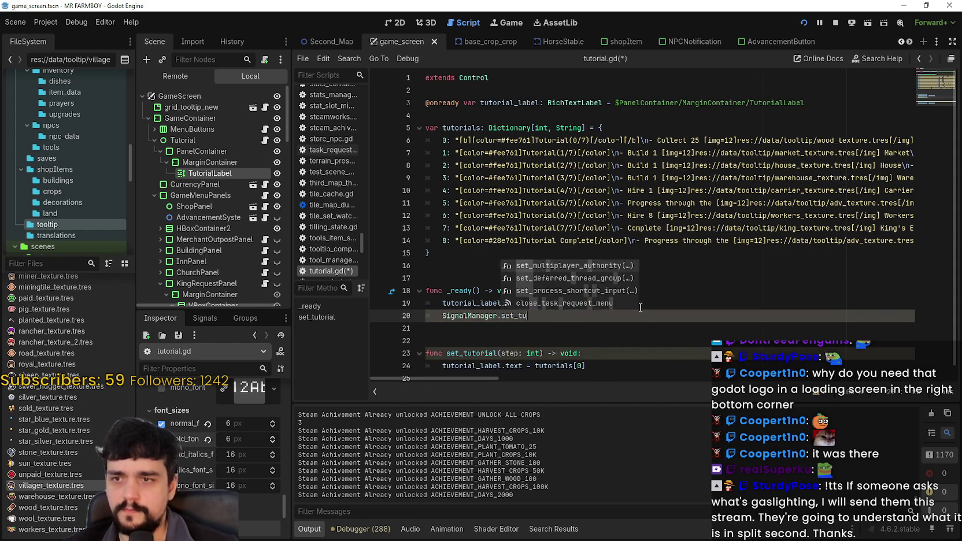
type("torial.connect(")
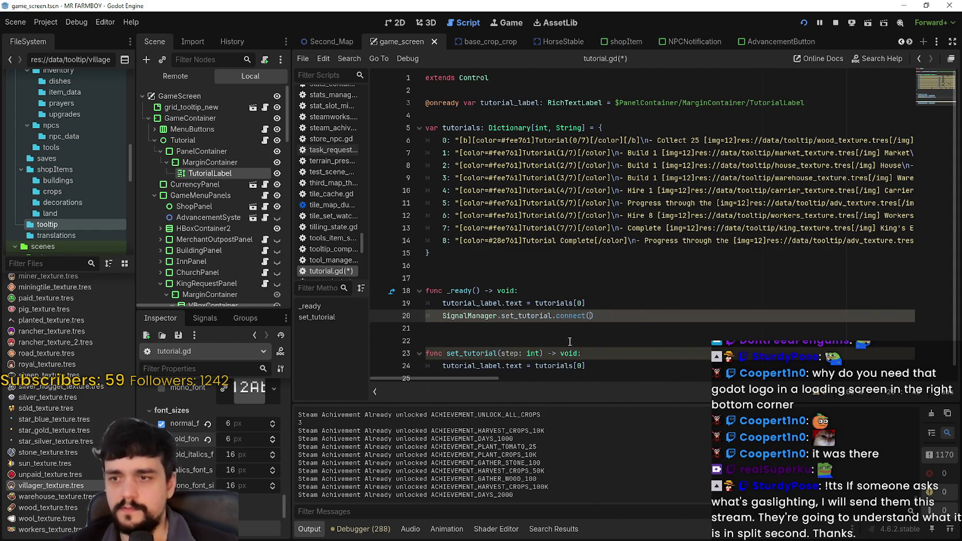
double_click(466, 353)
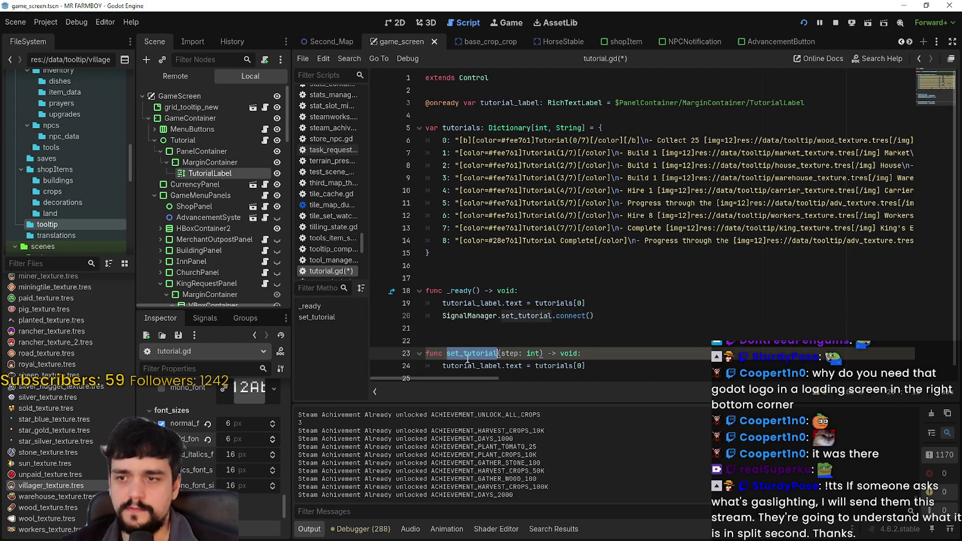
left_click(589, 316)
key("ctrl+v")
Step: Look up the SignalManager symbol to open signal_manager.gd
double_click(526, 313)
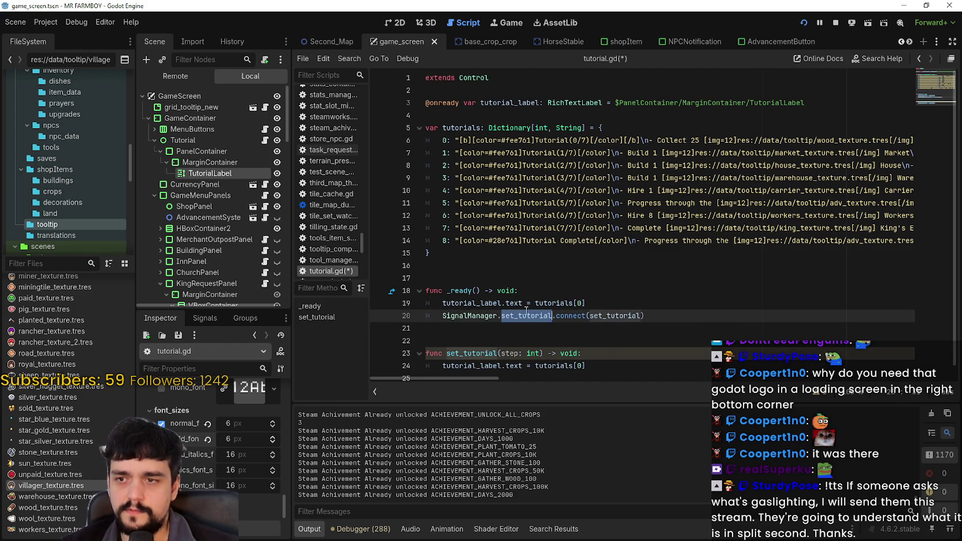
right_click(491, 316)
left_click(528, 475)
Step: Add 'signal set_tutorial(step: int)' after check_player_house_skill_connection on line 11 and save
scroll(623, 204, "down", 2)
scroll(553, 222, "up", 2)
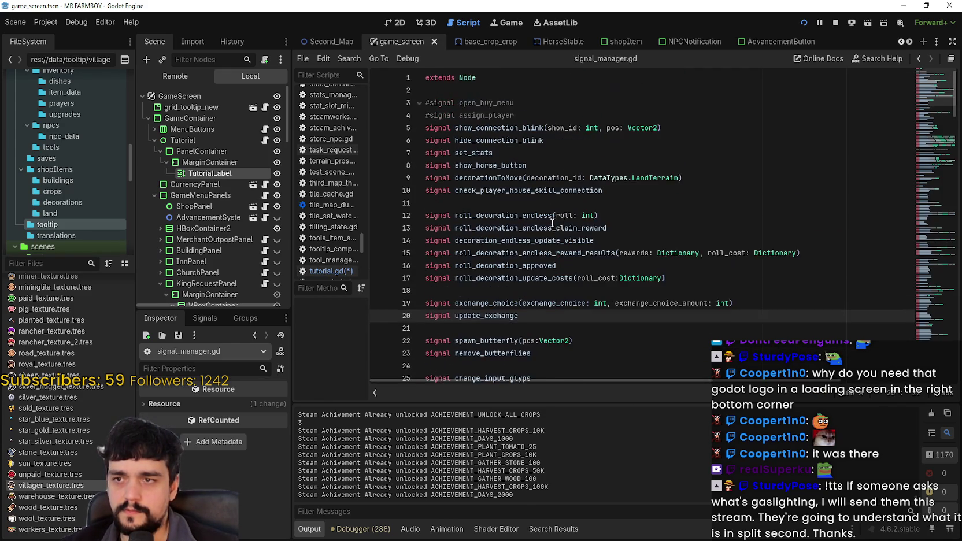
left_click(657, 194)
key("Return")
type("si")
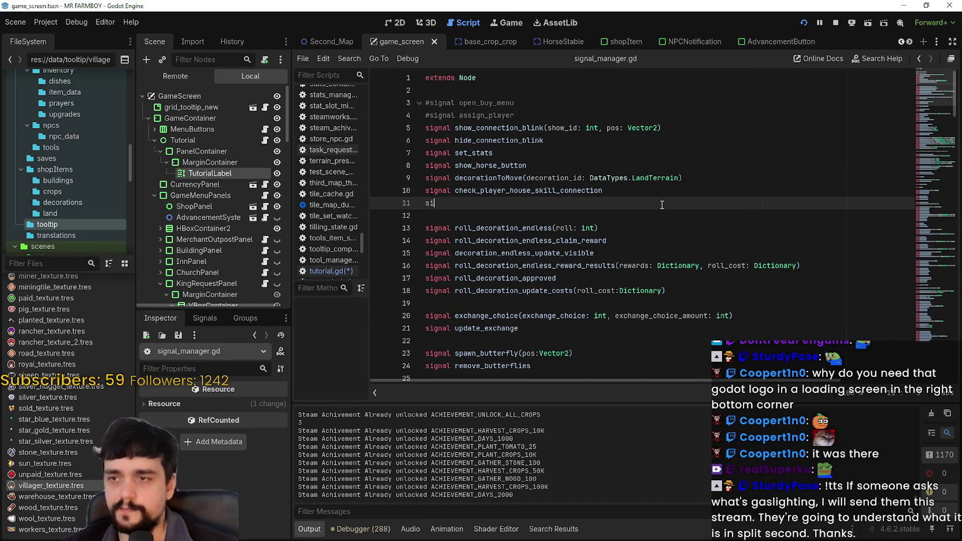
type("gnal set_tutorial(")
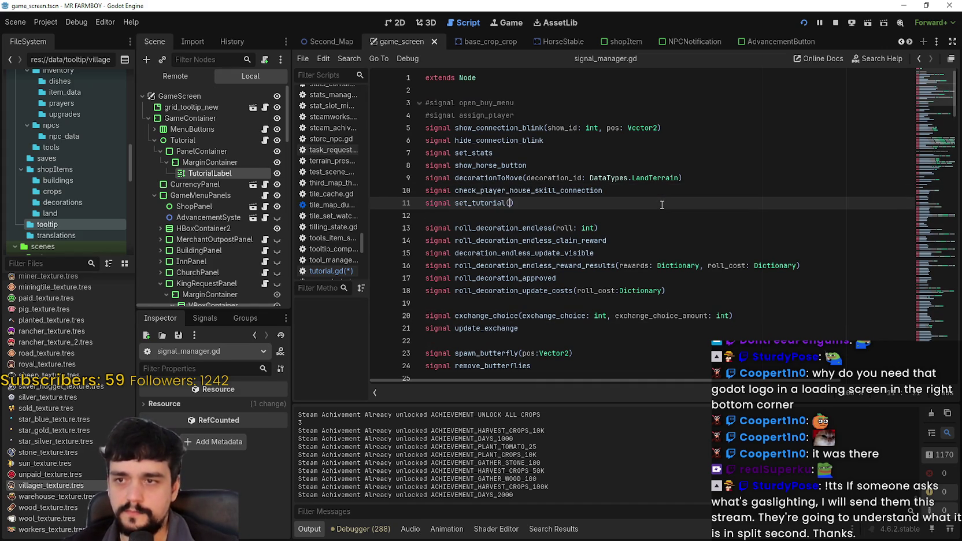
type("step")
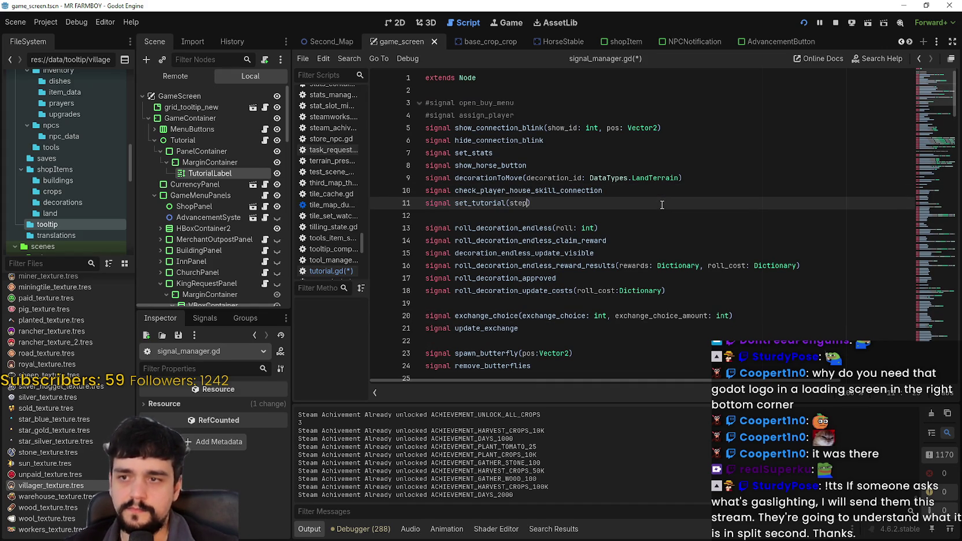
type("t")
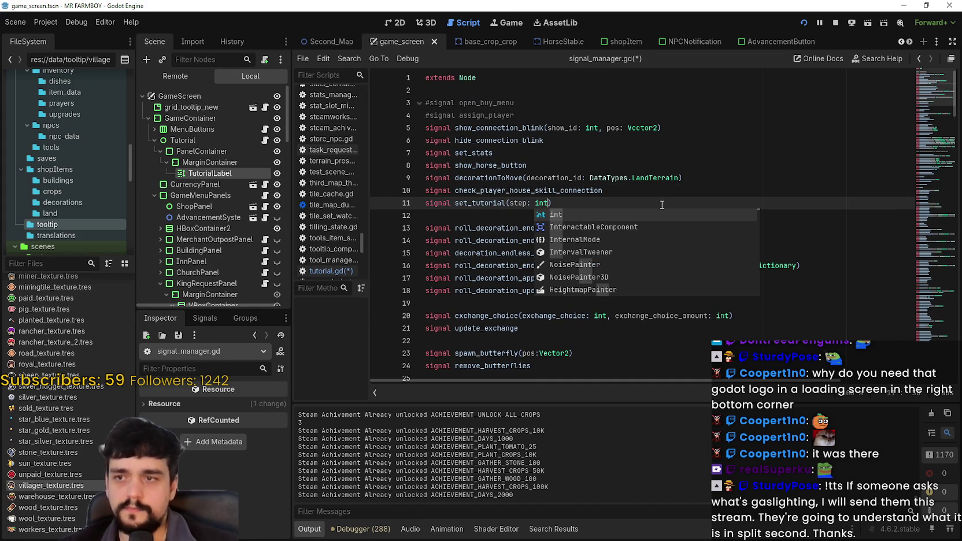
left_click(581, 137)
key("ctrl+s")
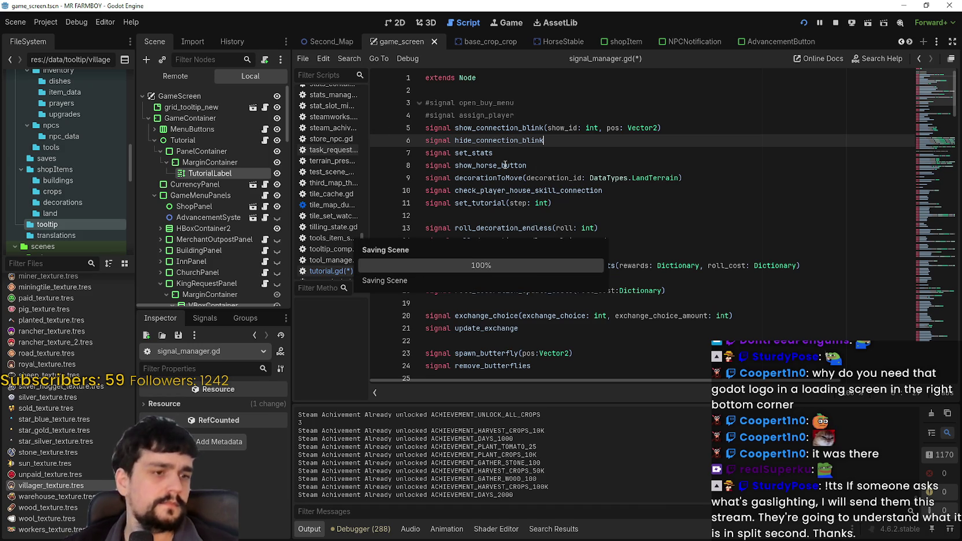
Step: In tutorial.gd, change tutorials[0] to tutorials[step] in set_tutorial and save
left_click(264, 139)
left_click(594, 353)
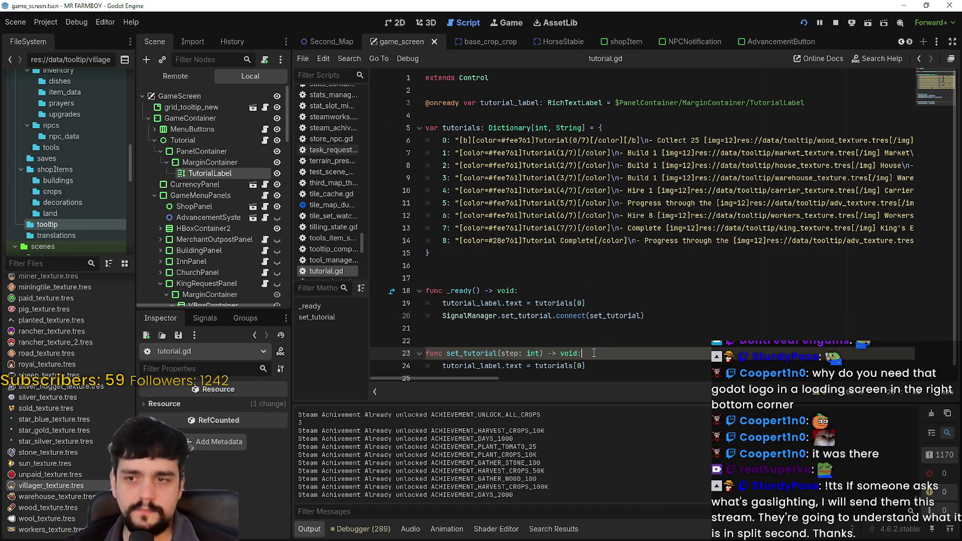
left_click(573, 359)
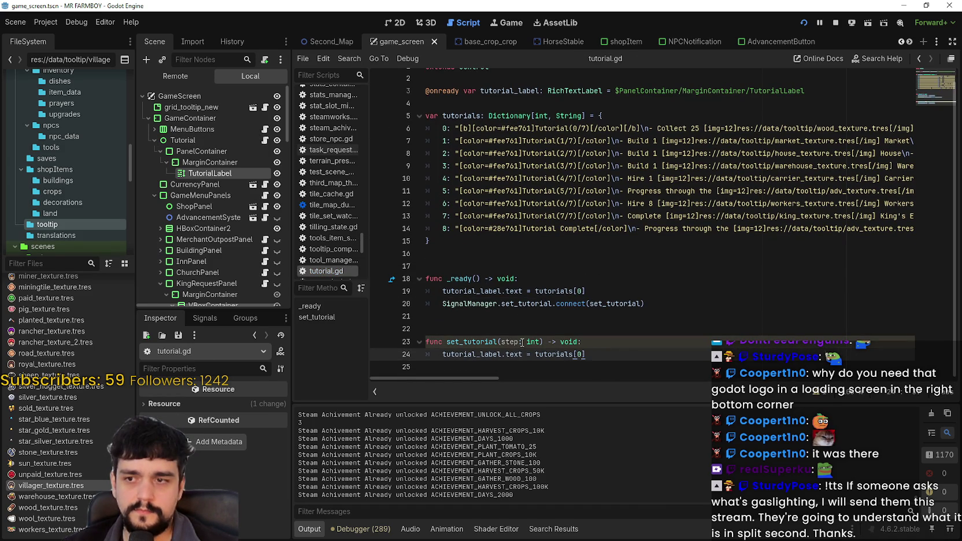
double_click(581, 354)
type("step")
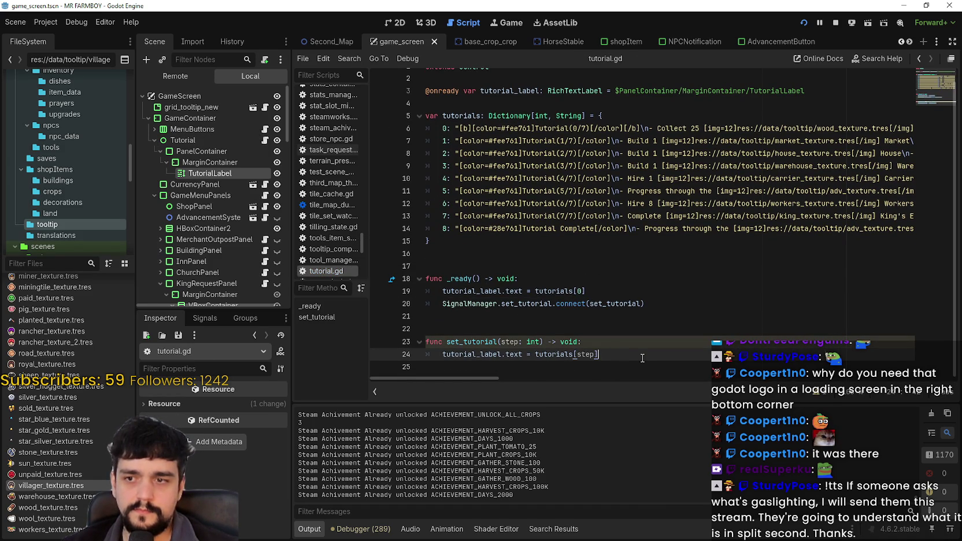
scroll(672, 332, "up", 1)
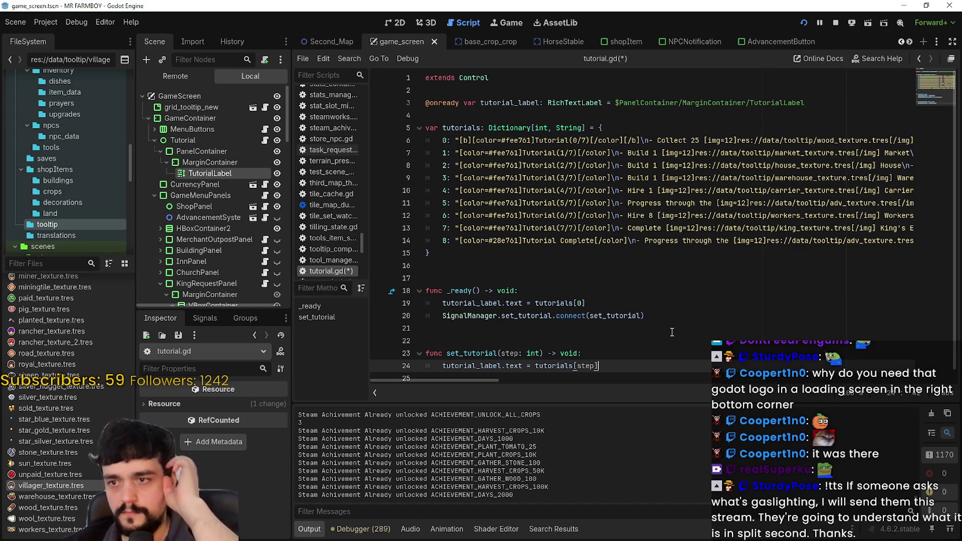
key("ctrl+s")
Step: Review the tutorials dictionary uses and the connect line, then stop the running game
left_click(717, 241)
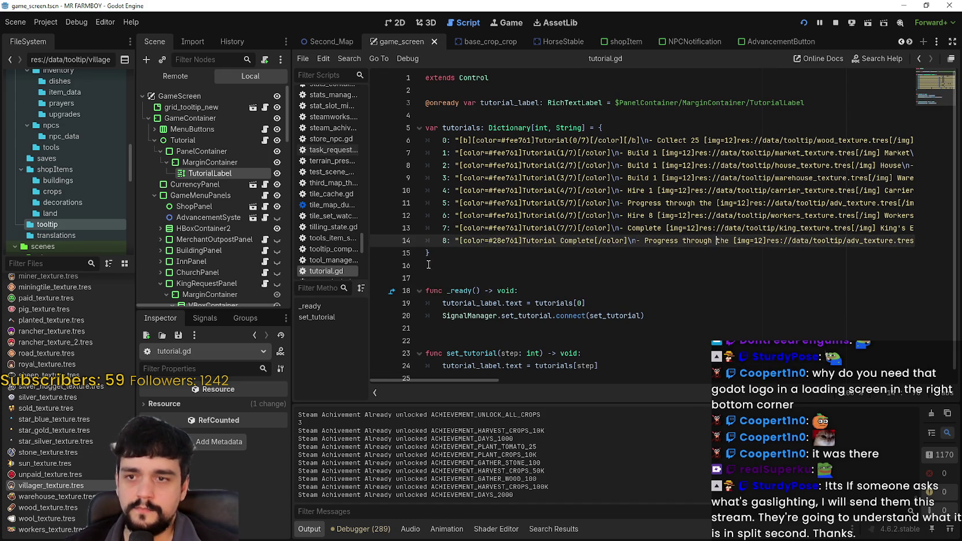
double_click(467, 129)
left_click(554, 267)
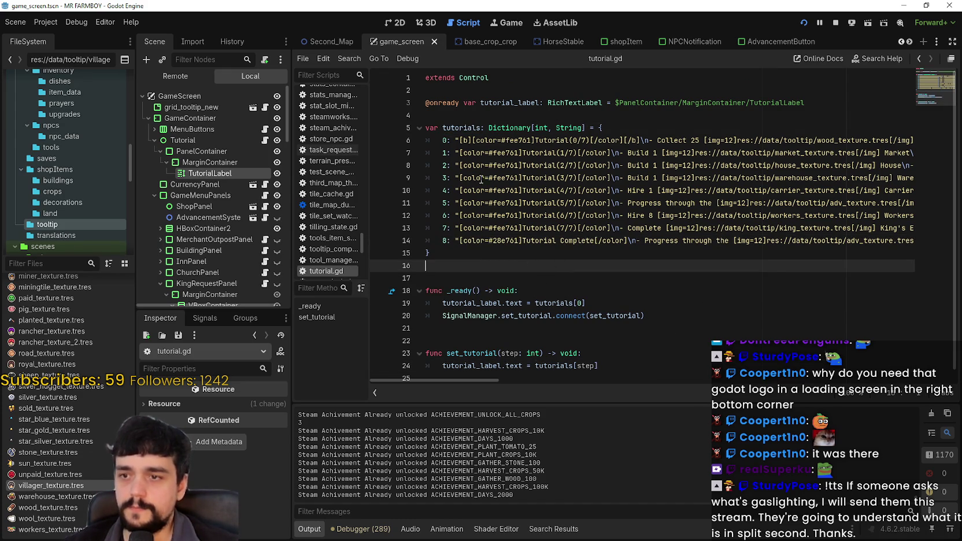
left_click(477, 316)
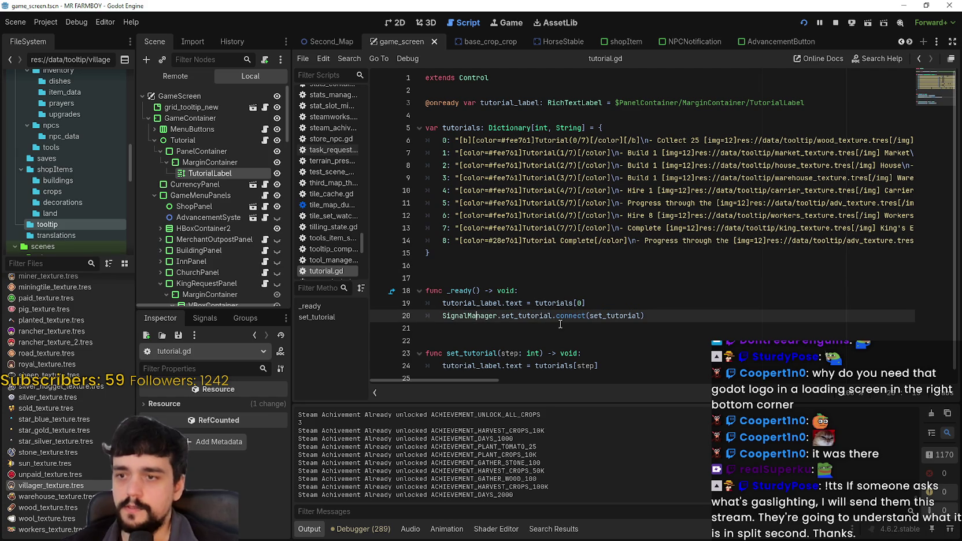
double_click(506, 315)
left_click_drag(506, 315, 467, 317)
left_click(475, 334)
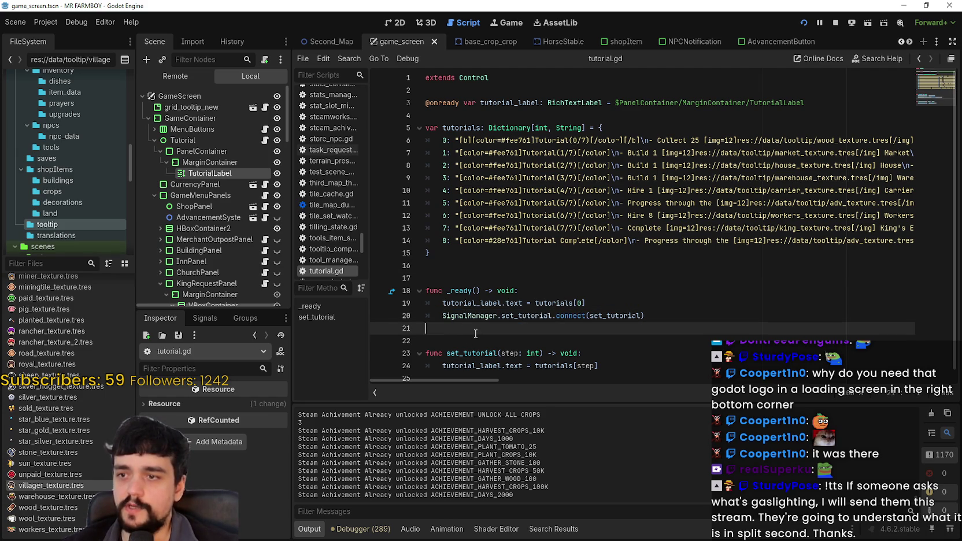
left_click(836, 24)
Step: Filter FileSystem by 'advancem', open AdvancementSystem.tscn, and browse advancement_system.gd and the TabContainer
type("advancem")
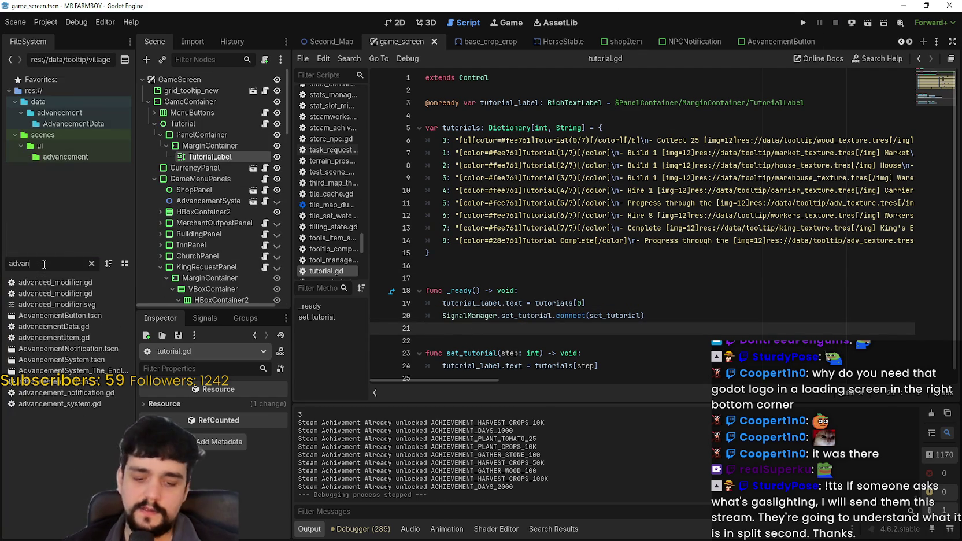
double_click(74, 327)
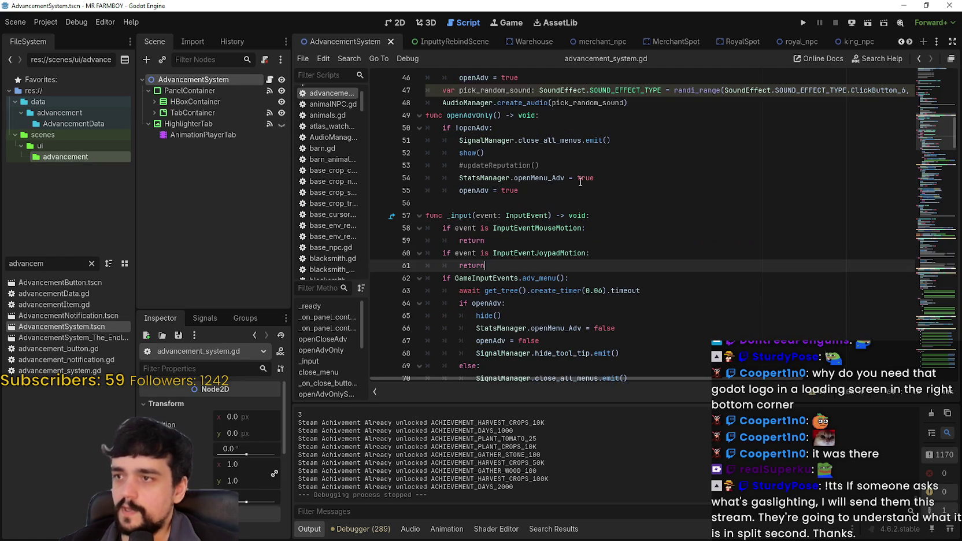
left_click(610, 198)
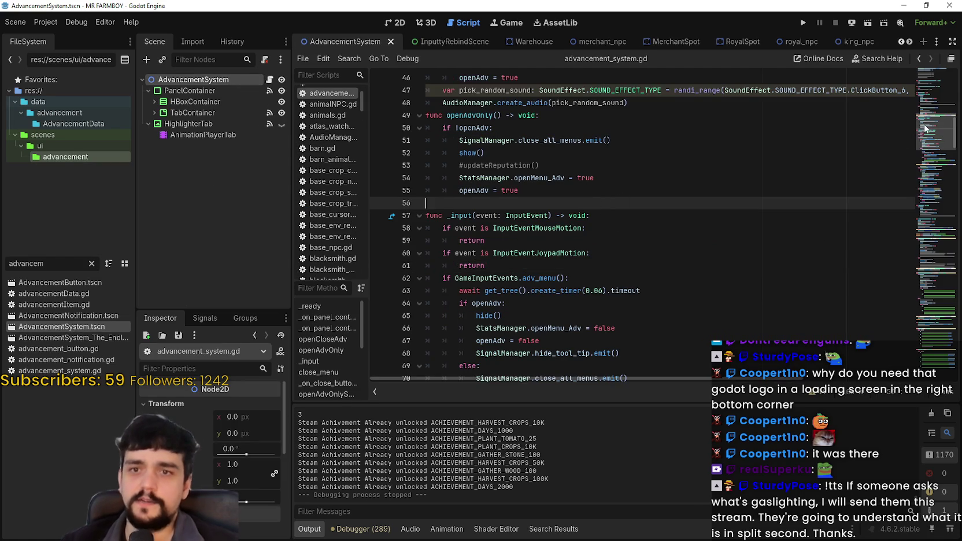
scroll(925, 130, "down", 2)
scroll(925, 130, "down", 5)
scroll(919, 142, "down", 4)
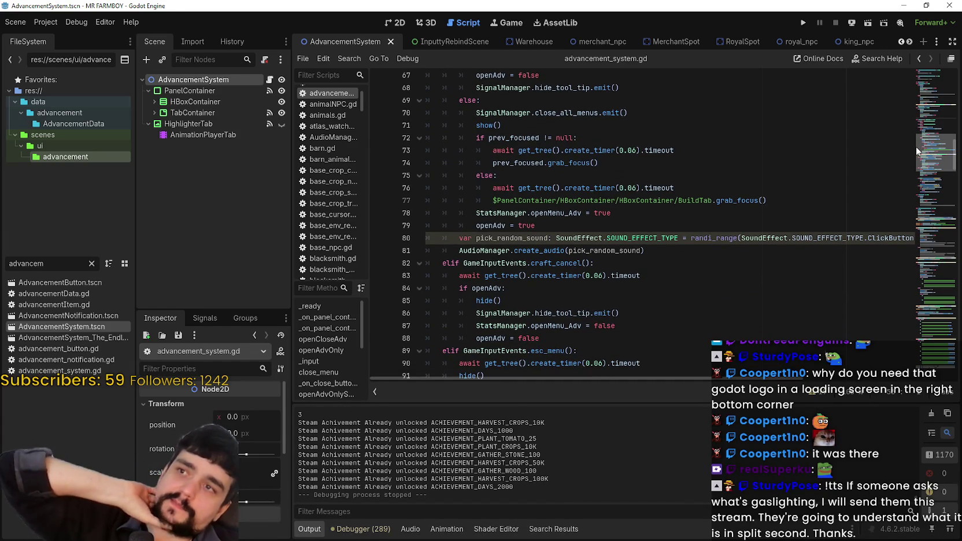
scroll(915, 147, "down", 2)
scroll(906, 154, "down", 2)
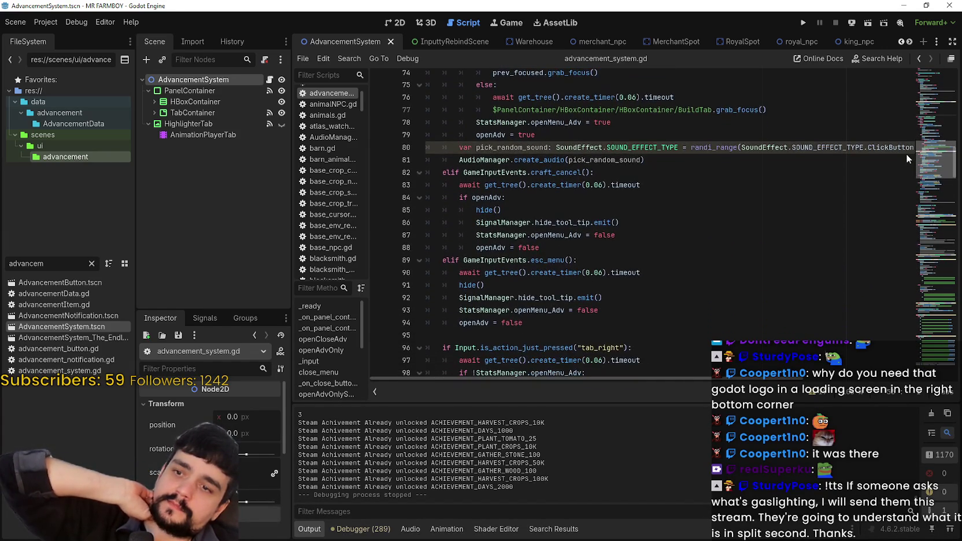
scroll(892, 198, "down", 15)
scroll(916, 275, "up", 20)
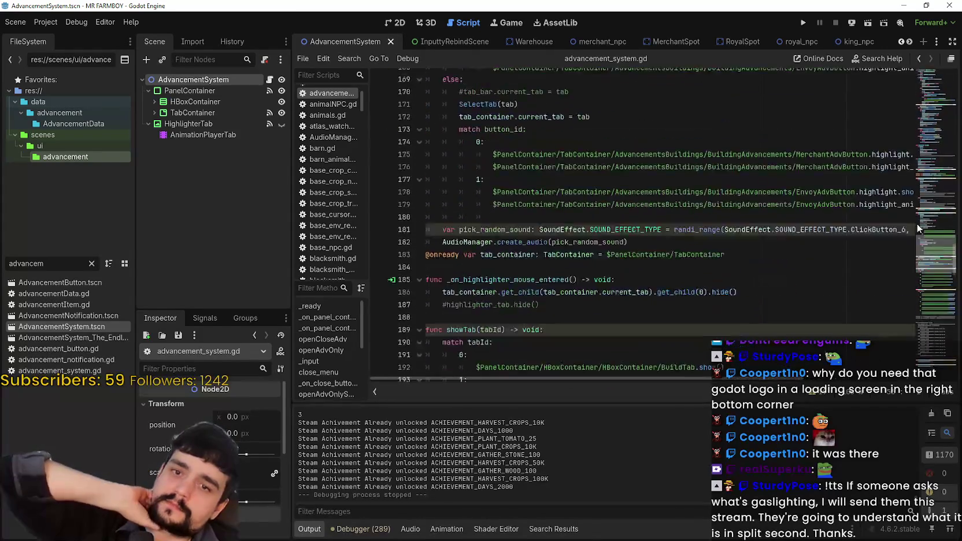
scroll(919, 104, "up", 2)
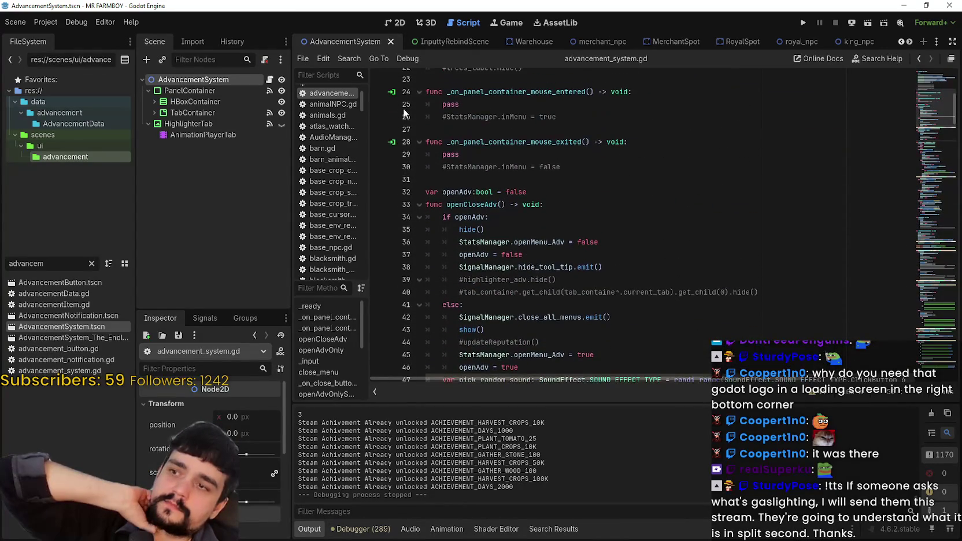
left_click(154, 112)
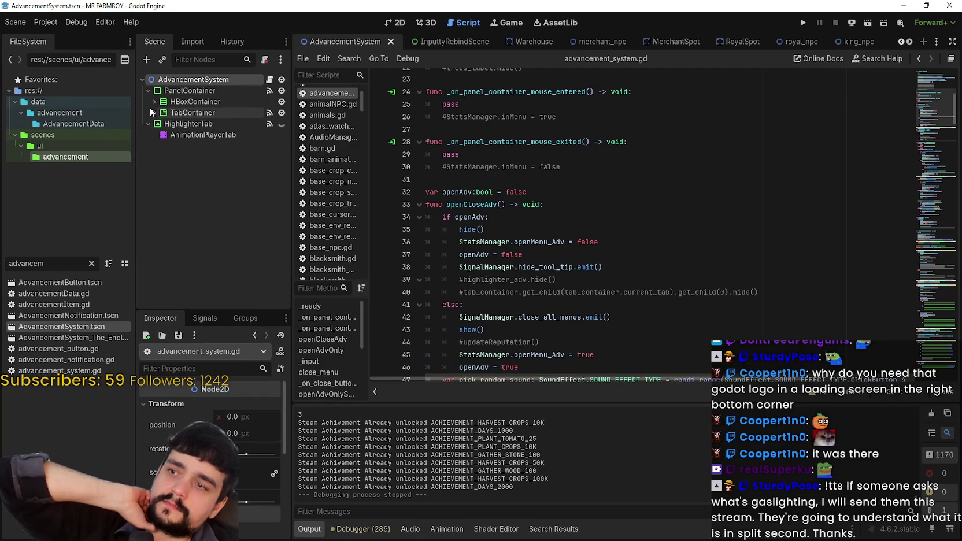
left_click(282, 123)
left_click(161, 124)
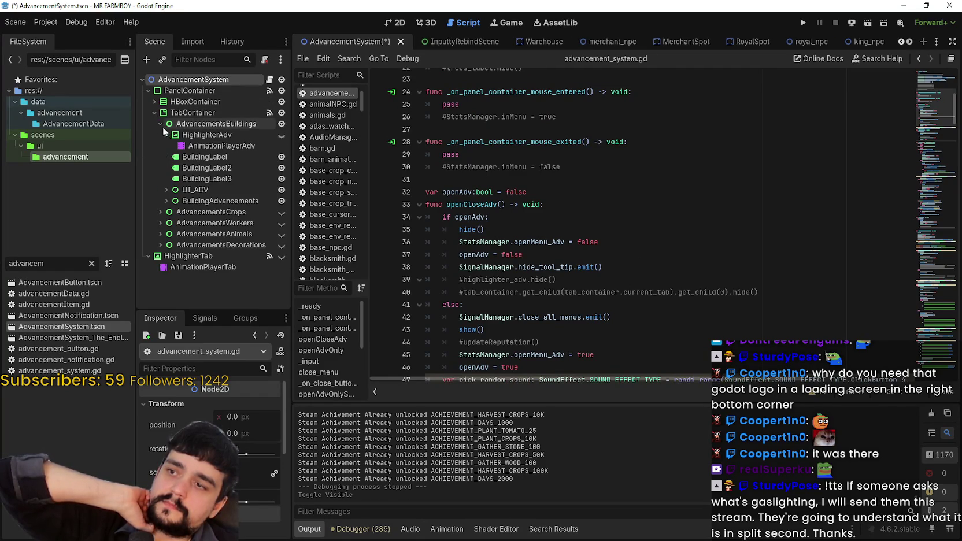
left_click(171, 202)
left_click(166, 201)
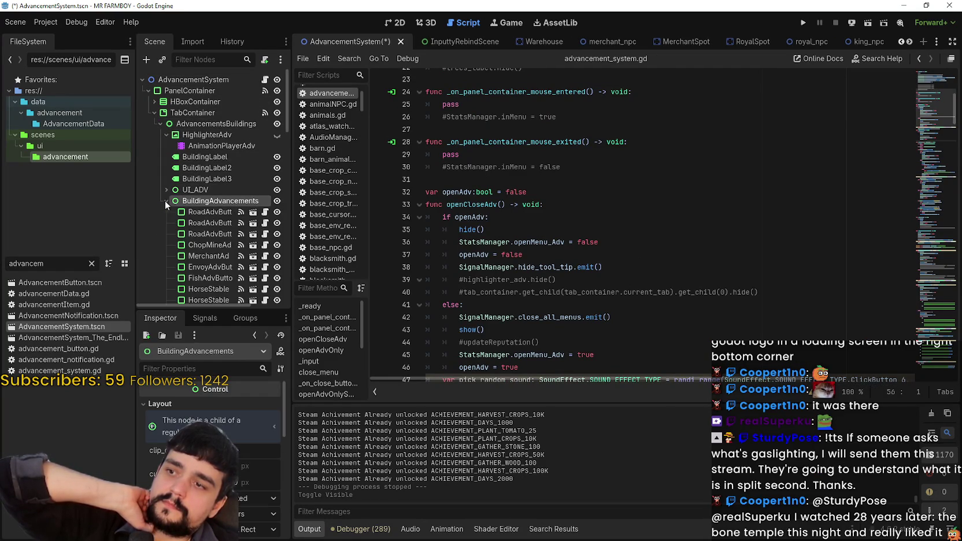
left_click(265, 223)
left_click(544, 190)
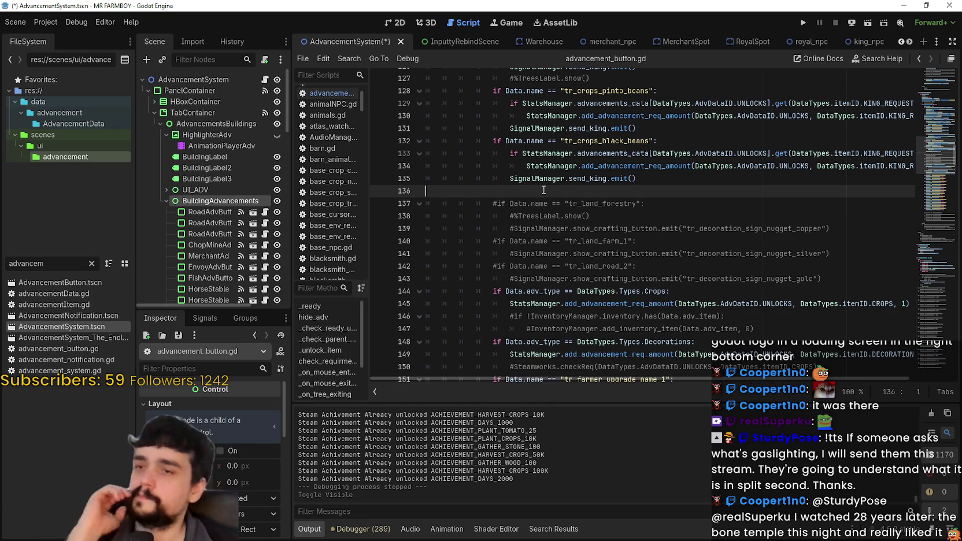
scroll(636, 243, "up", 4)
scroll(720, 256, "up", 2)
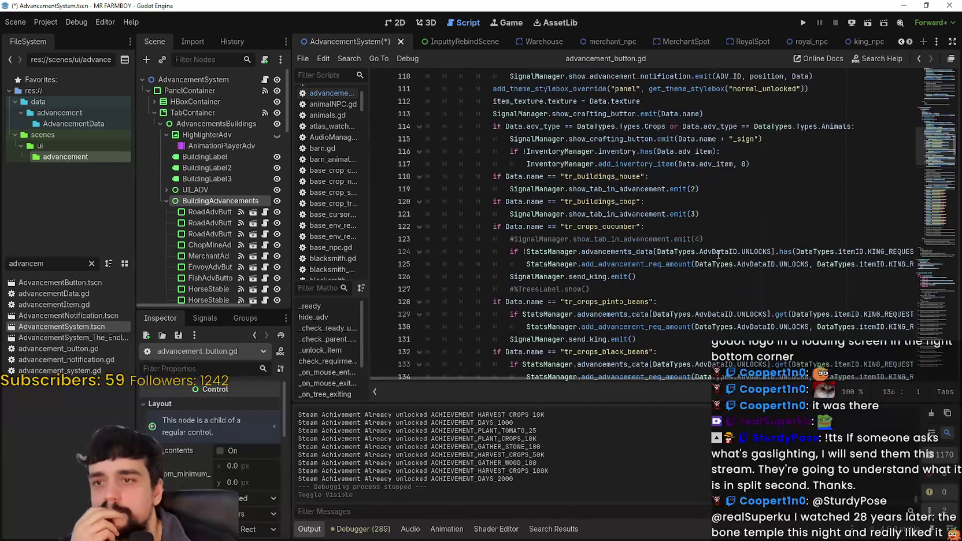
left_click(744, 214)
scroll(744, 223, "up", 1)
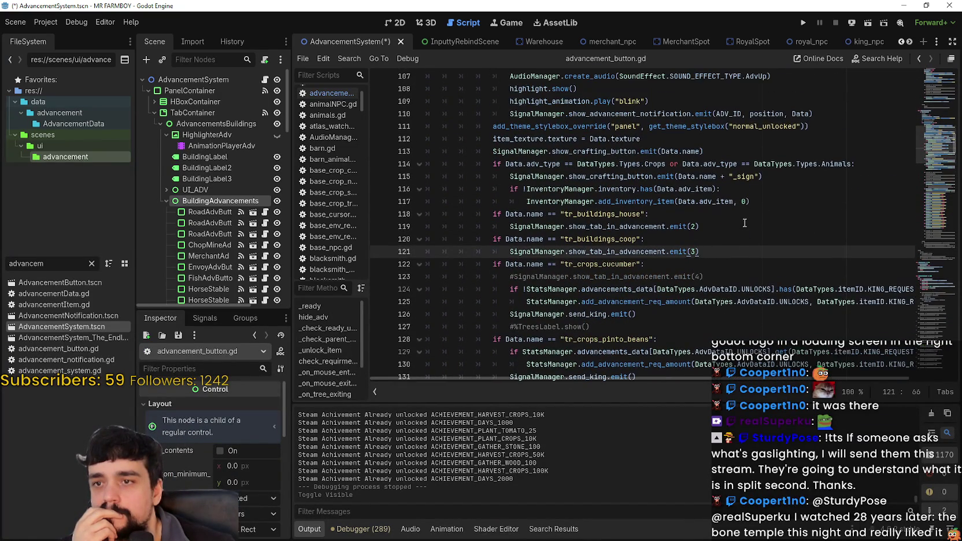
scroll(744, 222, "up", 2)
left_click(743, 301)
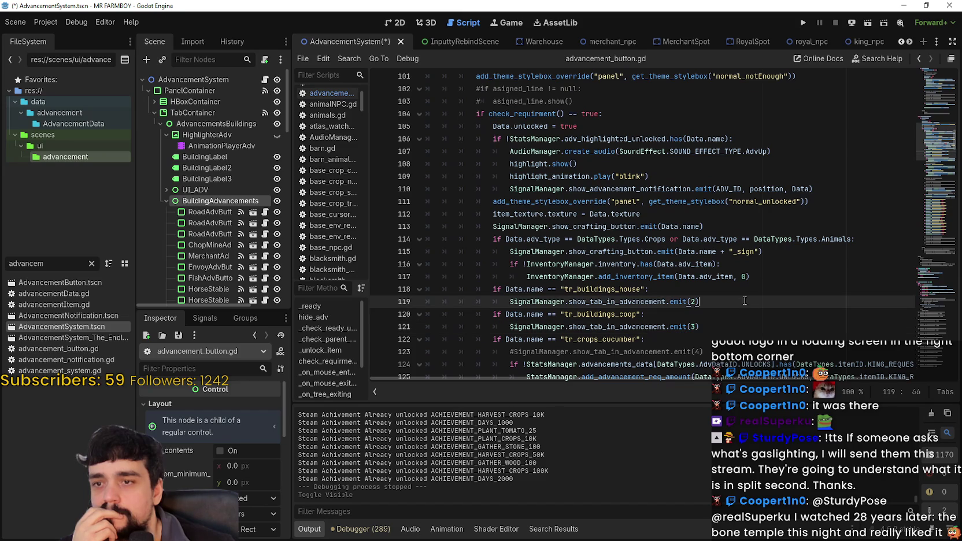
left_click(751, 291)
scroll(752, 322, "up", 3)
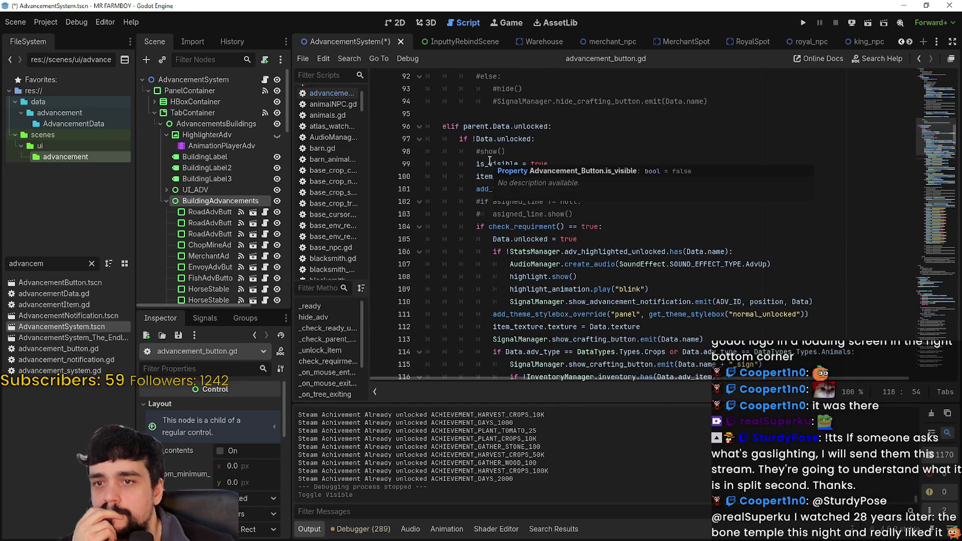
scroll(702, 318, "down", 2)
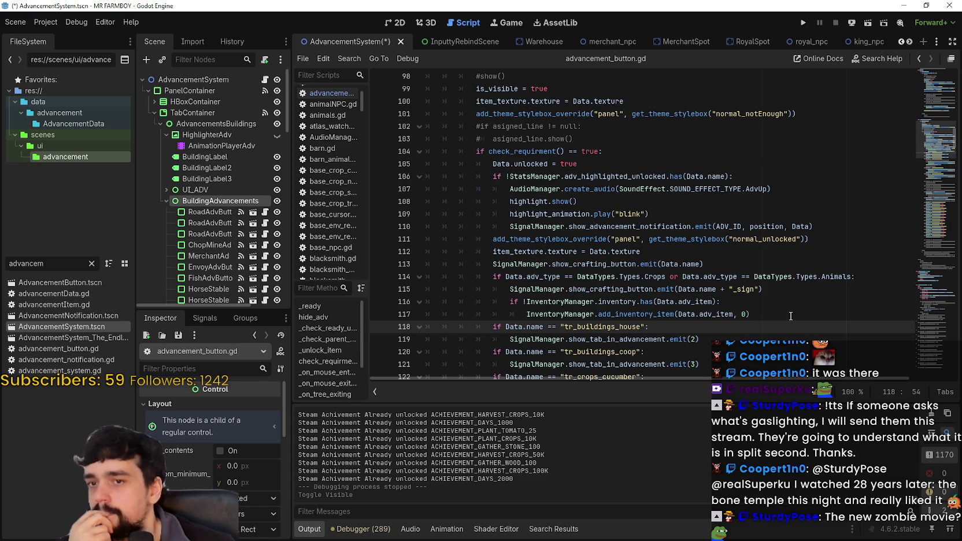
scroll(781, 310, "down", 1)
left_click(769, 302)
scroll(765, 298, "down", 1)
left_click(765, 297)
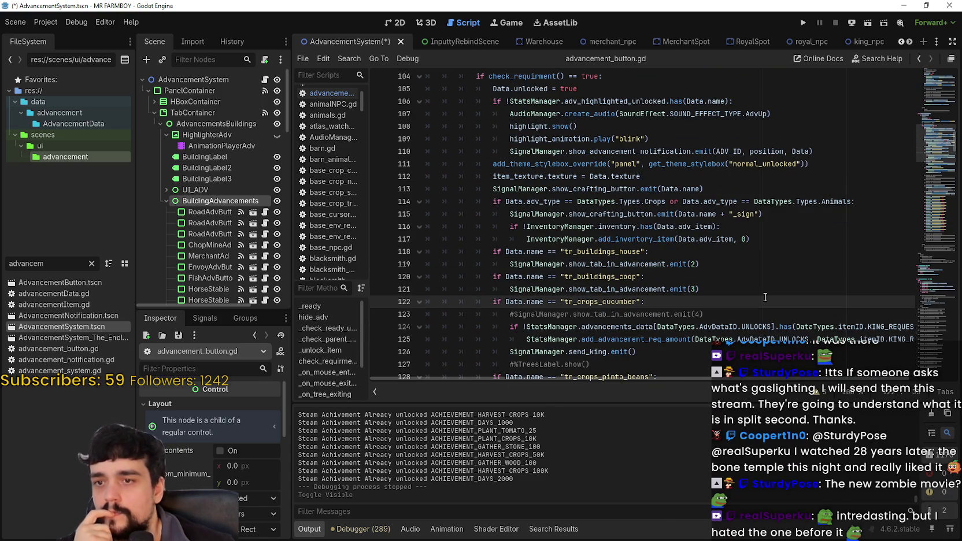
left_click_drag(770, 383, 827, 383)
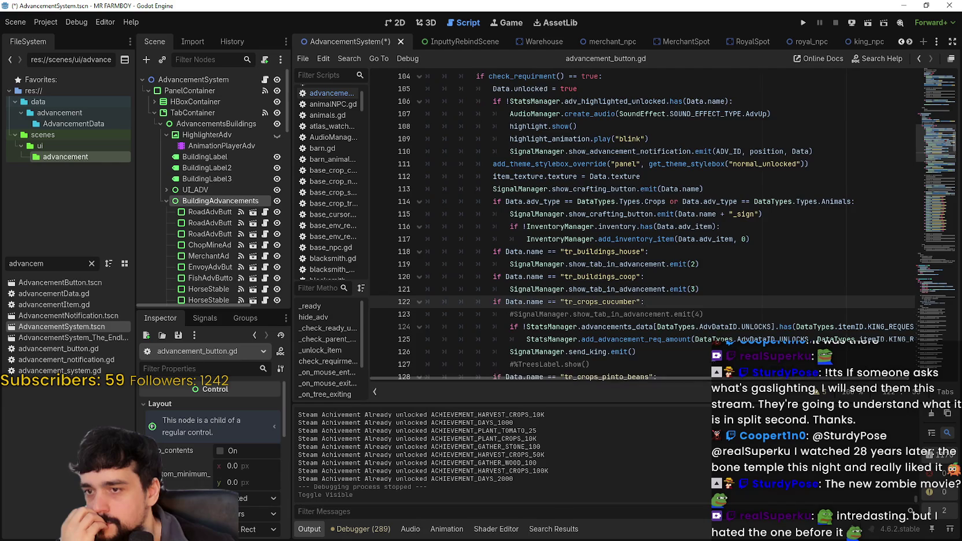
scroll(723, 324, "down", 2)
left_click(684, 302)
scroll(683, 307, "down", 3)
scroll(683, 306, "down", 2)
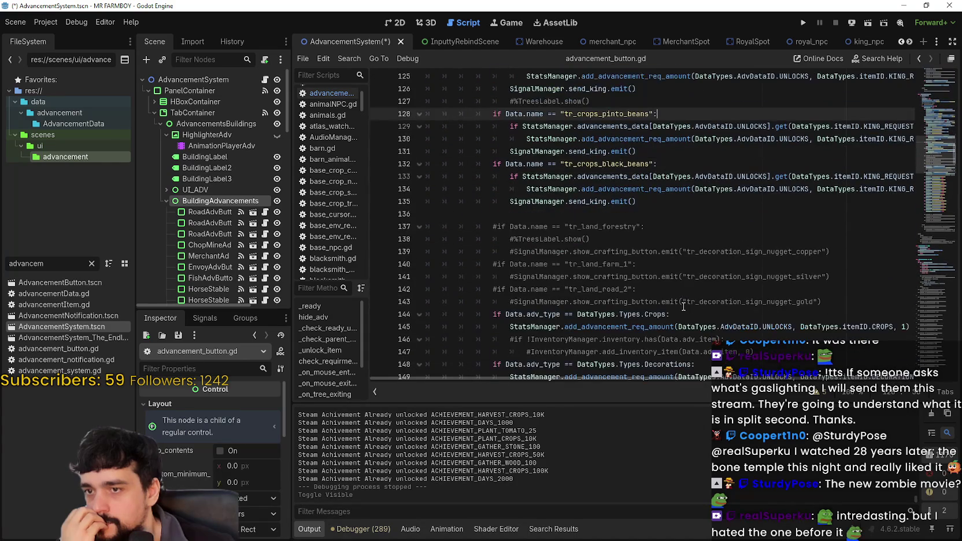
scroll(683, 306, "down", 11)
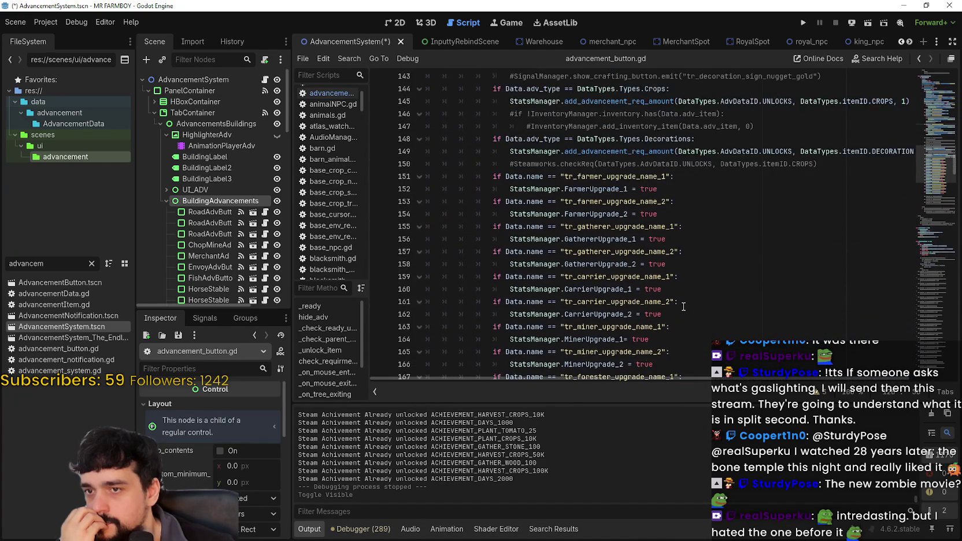
scroll(684, 306, "down", 13)
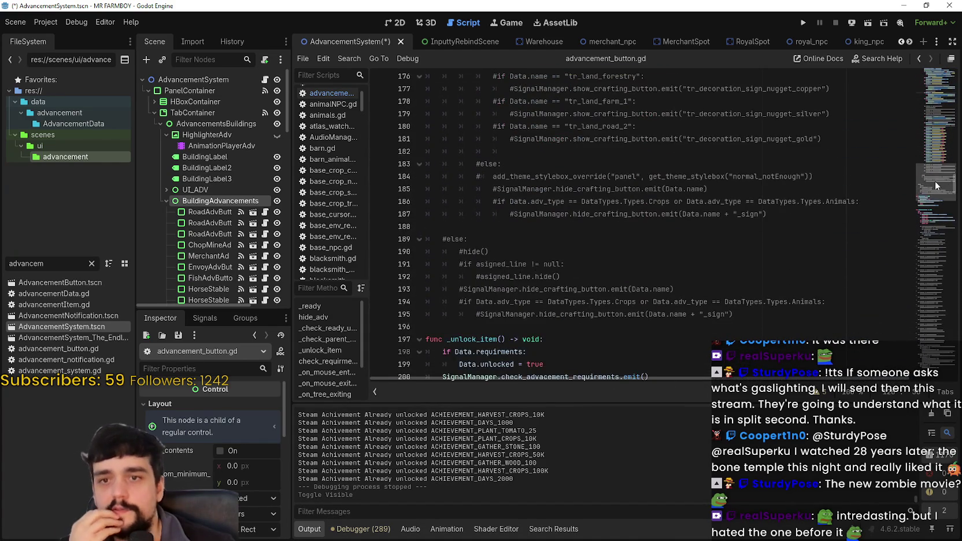
mouse_move(931, 200)
left_mouse_down()
mouse_move(934, 109)
mouse_move(937, 141)
left_mouse_up()
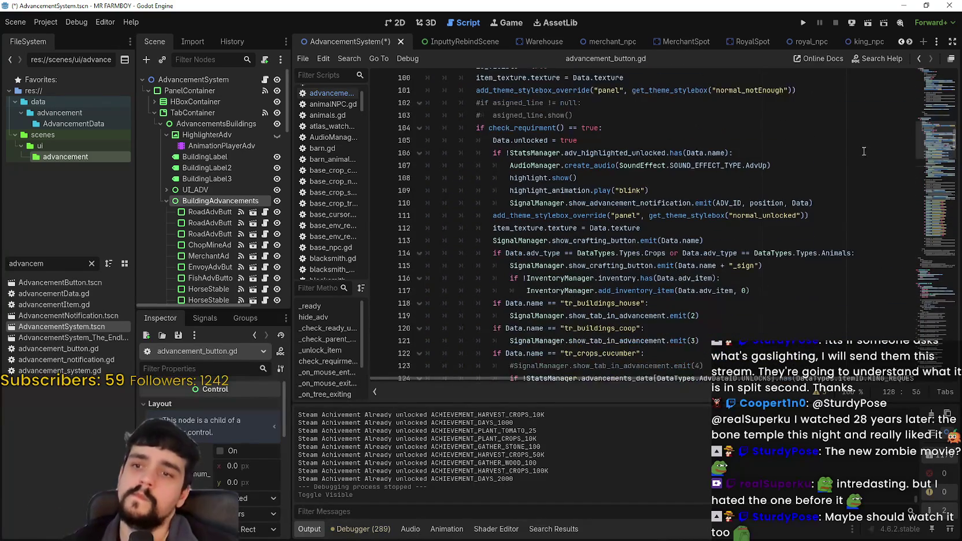
left_click(797, 218)
left_click(796, 224)
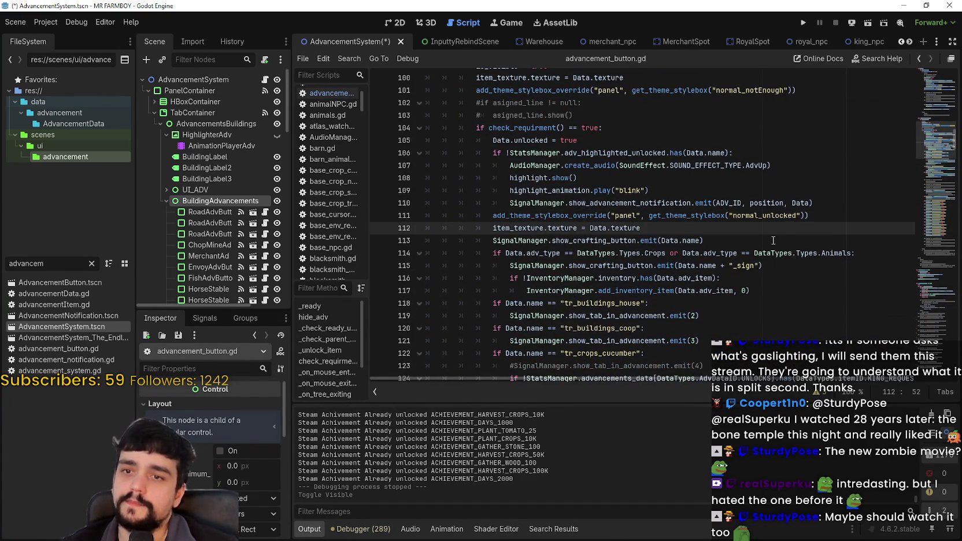
scroll(777, 240, "up", 3)
scroll(522, 261, "down", 8)
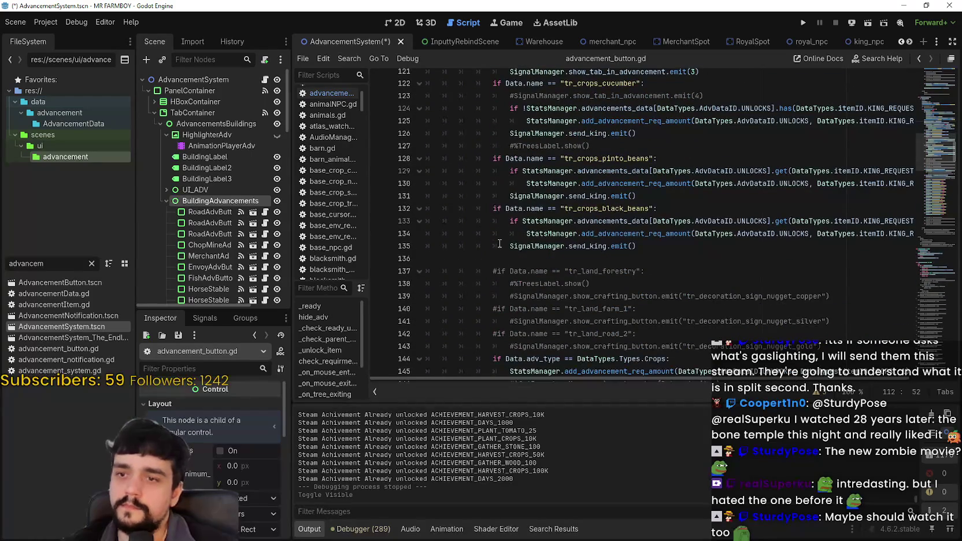
scroll(493, 233, "up", 7)
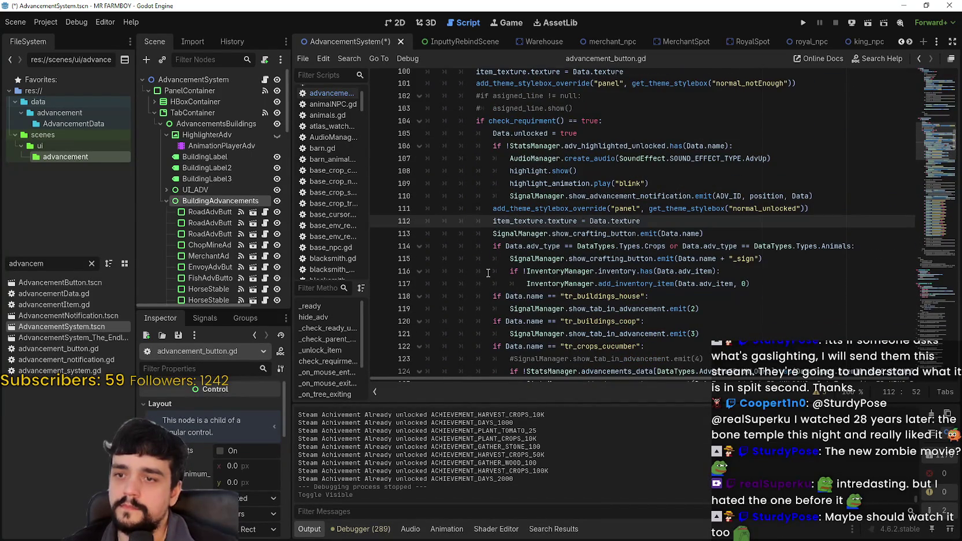
left_click(767, 283)
Step: After line 117, add if Data.name == "tr_buildings_market": SignalManager.set_tutorial.emit(1)
key("Return")
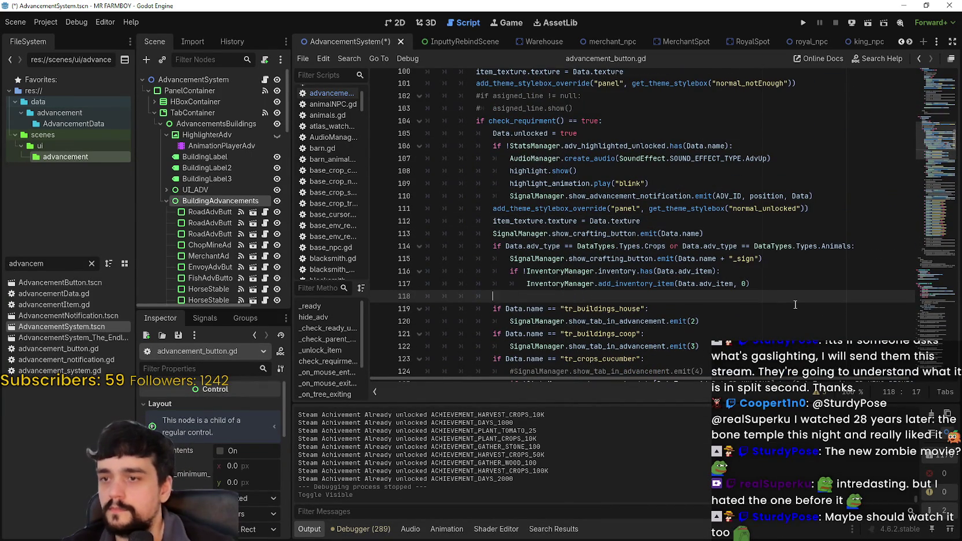
type("iu")
key("BackSpace")
type("f Data")
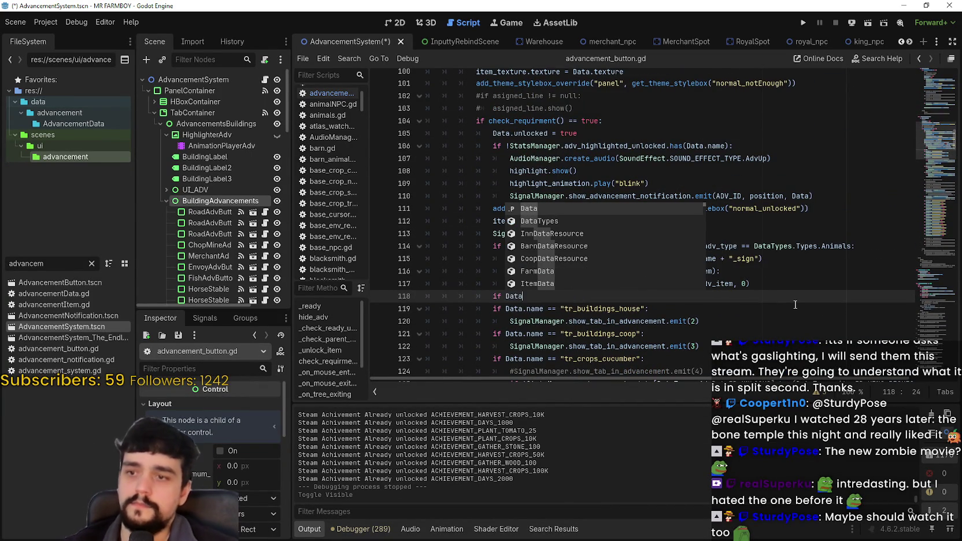
type(".")
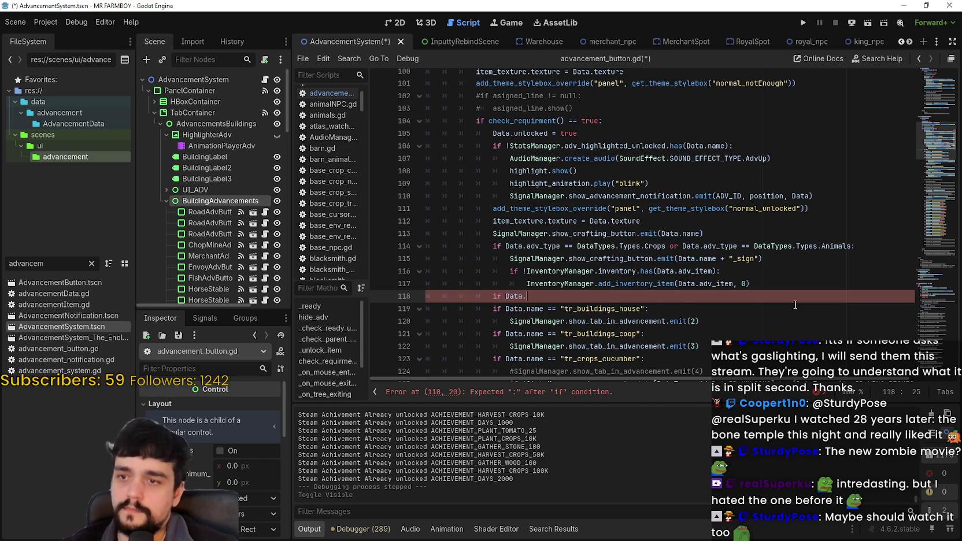
type("name == ")
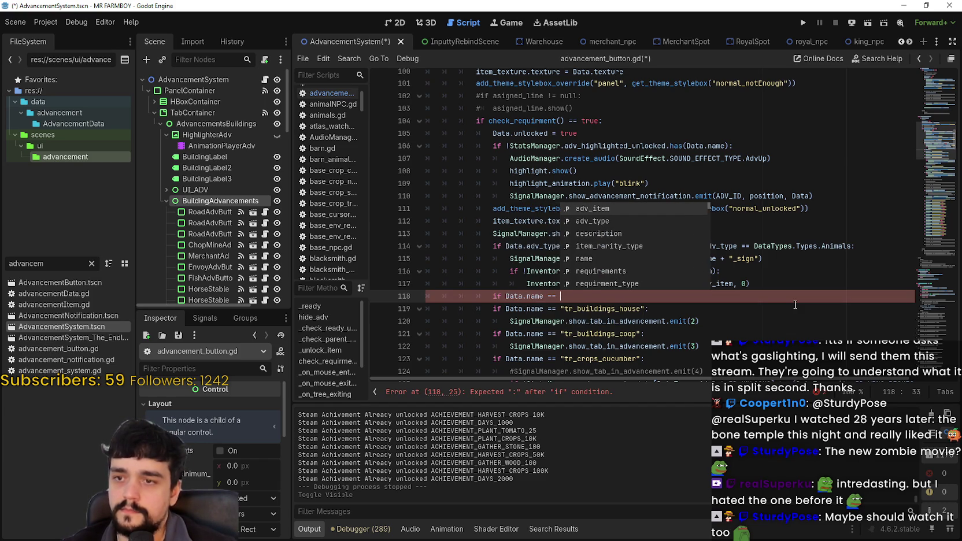
type("\"tr_buildings_market\":")
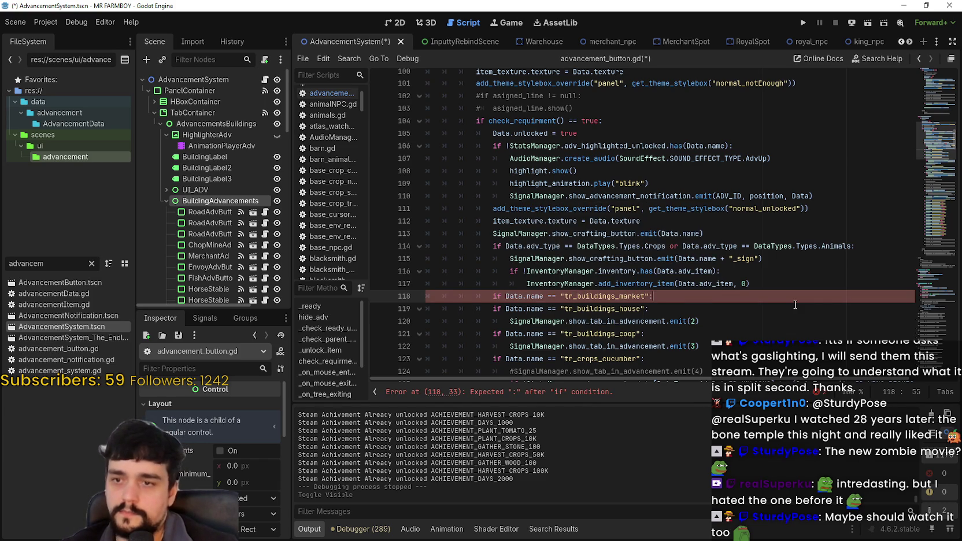
key("Return")
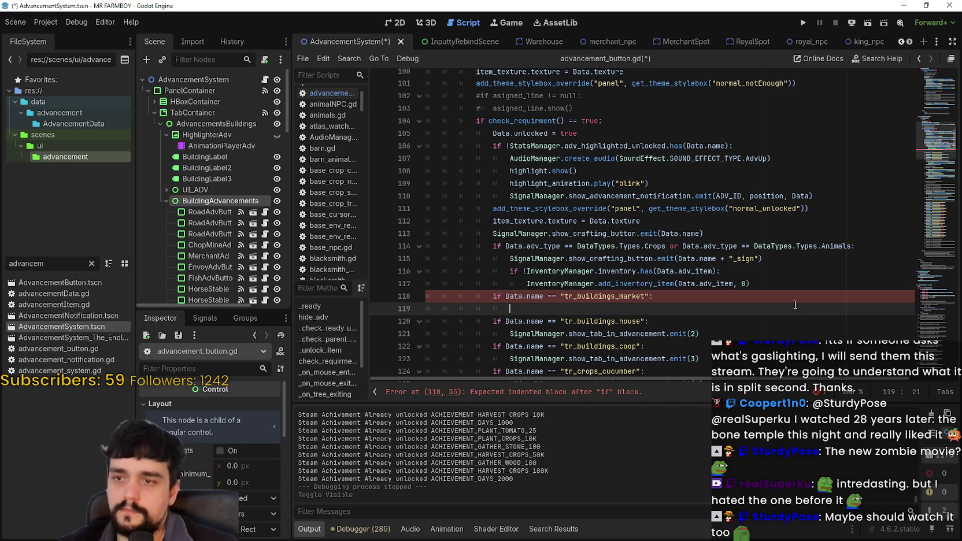
type("SignalManager.set_tutorial")
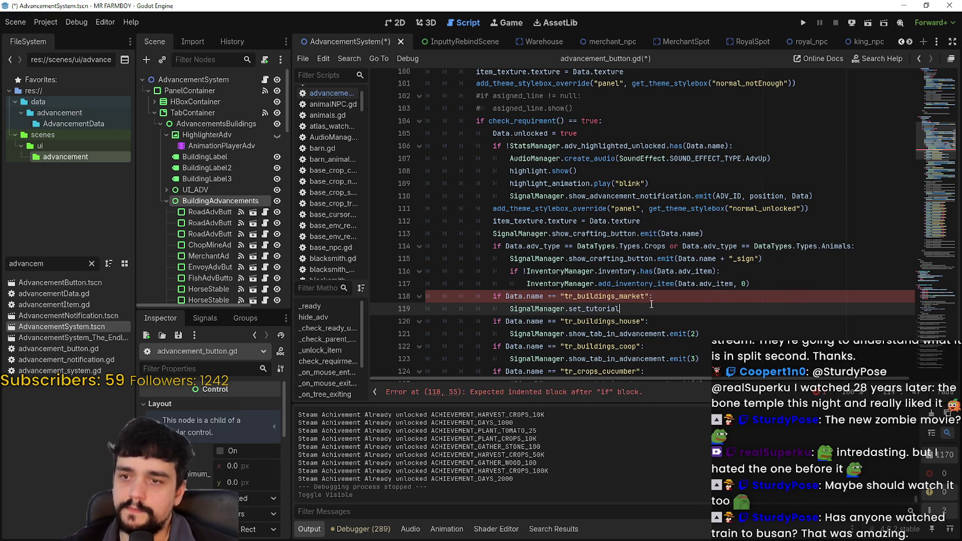
type(".emit")
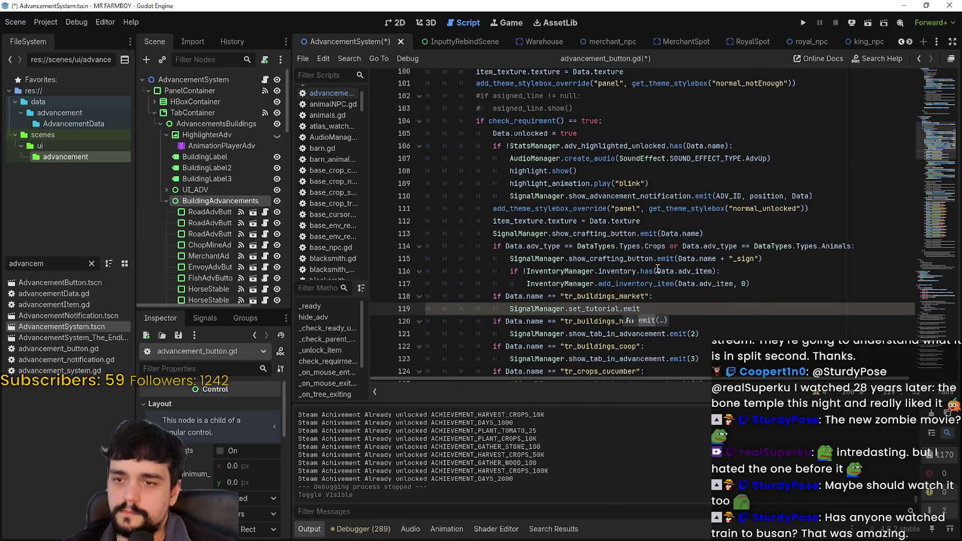
type("(1")
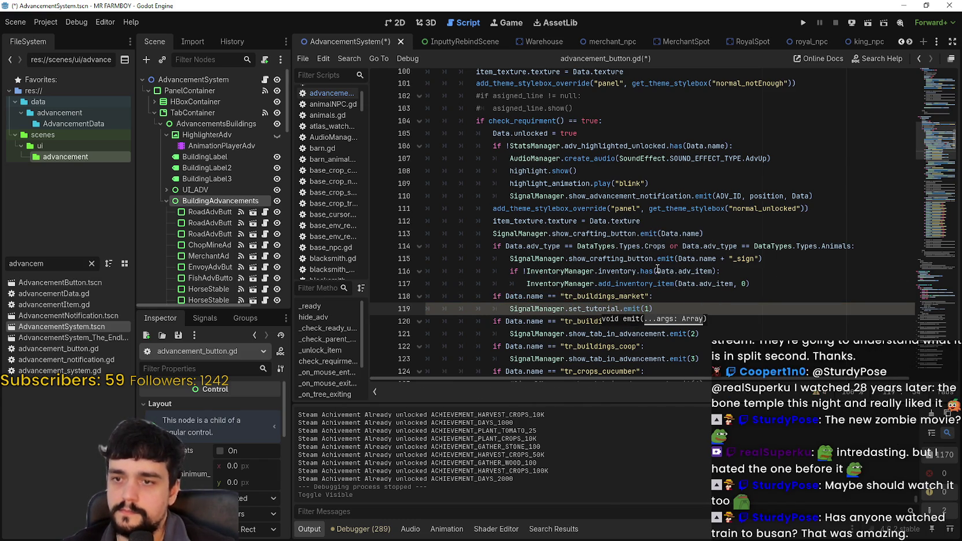
Step: Save advancement_button.gd and run the game to test the change
left_click(639, 233)
scroll(659, 231, "down", 2)
left_click(686, 224)
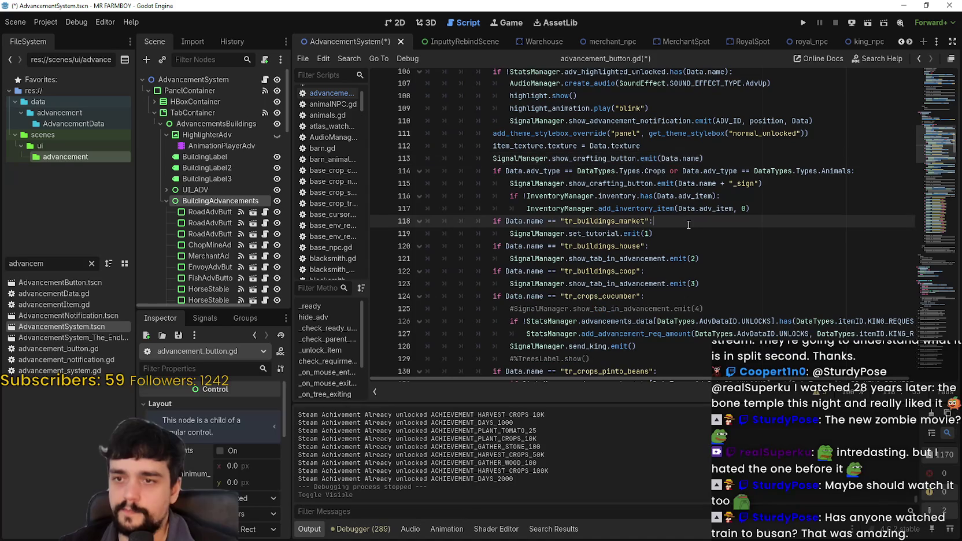
key("ctrl+s")
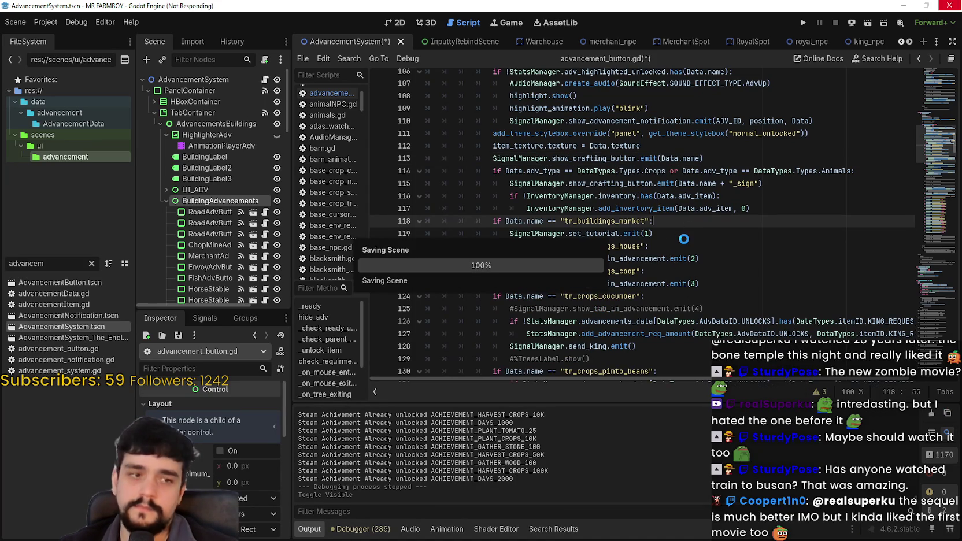
key("Down")
key("Down")
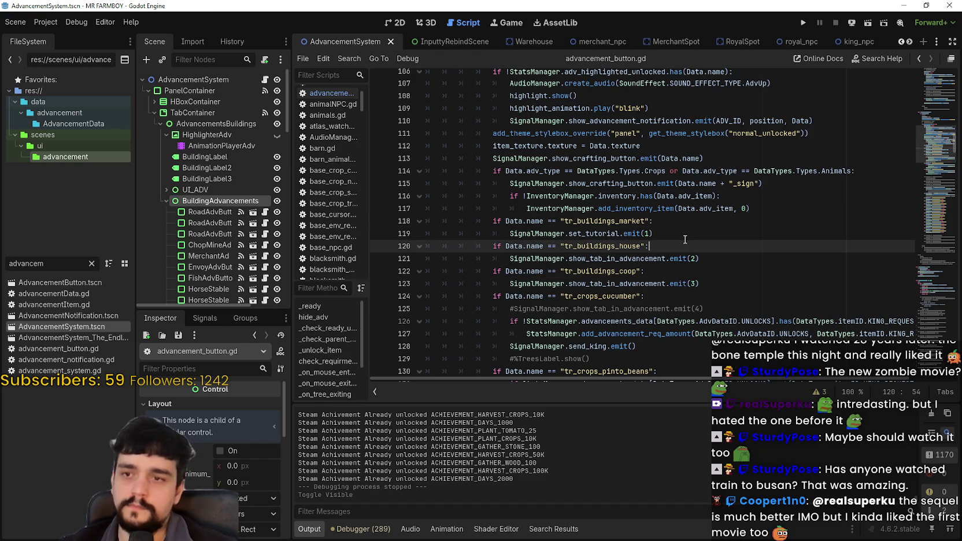
left_click(803, 22)
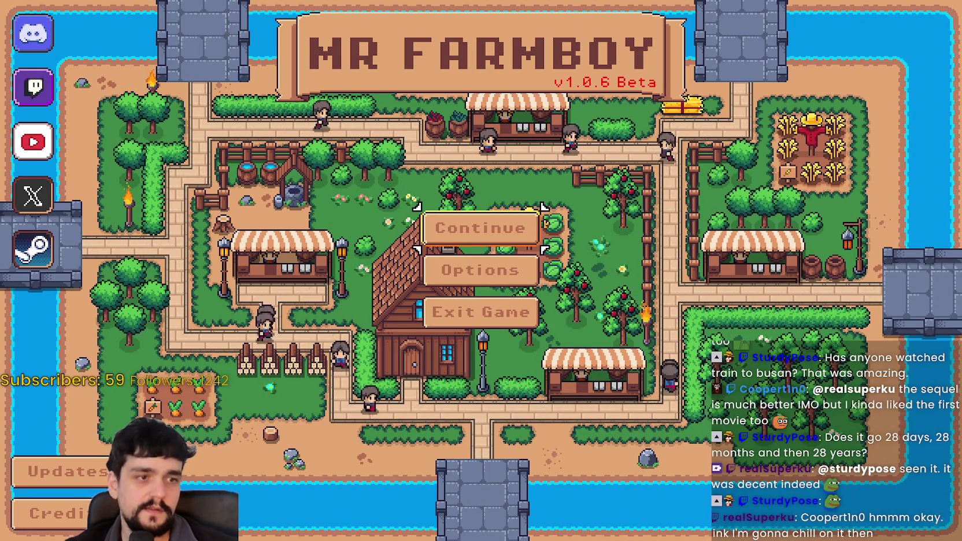
Step: Open the save game list from Continue and scroll down to Save 7
left_click(480, 231)
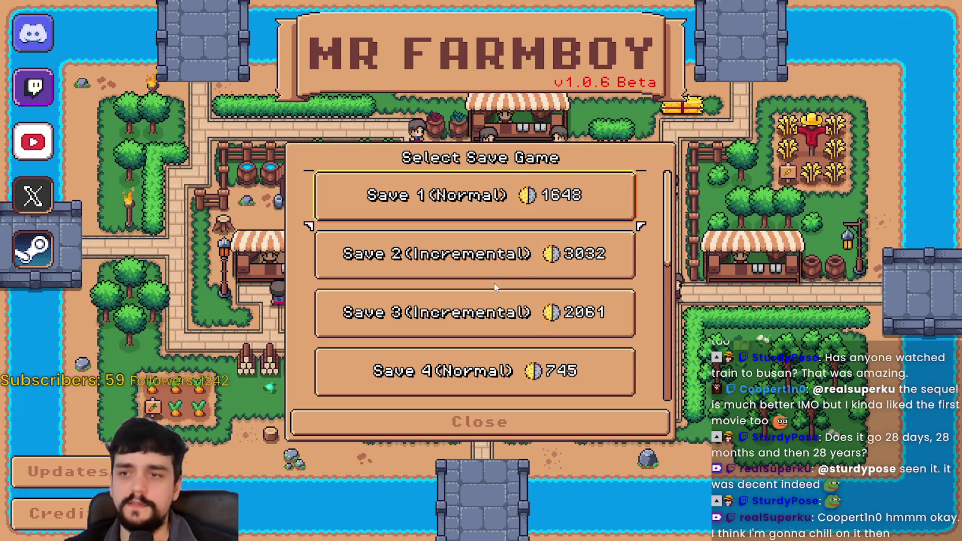
scroll(492, 251, "down", 2)
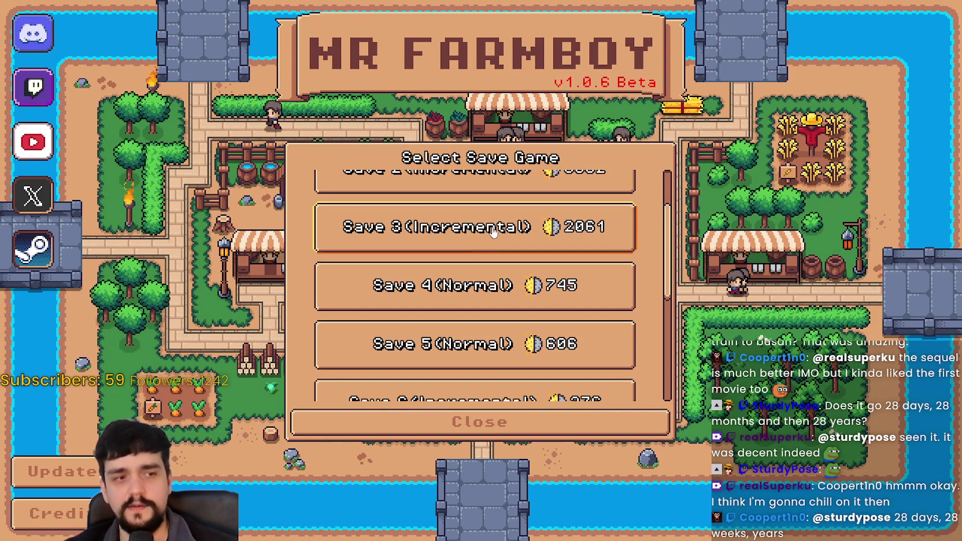
scroll(509, 277, "down", 4)
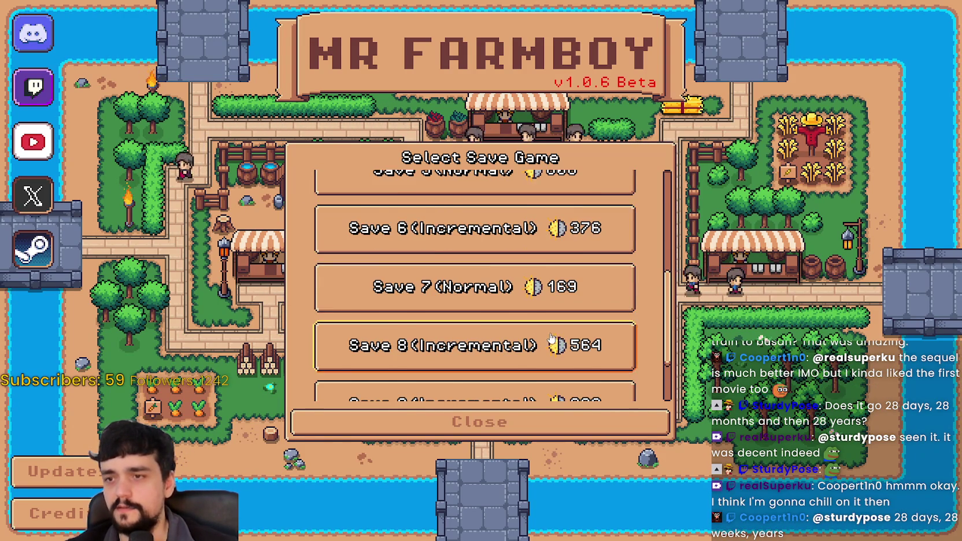
scroll(526, 344, "down", 1)
scroll(545, 341, "up", 1)
scroll(547, 324, "up", 1)
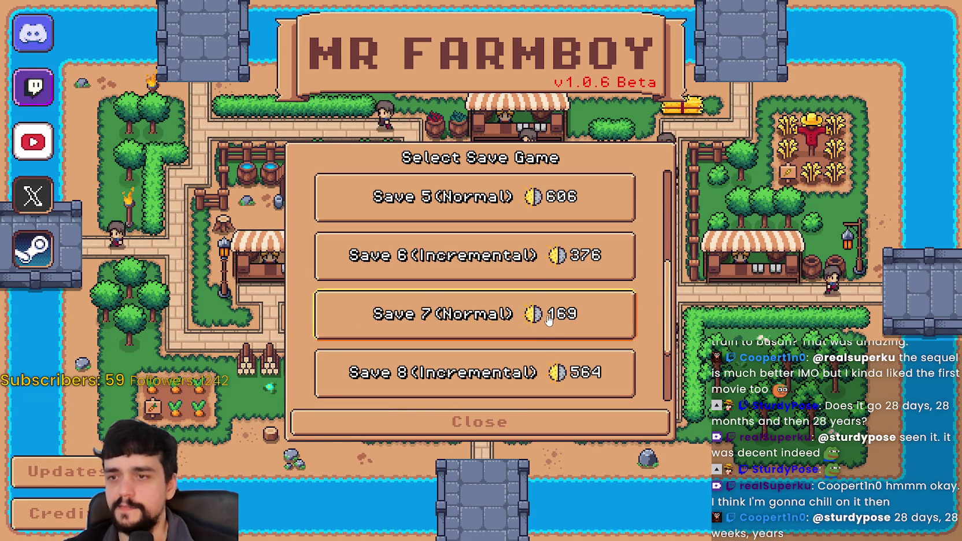
scroll(549, 320, "down", 1)
scroll(549, 320, "up", 4)
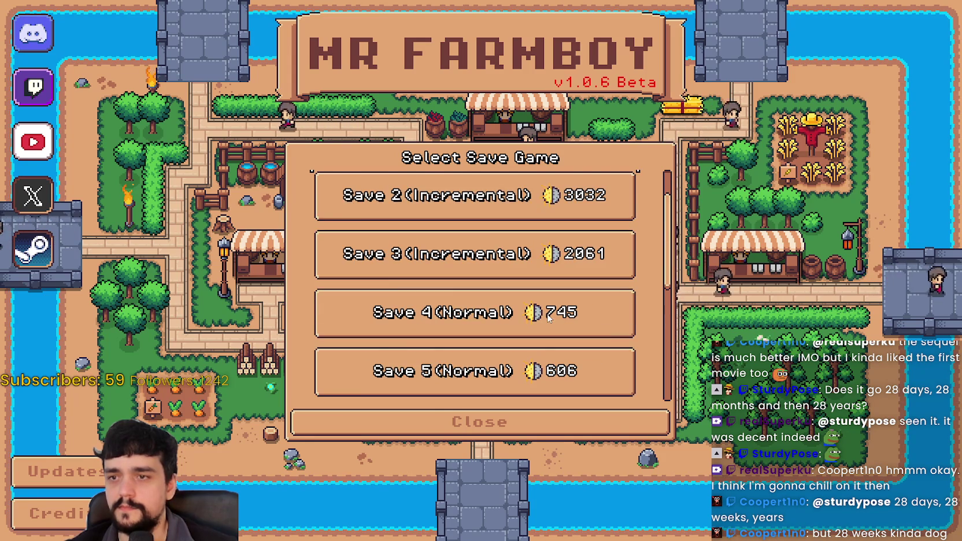
scroll(429, 330, "down", 1)
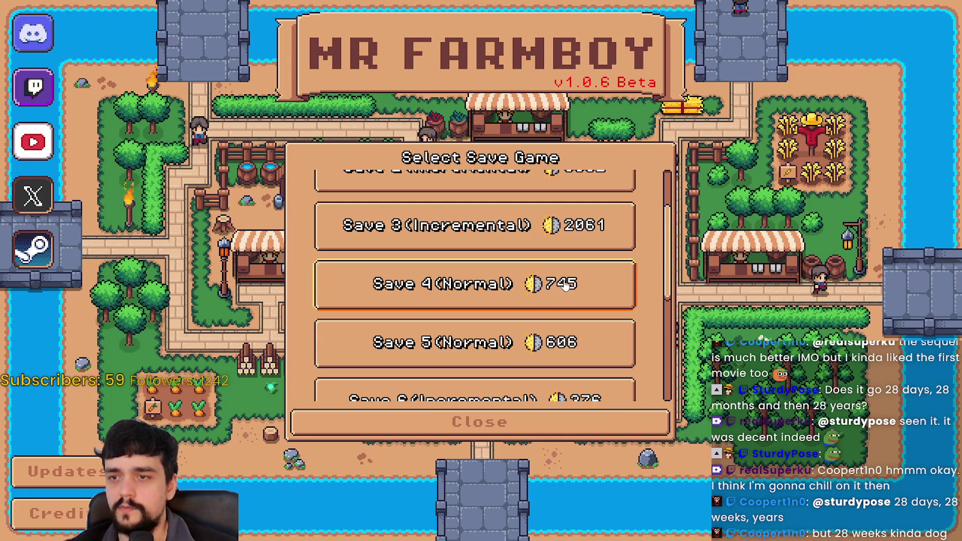
scroll(539, 342, "down", 4)
scroll(521, 343, "up", 2)
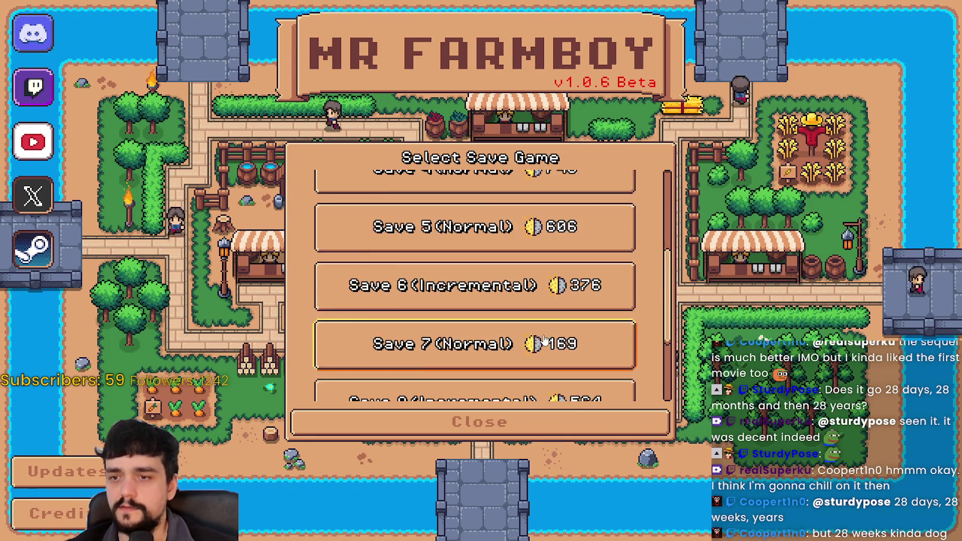
scroll(505, 344, "down", 2)
Step: Delete Save 7, start a new game in slot 7, and choose Balanced Economy
left_click(500, 197)
left_click(535, 268)
left_click(412, 306)
left_click(472, 267)
left_click(480, 214)
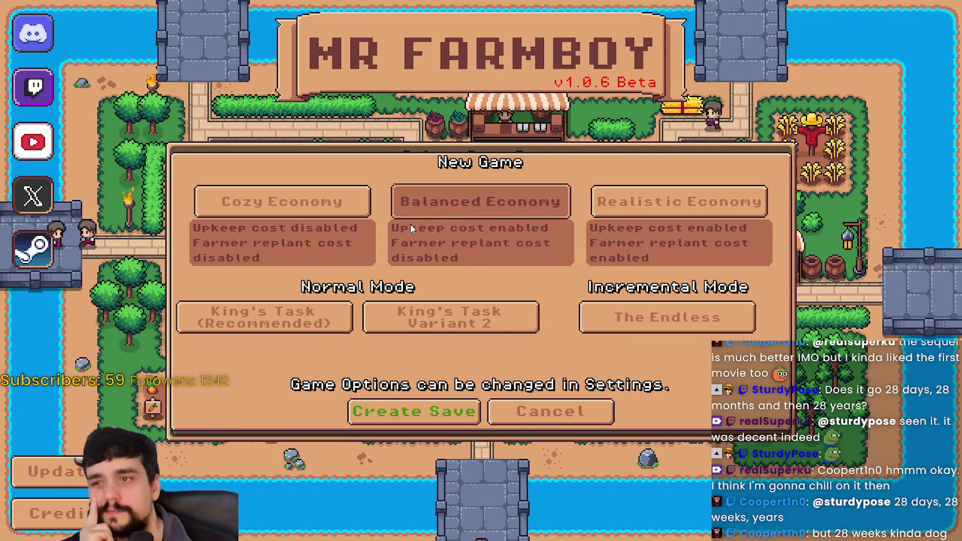
Step: Create a King's Task (Recommended) save and dismiss the King's letter to begin farming
left_click(318, 331)
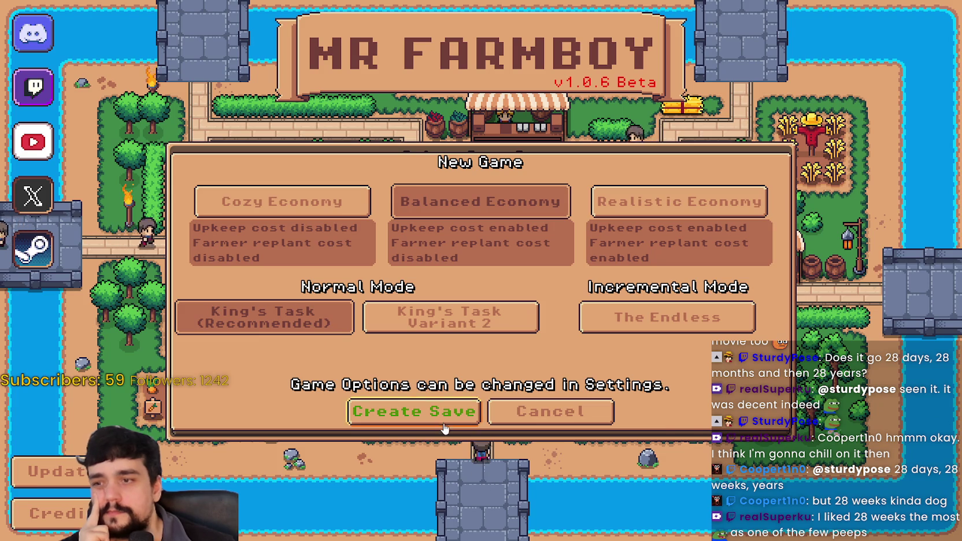
left_click(414, 411)
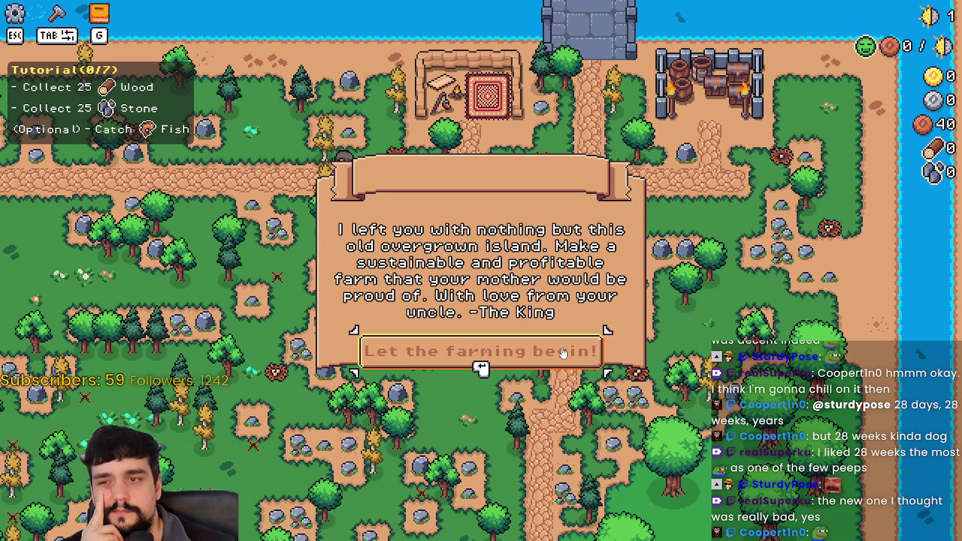
left_click(562, 352)
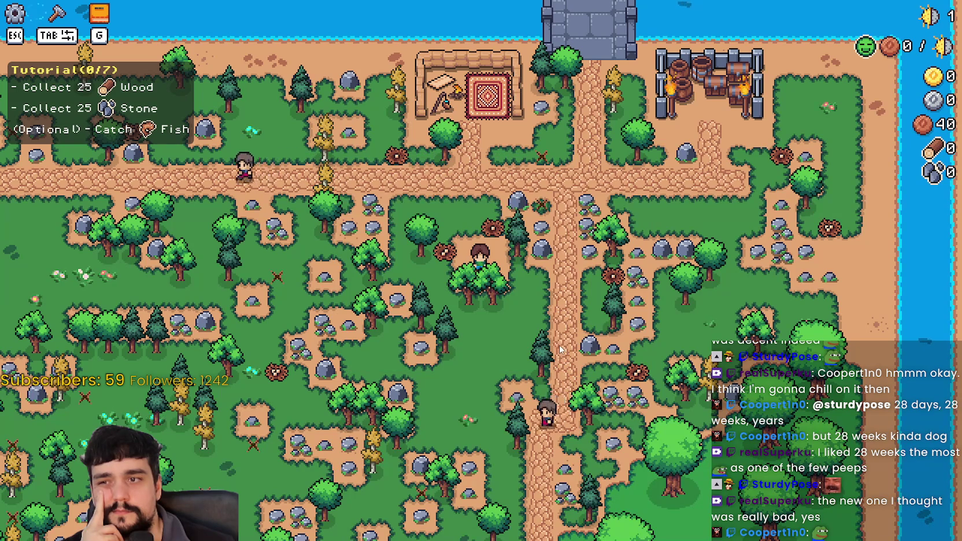